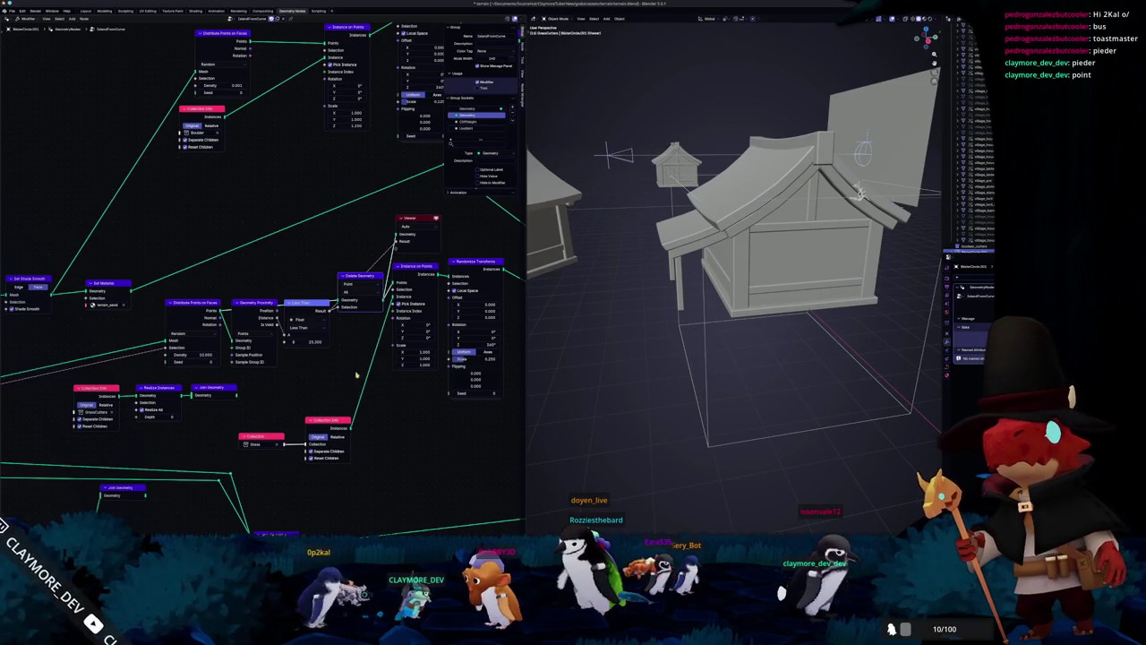
Step: Check the imgur node reference, then move the Delete Geometry node up-left, clear of the grass nodes
key(alt+Tab)
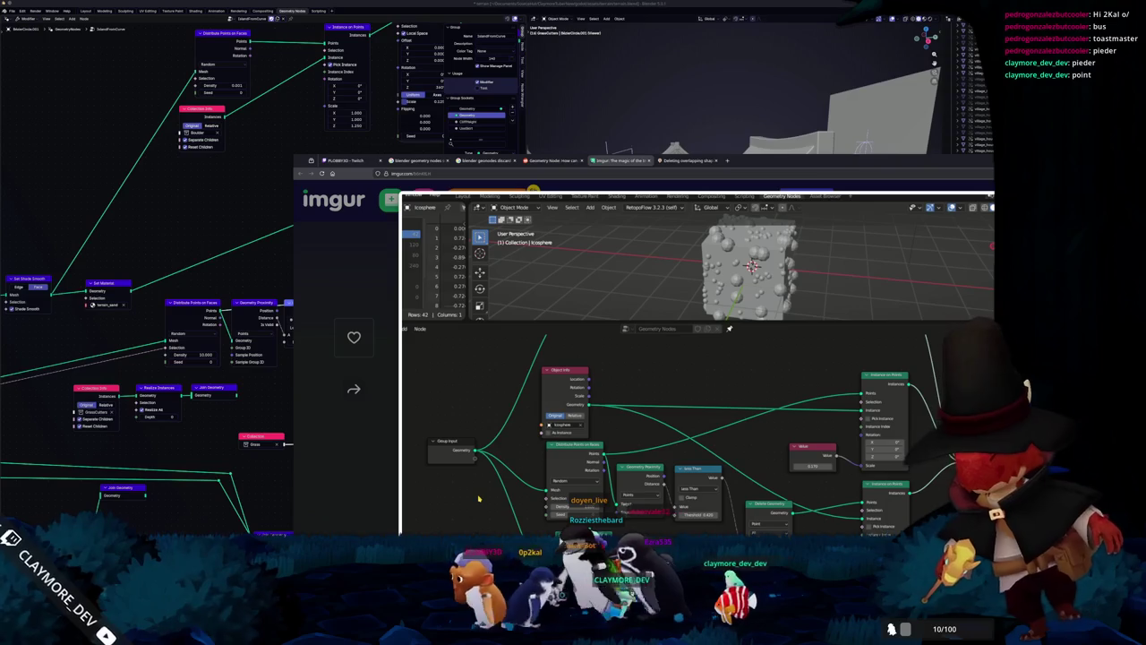
key(alt+Tab)
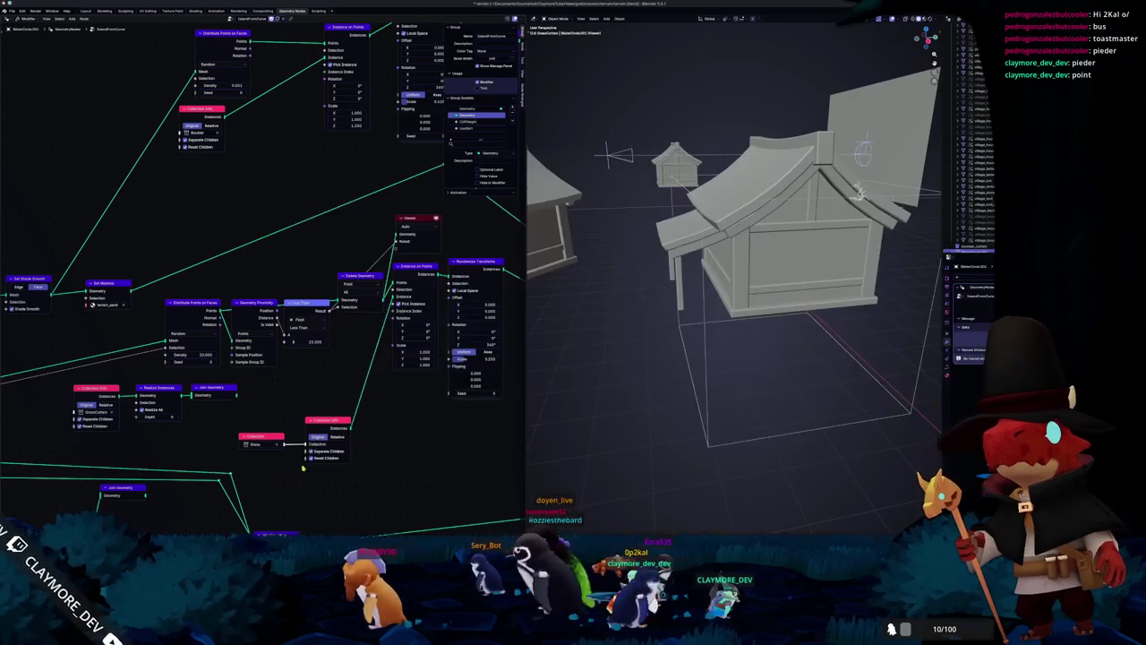
middle_drag(296, 477, 316, 562)
drag(374, 360, 365, 315)
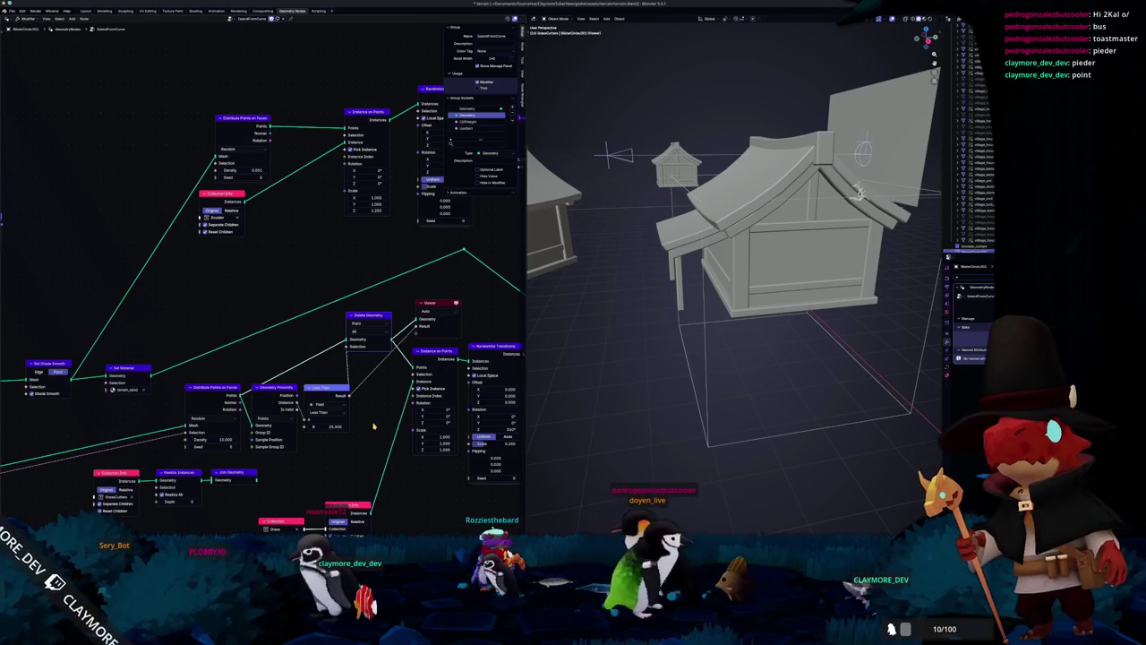
Step: Preview the Distribute Points on Faces points, each Geometry Proximity output, and the Less Than result over the terrain
ctrl+shift+click(273, 392)
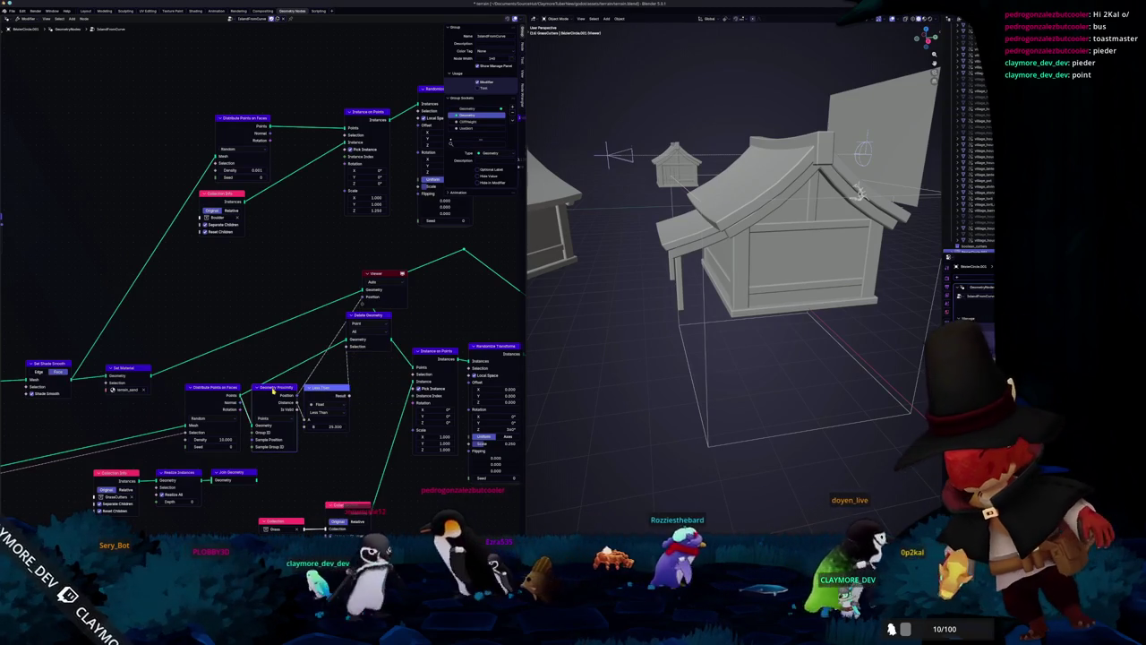
ctrl+shift+click(223, 388)
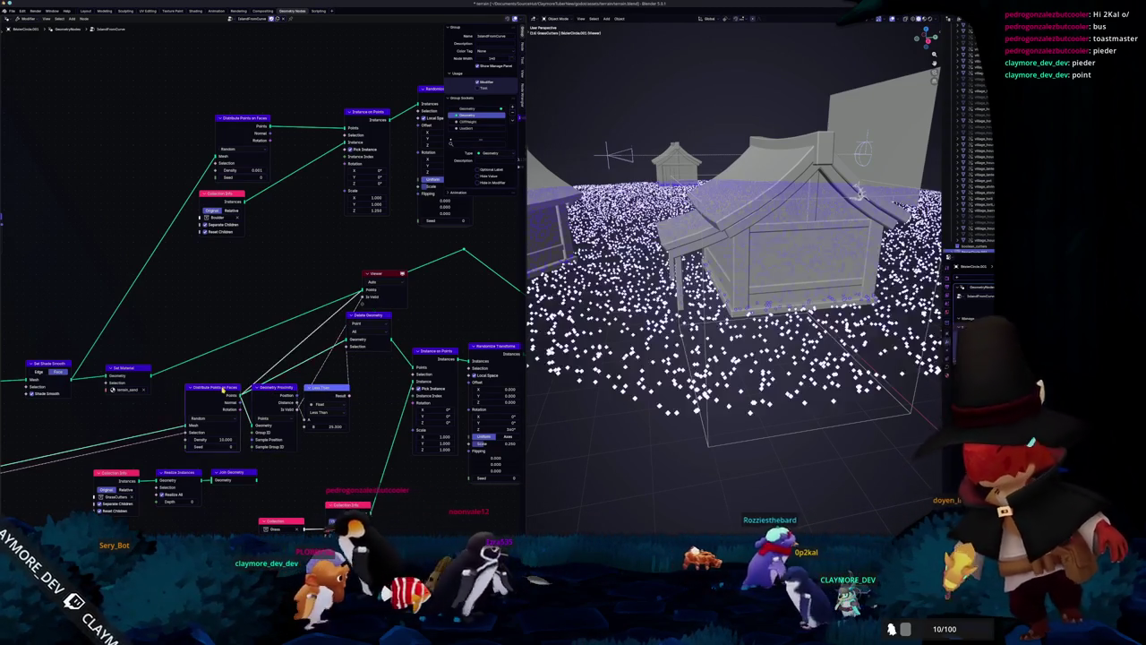
ctrl+shift+click(269, 388)
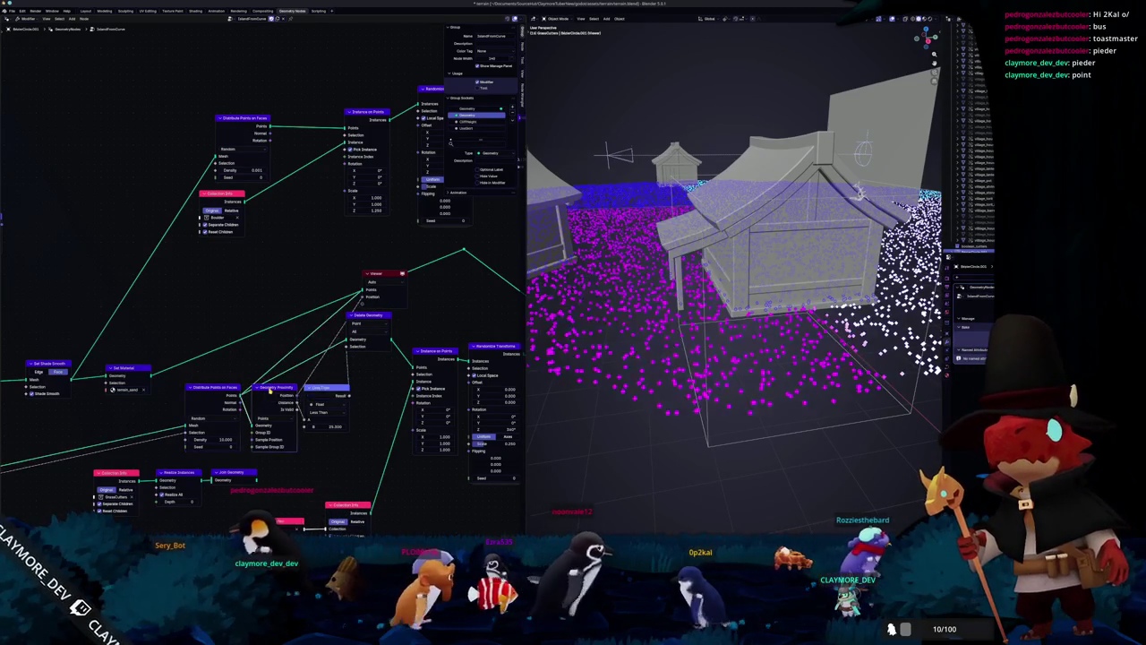
ctrl+shift+click(269, 390)
ctrl+shift+click(269, 391)
ctrl+shift+click(333, 389)
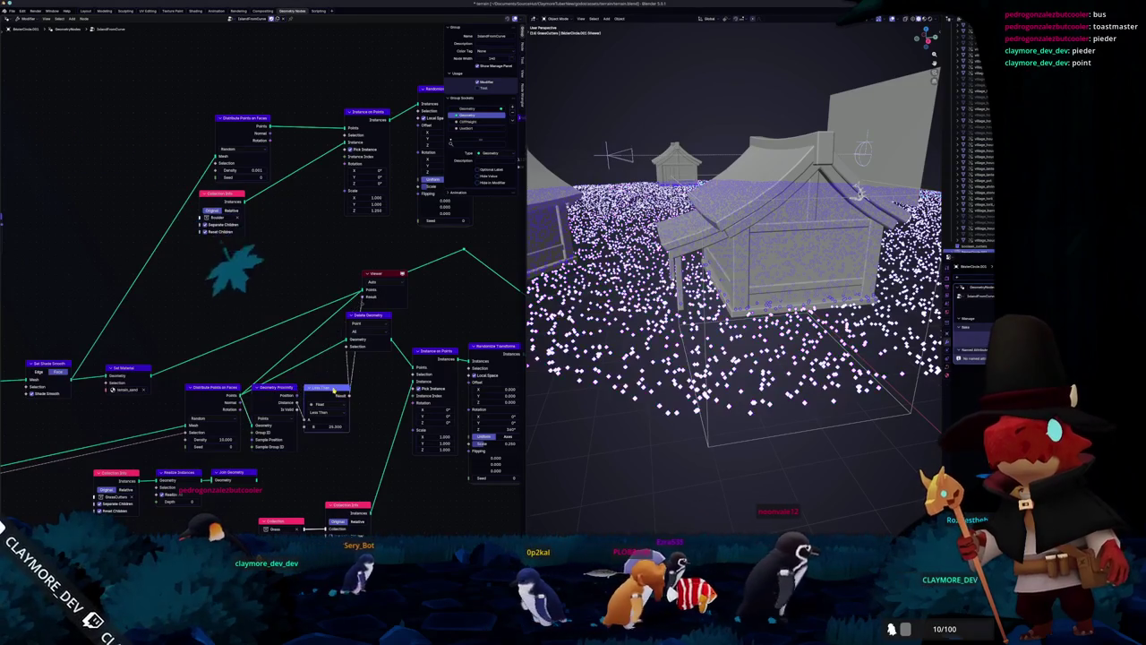
mouse_move(627, 268)
middle_down()
mouse_move(596, 411)
mouse_move(591, 295)
middle_up()
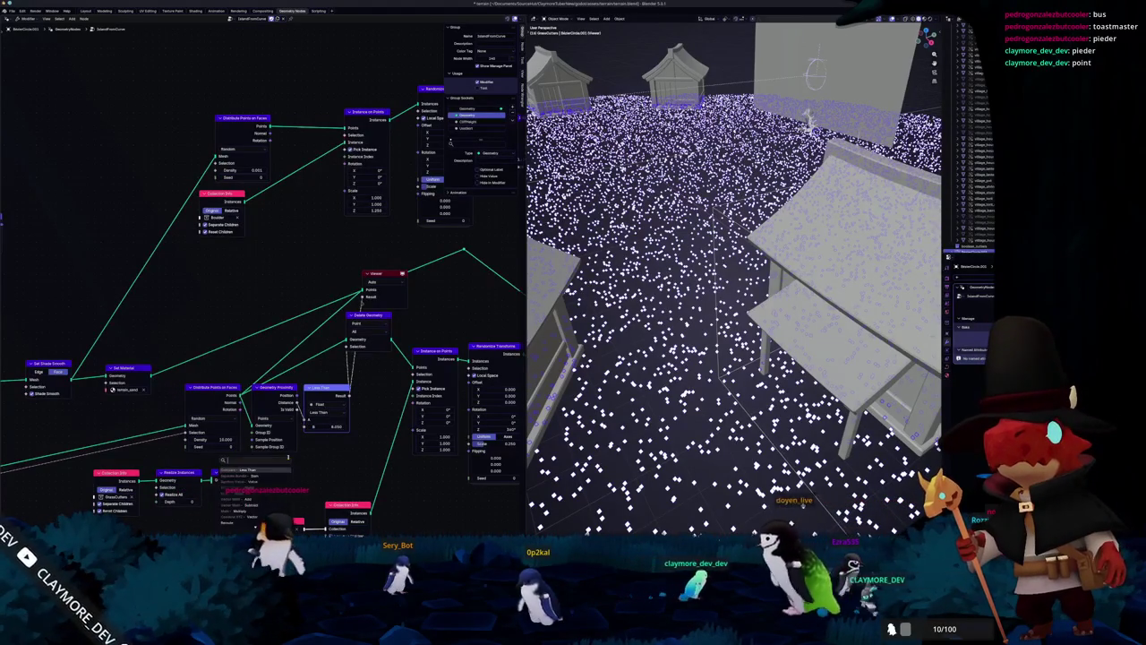
Step: Add a Collection Info node to the grass node tree
key(shift+a)
text(rot)
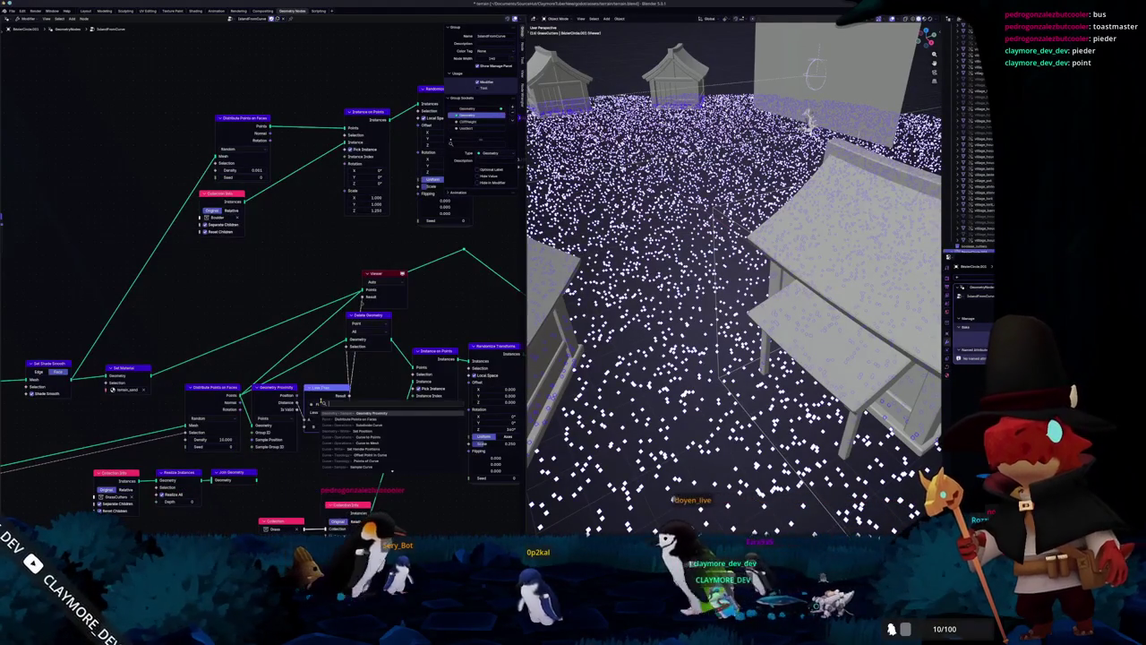
key(BackSpace)
key(BackSpace)
key(BackSpace)
text(collection info)
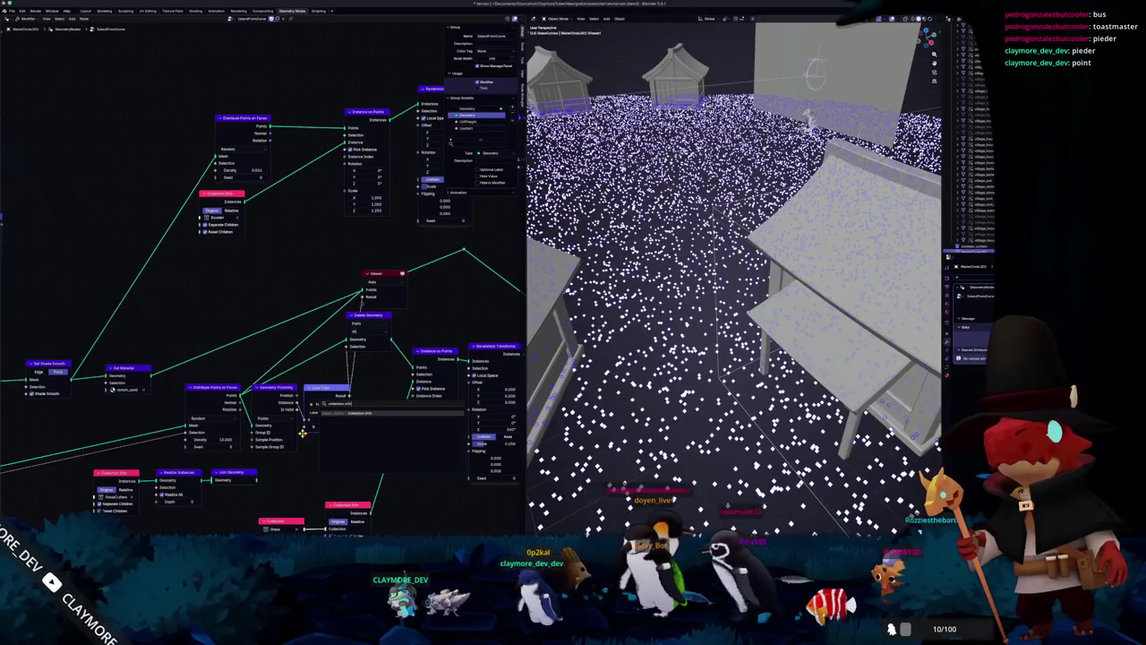
key(Return)
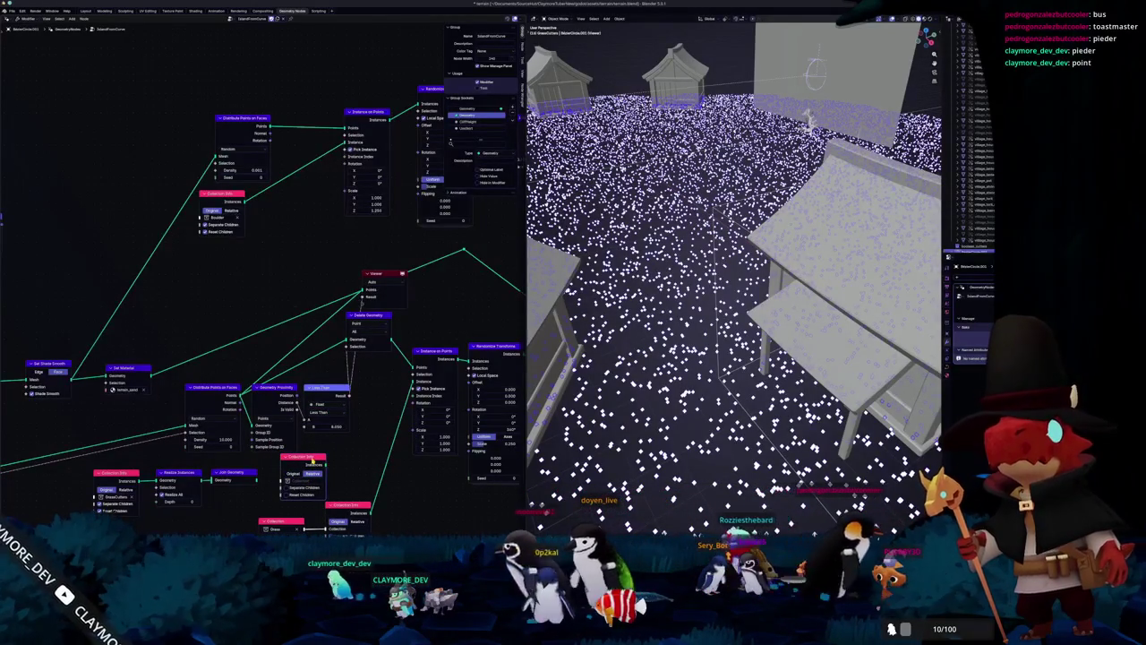
Step: Add a Group Input node through node search, then bring up the imgur reference
right_click(314, 460)
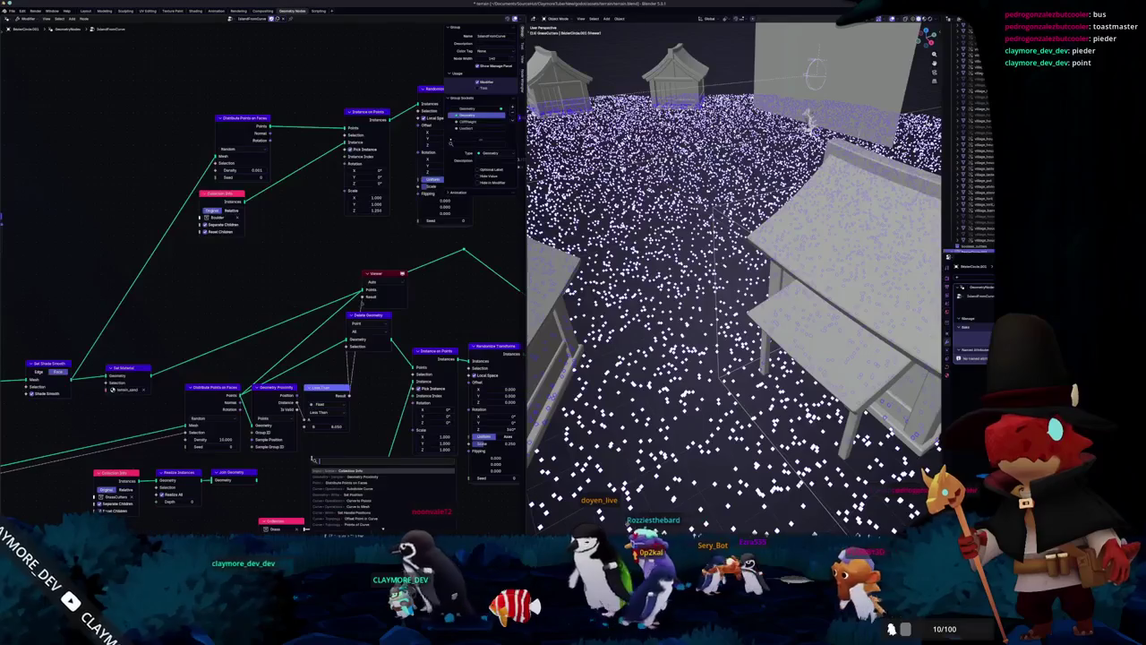
text(group)
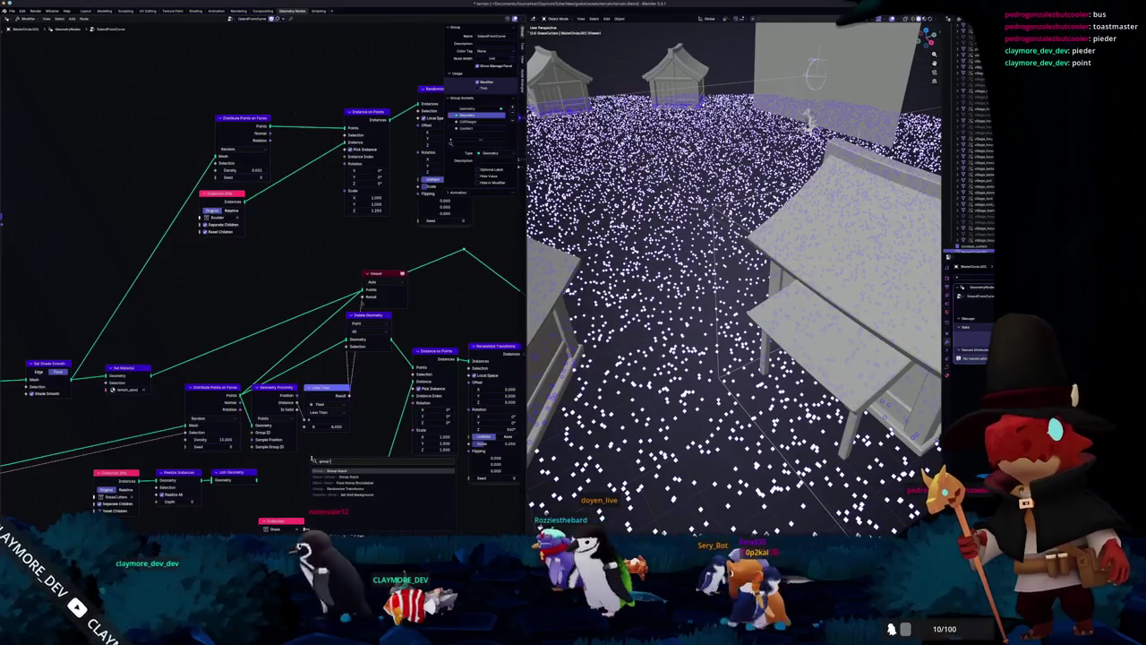
text( in)
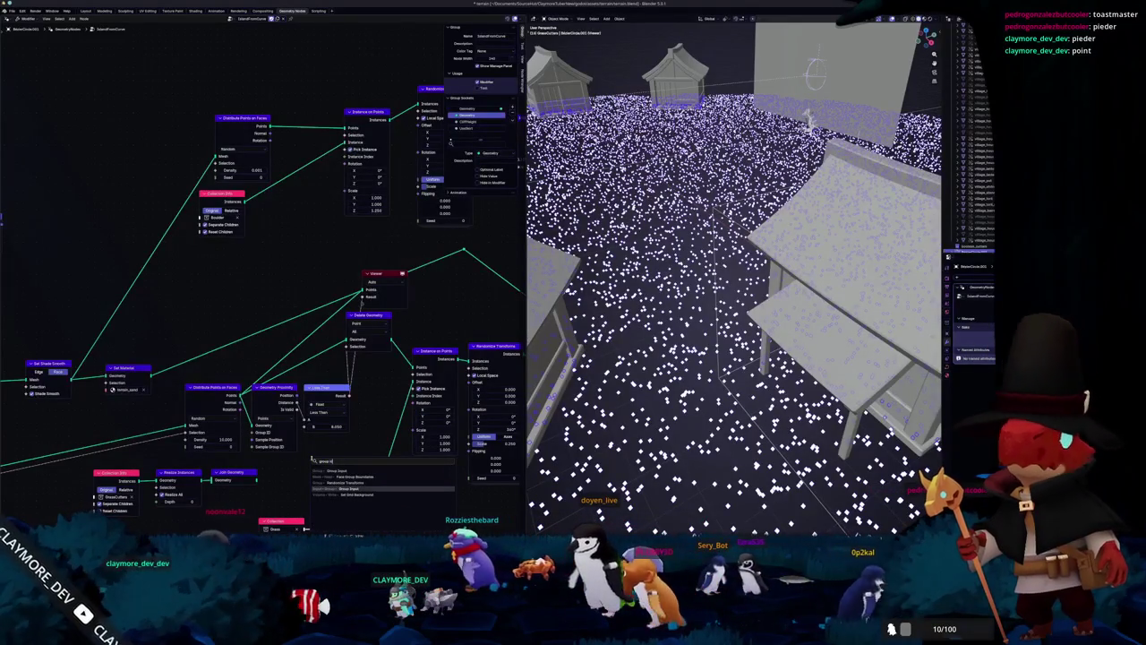
key(BackSpace)
key(BackSpace)
key(BackSpace)
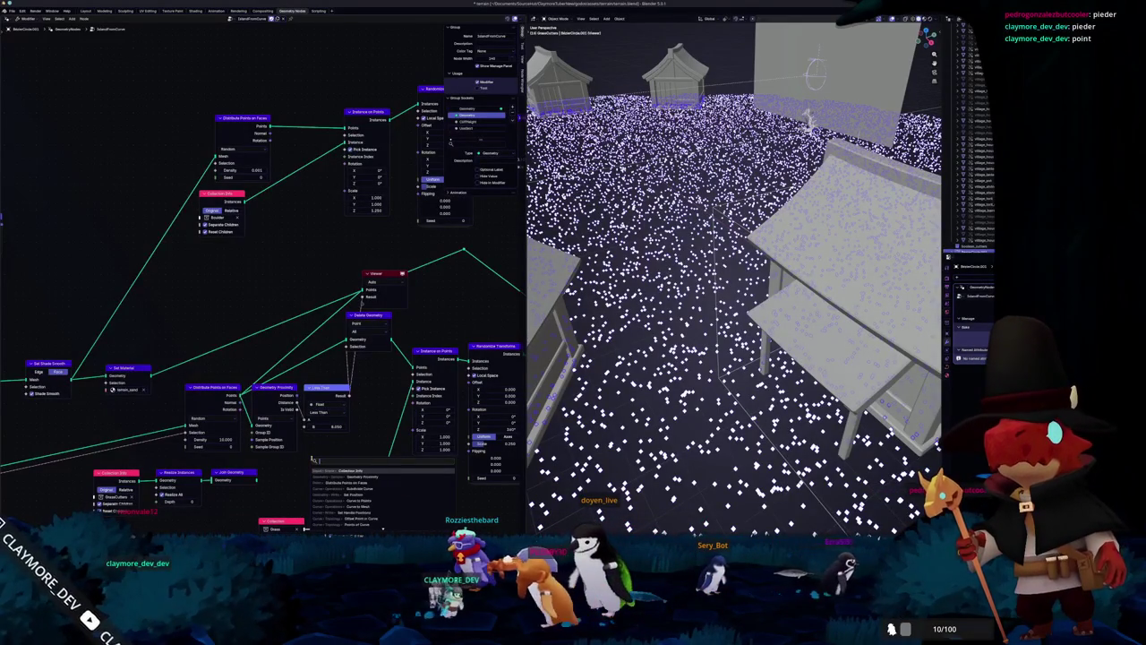
key(Return)
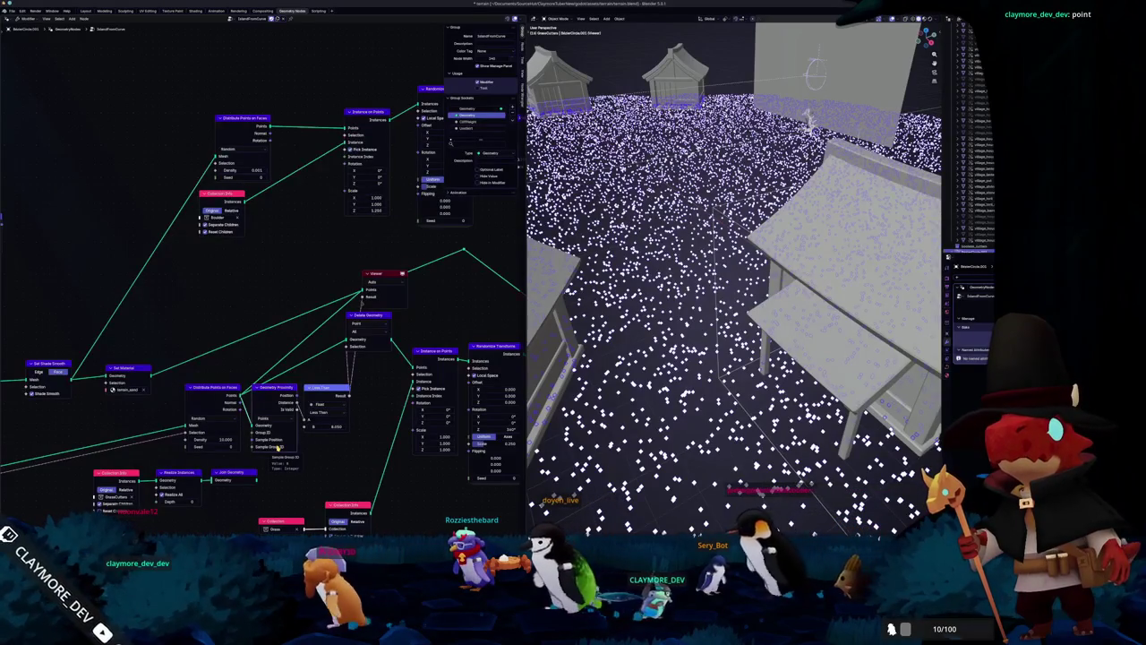
key(alt+Tab)
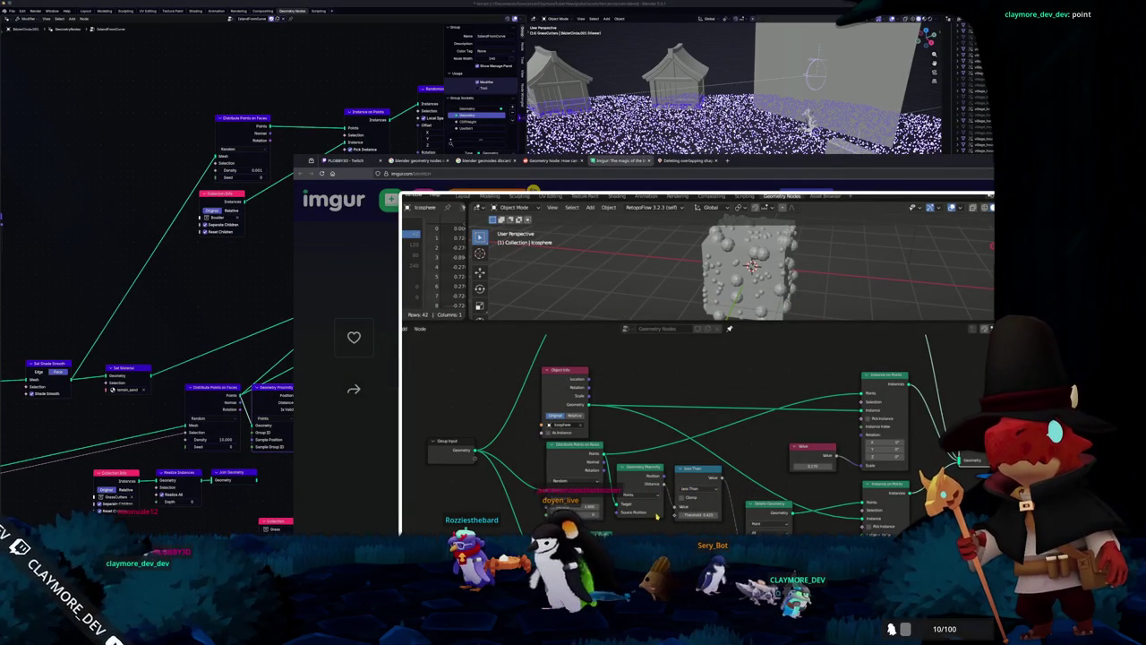
Step: Search the web for 'blender geometry proximity' and open the docs.blender.org manual result
key(alt+Tab)
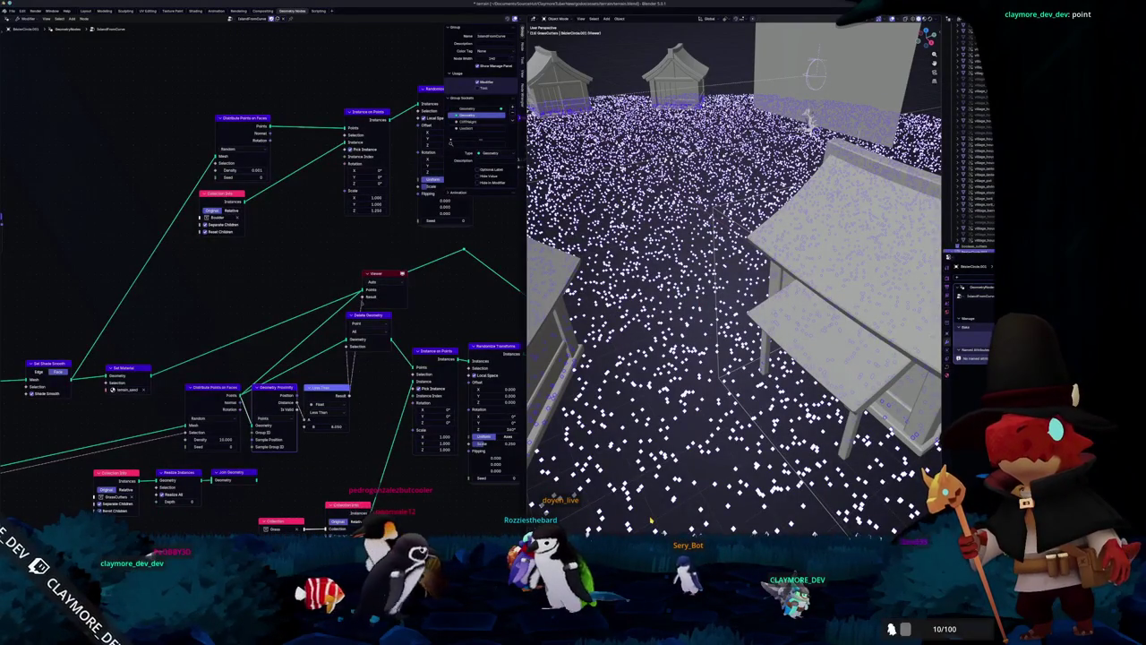
key(alt+Tab)
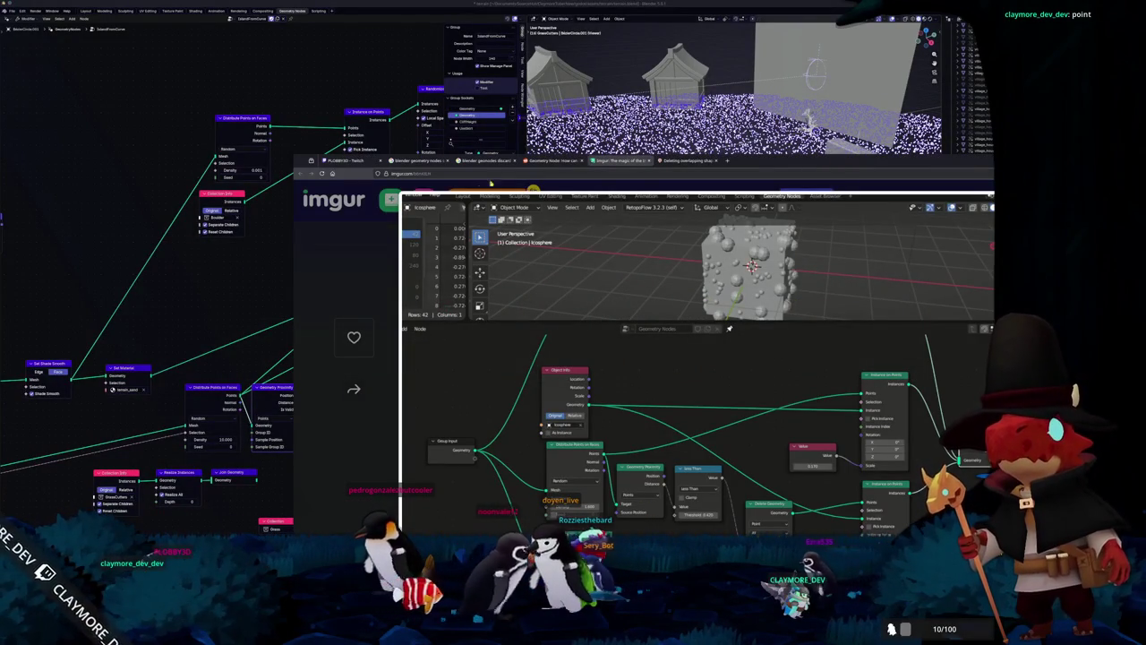
text(blender)
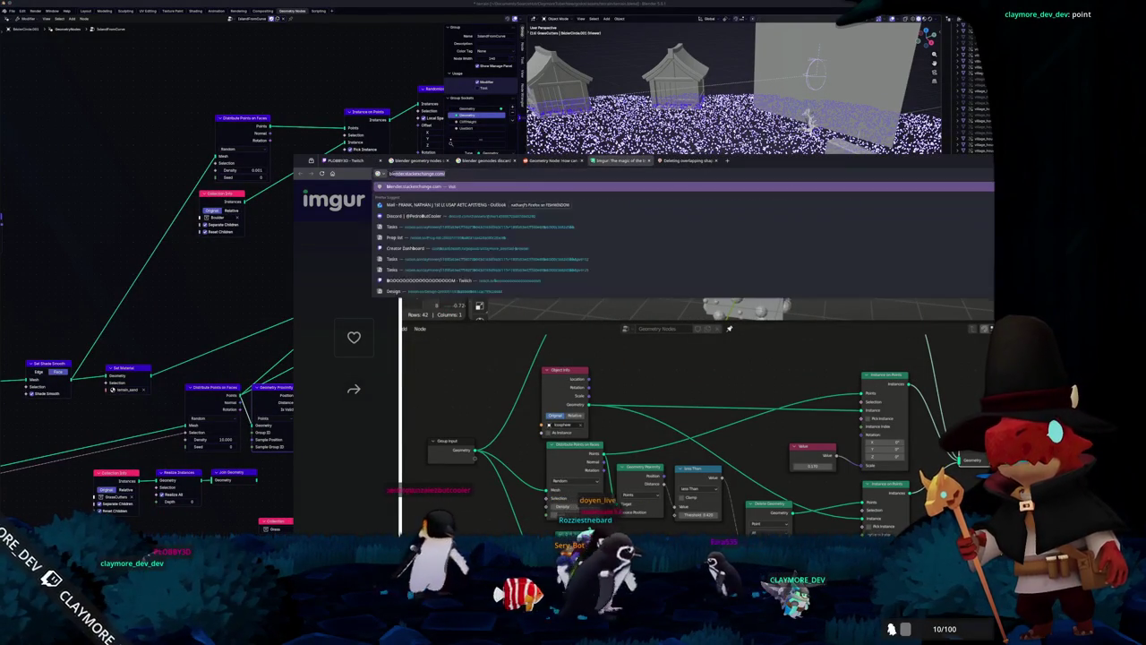
text( geome)
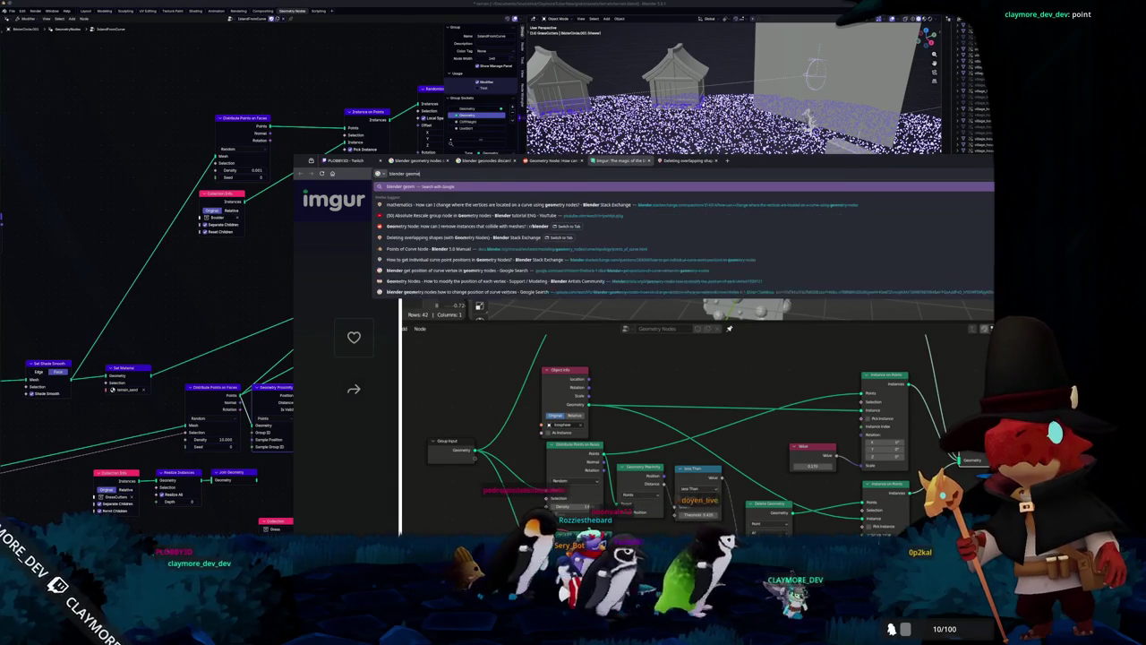
text(try proximity)
key(Return)
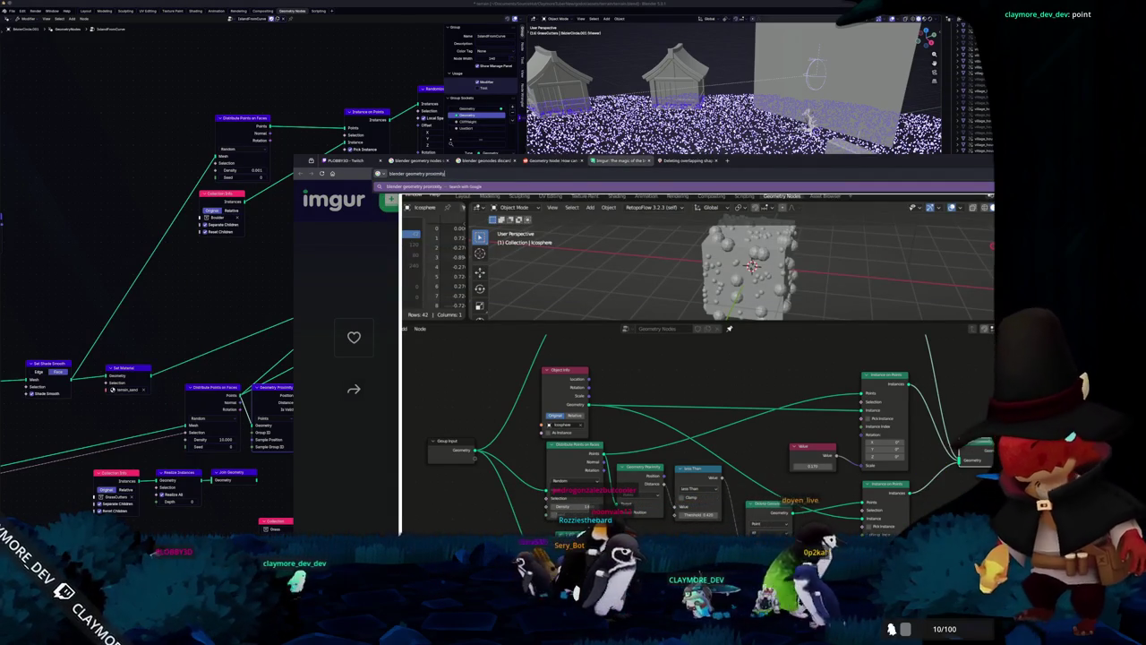
click(504, 266)
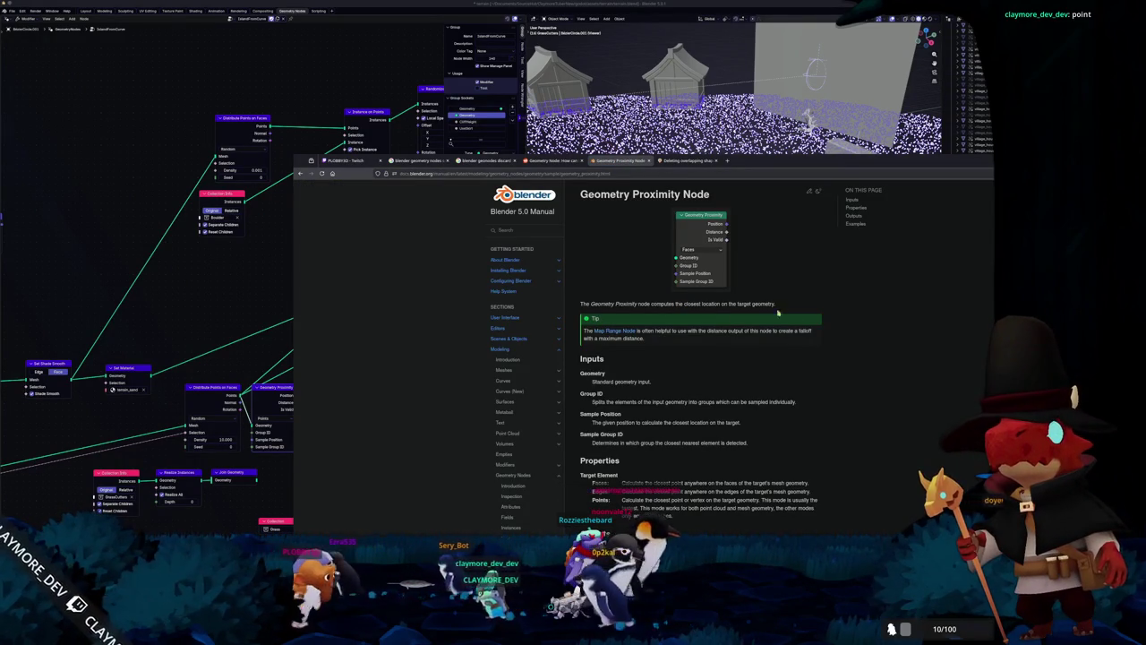
Step: Read the Geometry Proximity manual page and highlight the Sample Group ID description
scroll(844, 295, down, 1)
scroll(851, 298, down, 2)
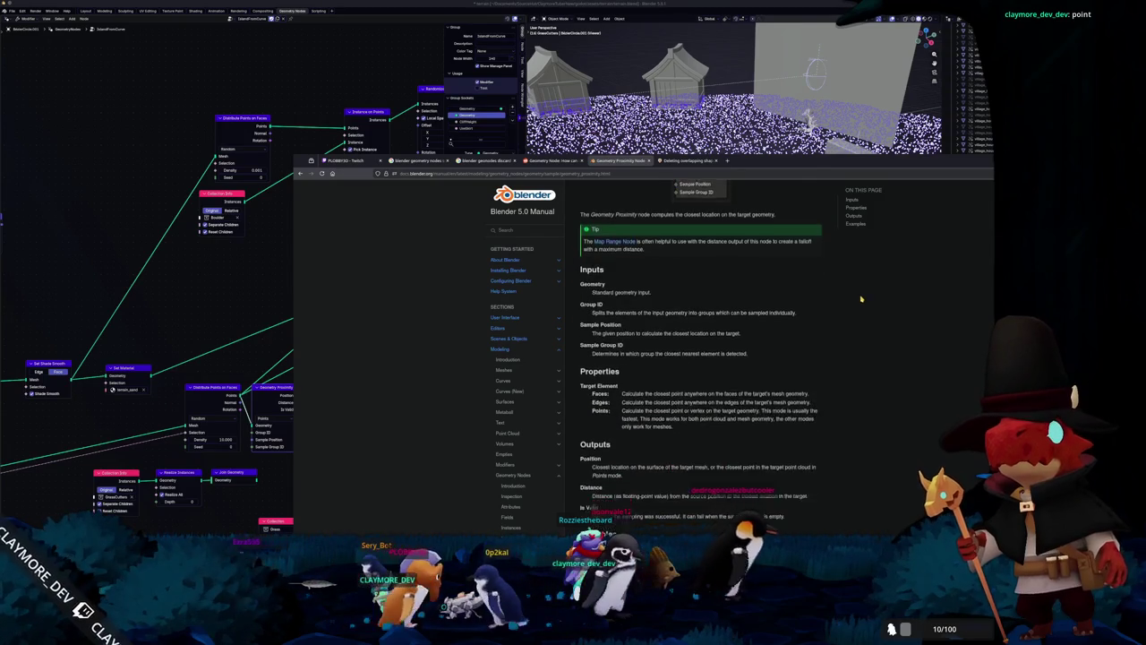
scroll(857, 300, down, 1)
scroll(857, 302, down, 1)
scroll(856, 303, down, 1)
scroll(856, 305, down, 1)
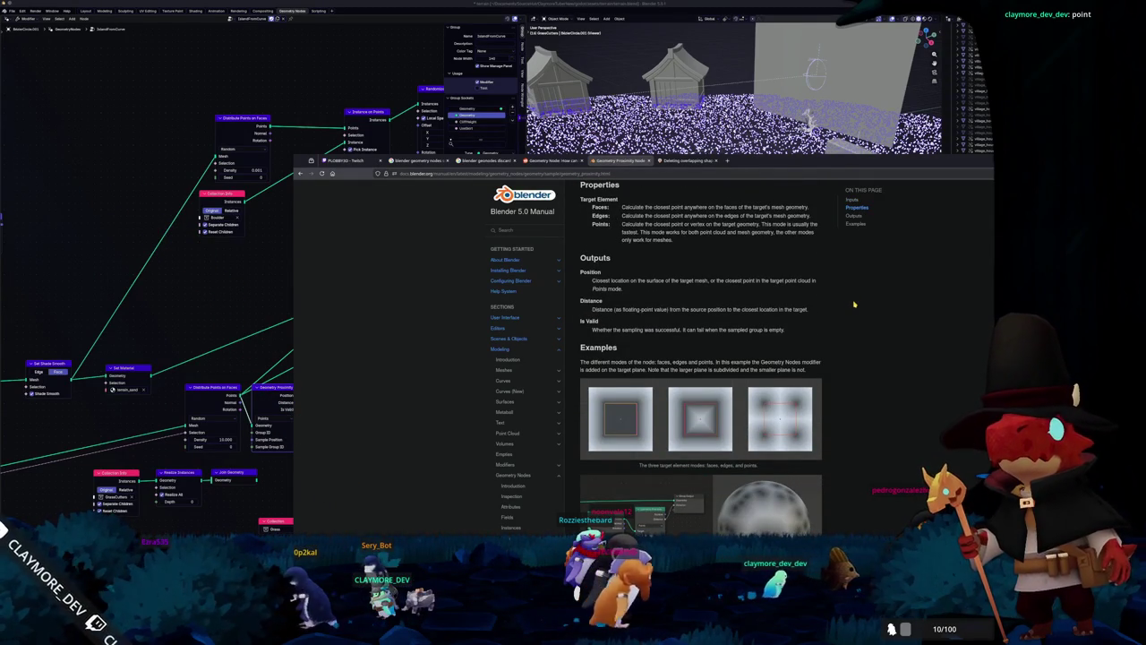
scroll(854, 305, down, 1)
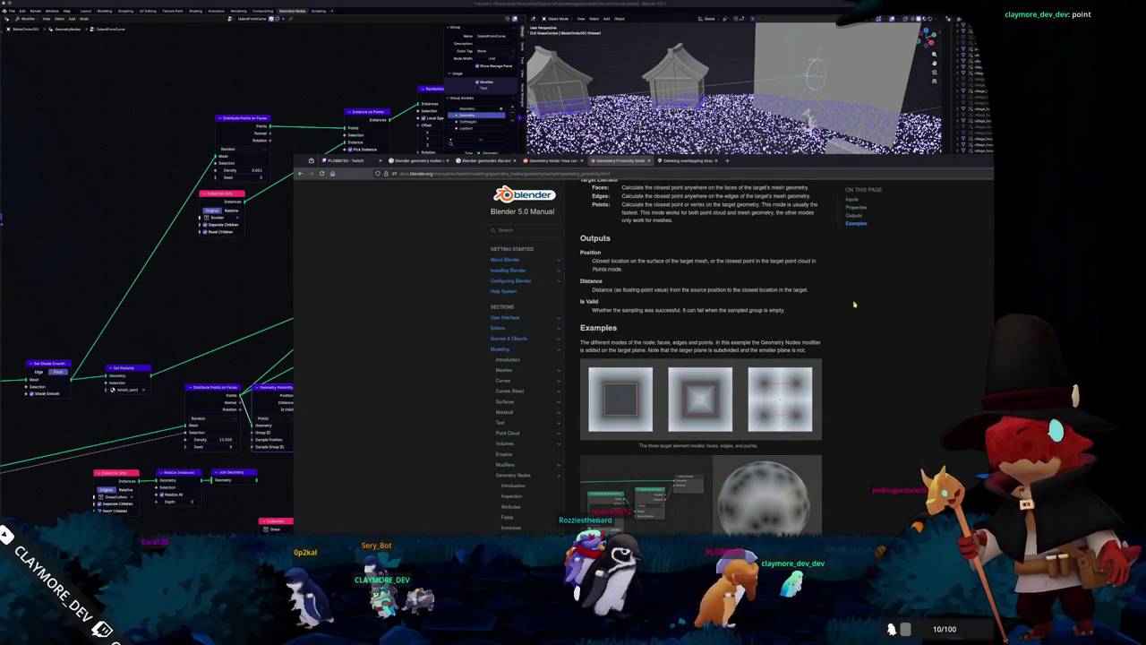
scroll(854, 305, up, 1)
scroll(854, 304, up, 2)
scroll(855, 305, up, 2)
scroll(854, 305, up, 1)
scroll(854, 305, up, 2)
scroll(855, 305, up, 4)
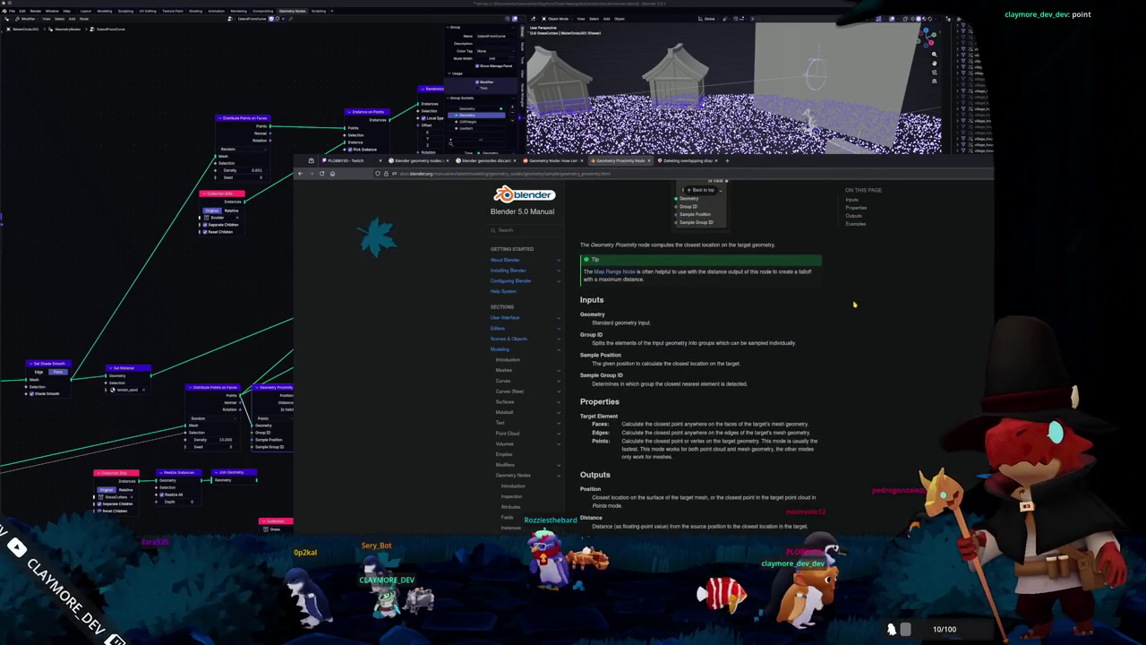
triple_click(664, 384)
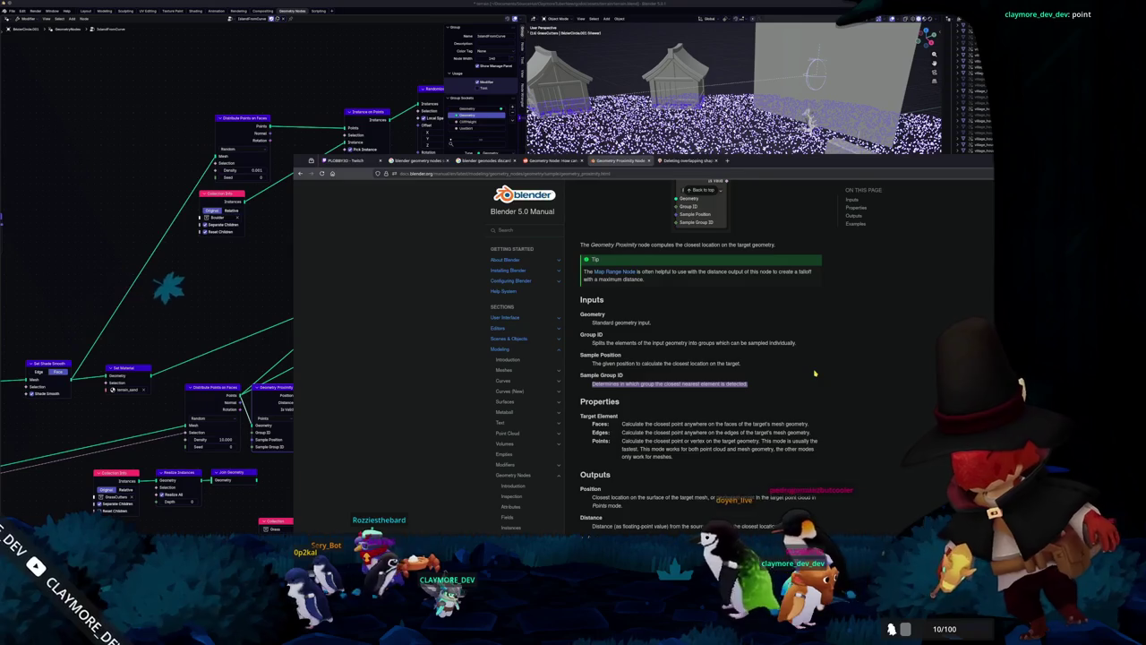
Step: Review the page once more, then switch to the Reddit thread about Geometry Proximity
scroll(814, 373, up, 3)
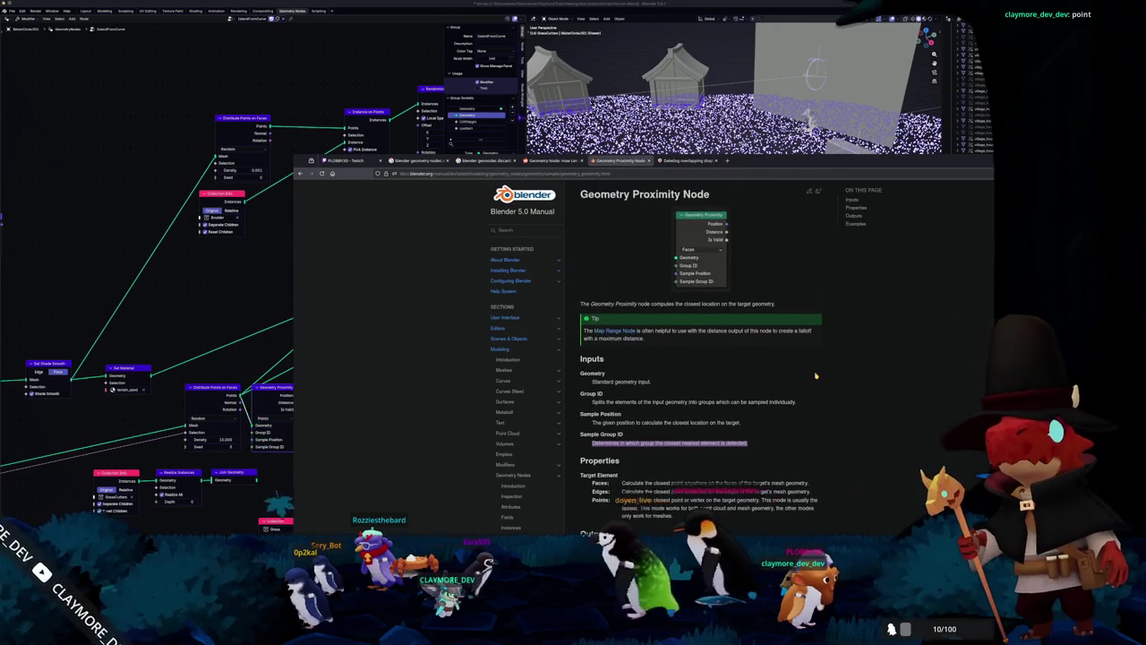
scroll(814, 375, down, 5)
scroll(805, 372, down, 5)
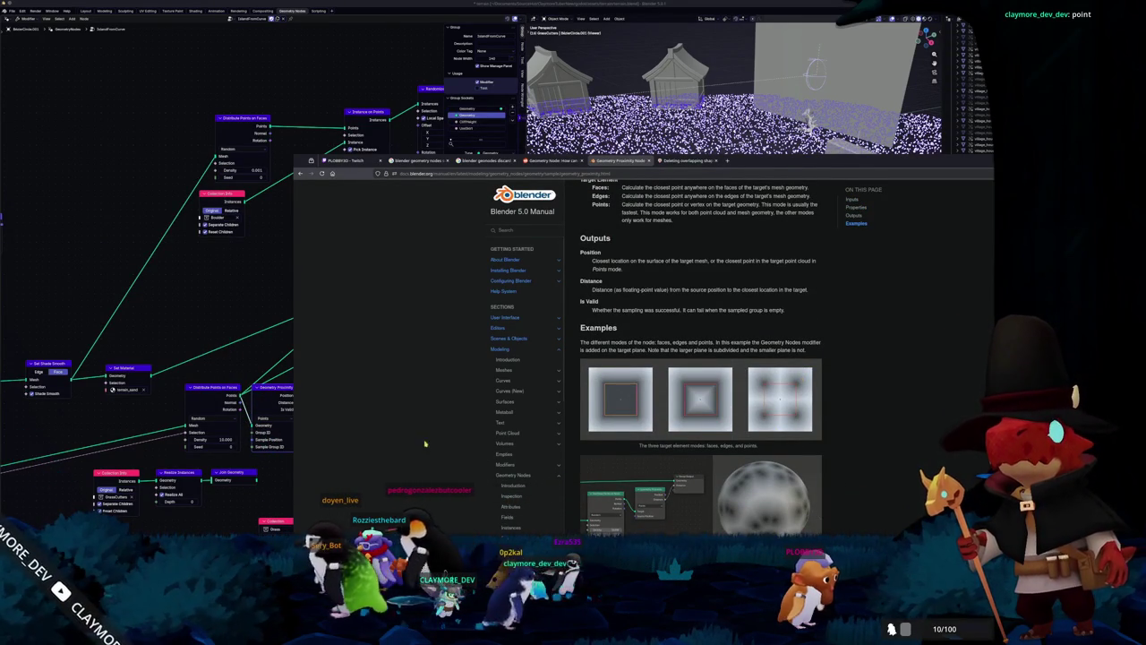
click(548, 160)
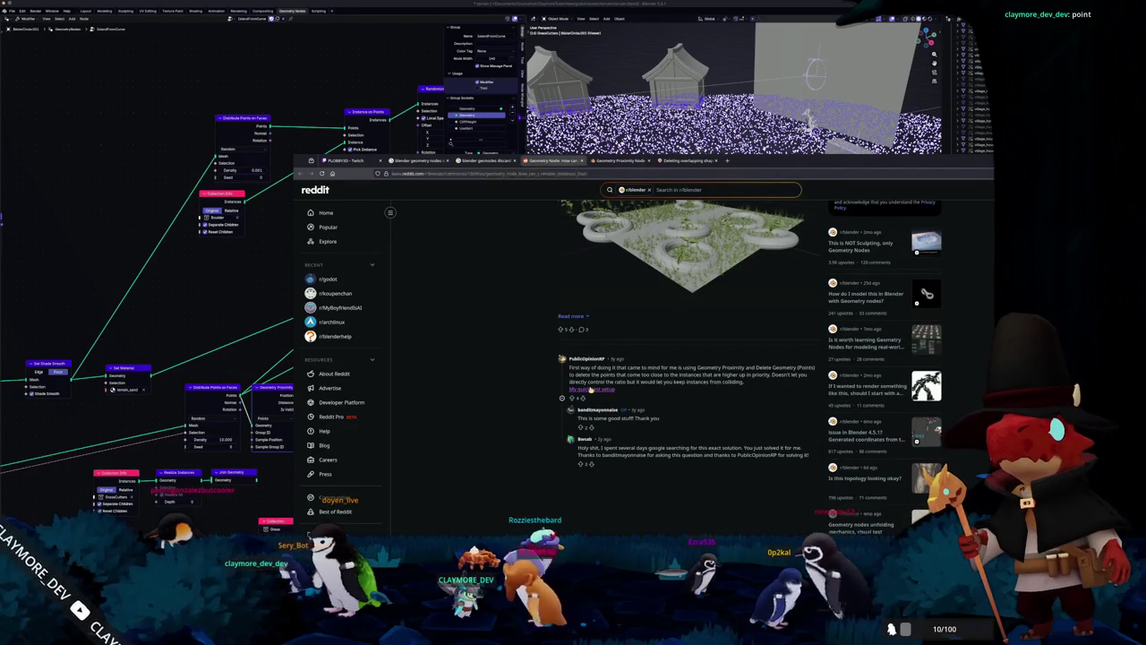
Step: Look at the suggested node image, then Google 'blender geometry nodes sample group id'
click(581, 389)
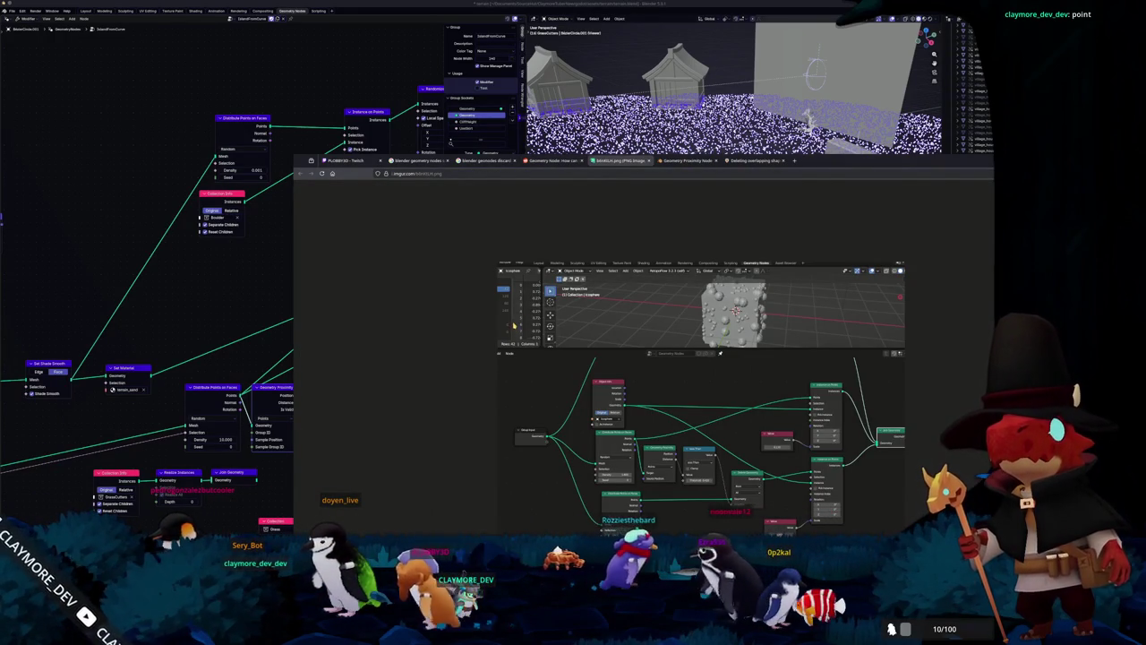
click(751, 160)
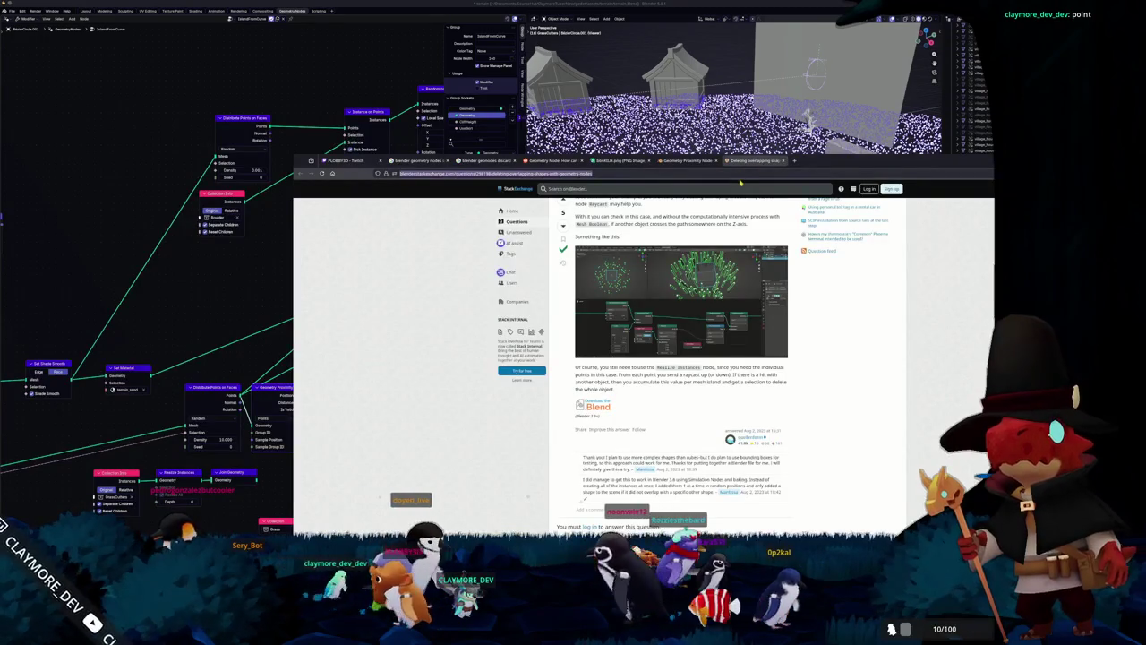
click(739, 174)
text(blender ge)
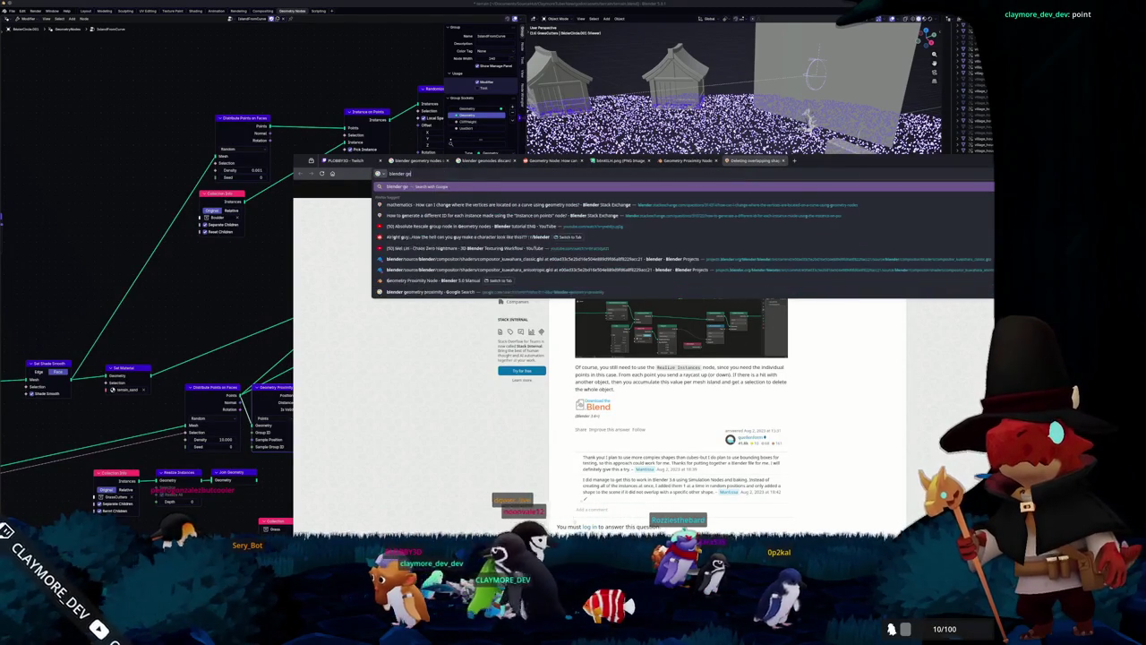
text(ometry)
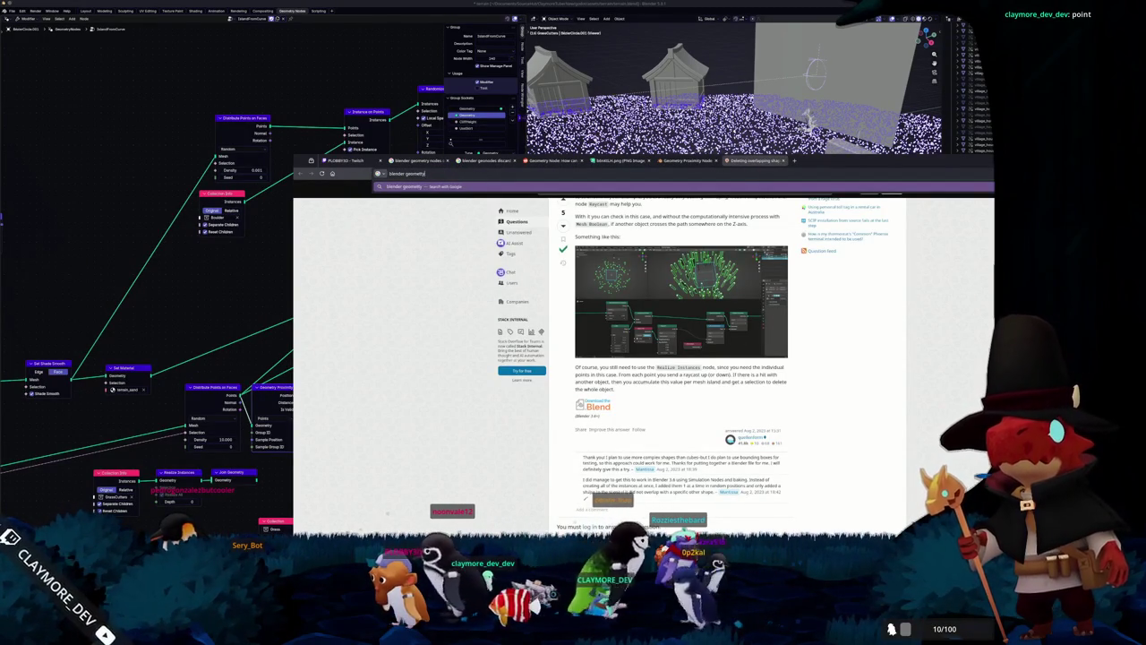
text( nod)
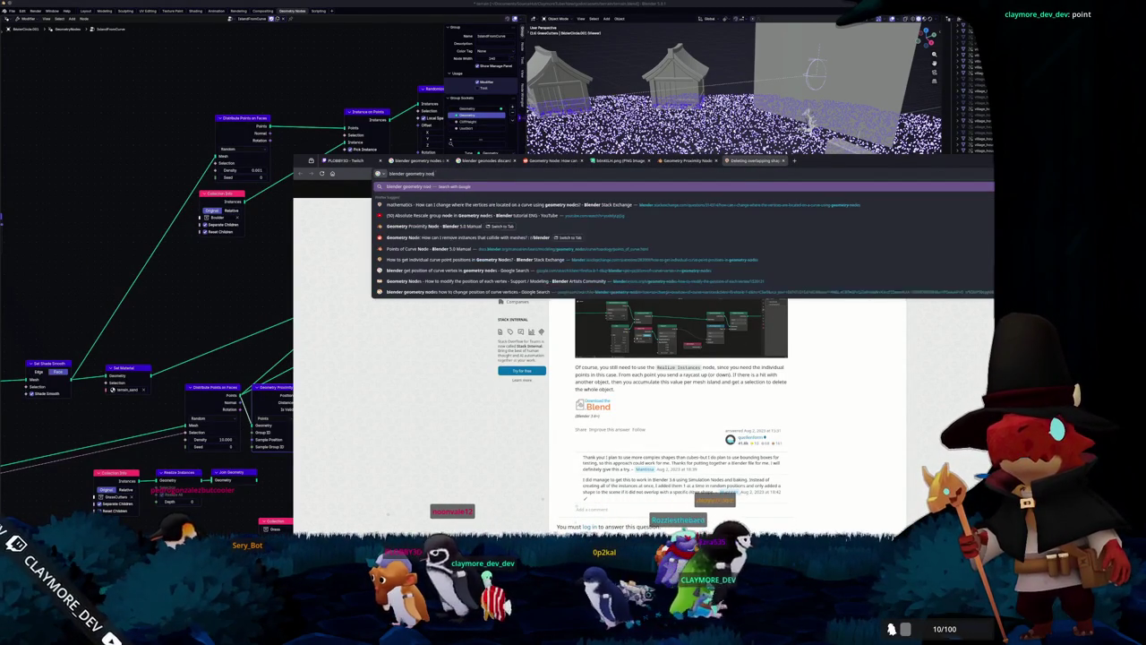
text(es sample group id)
key(Return)
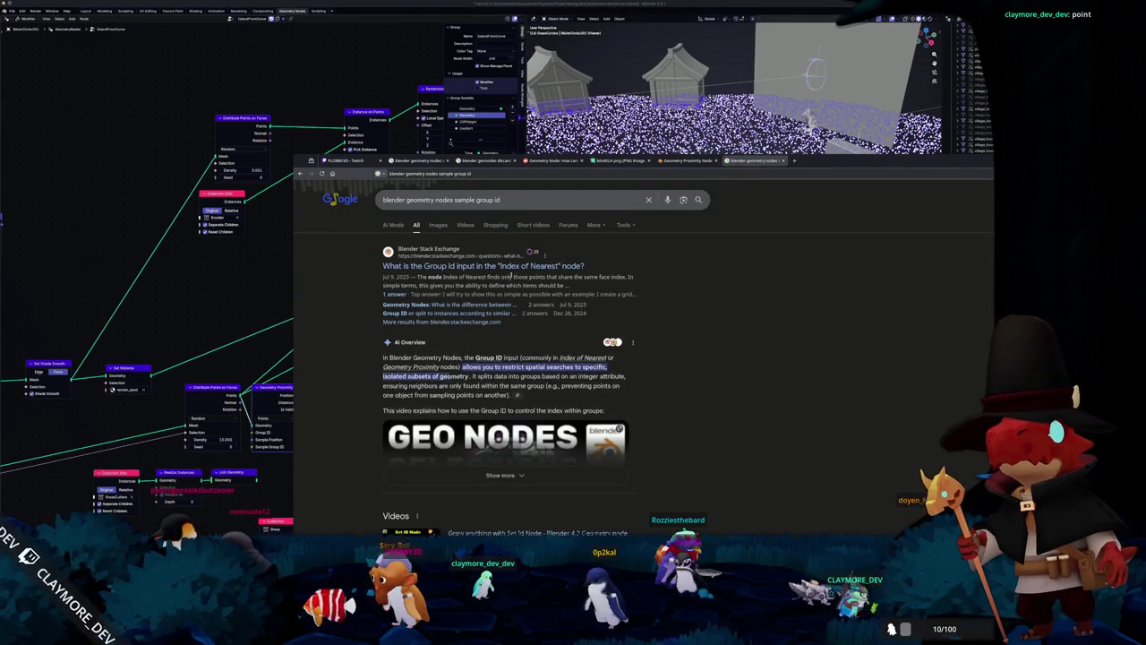
Step: Open the Stack Exchange question on the Index of Nearest Group Id input, read the answer, and return to Blender
click(514, 269)
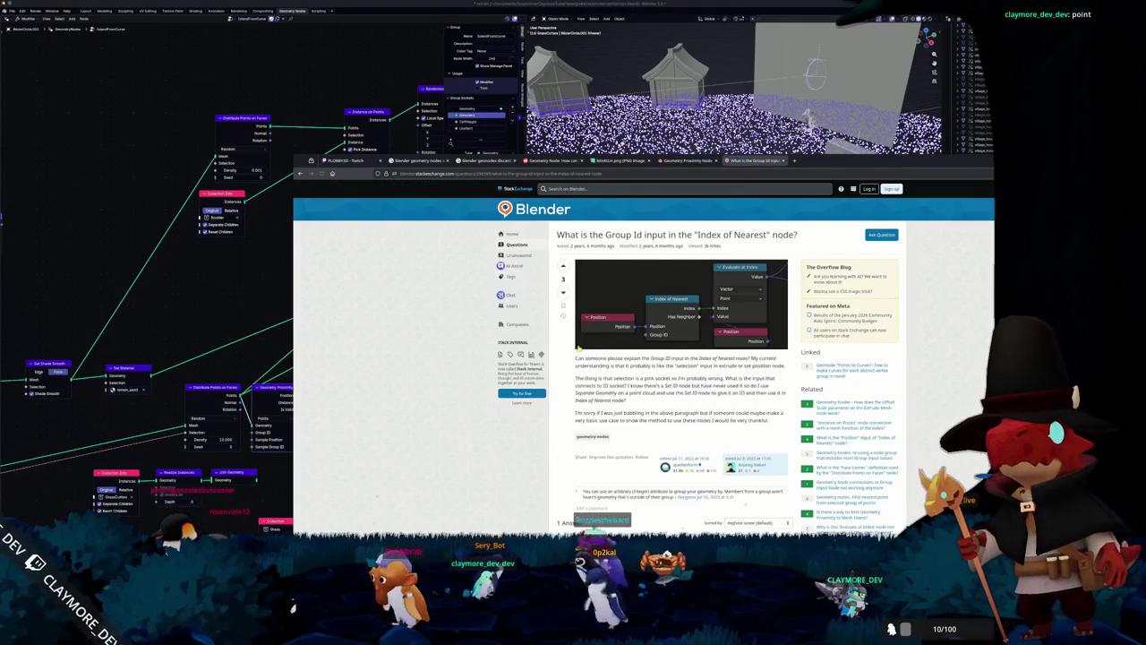
scroll(568, 348, down, 1)
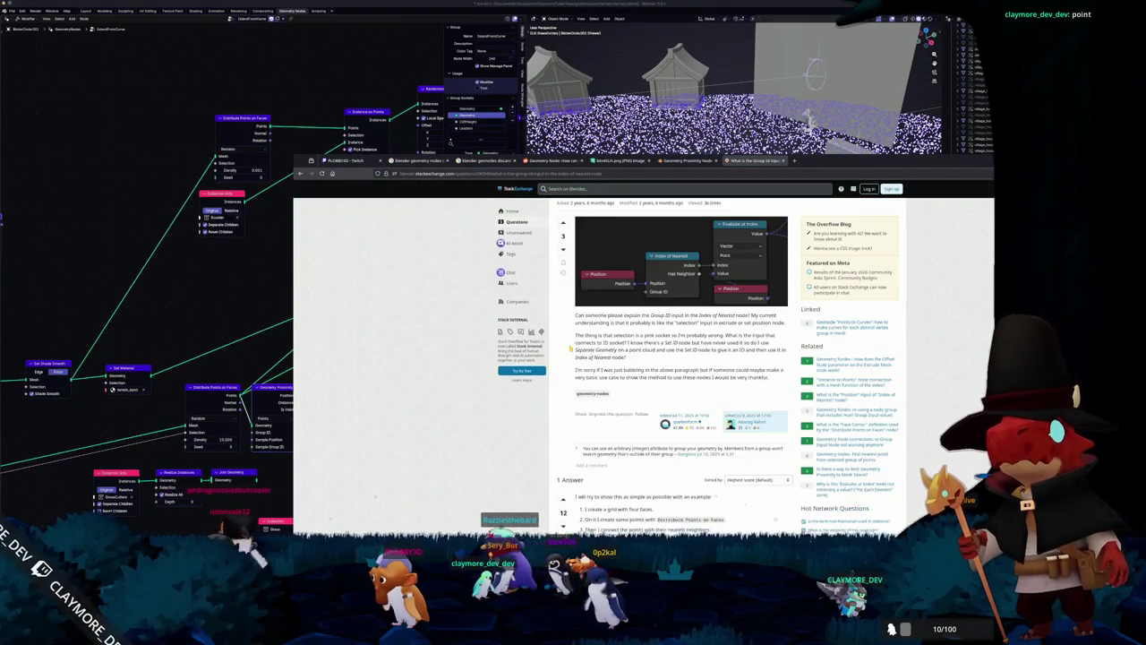
scroll(569, 348, down, 2)
scroll(569, 349, down, 2)
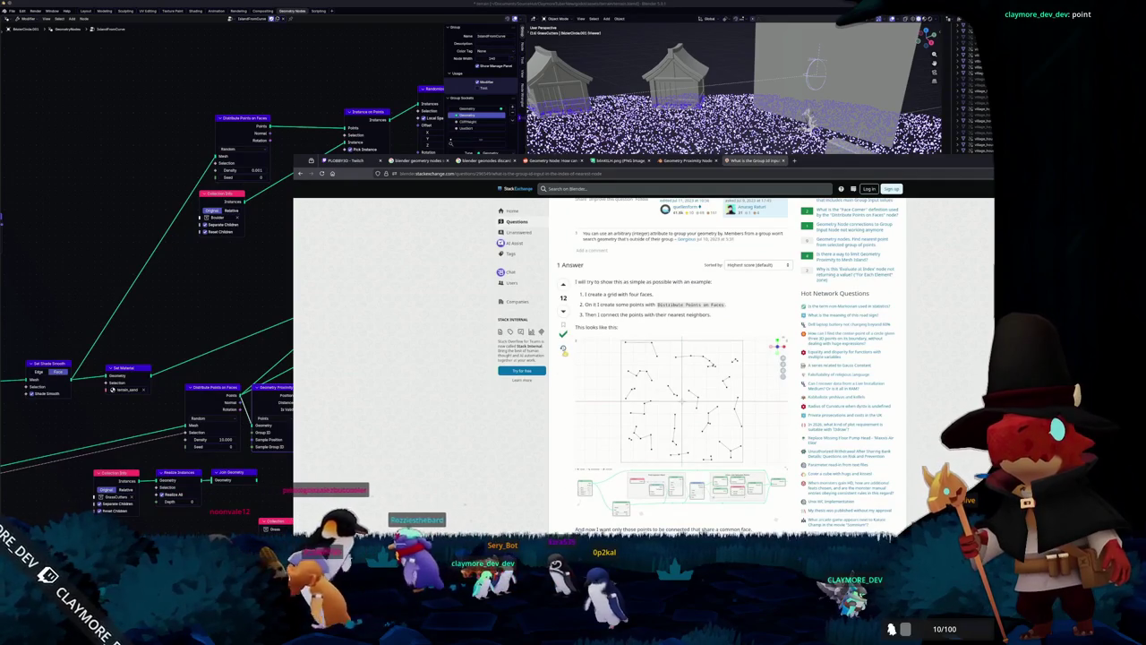
scroll(568, 401, down, 2)
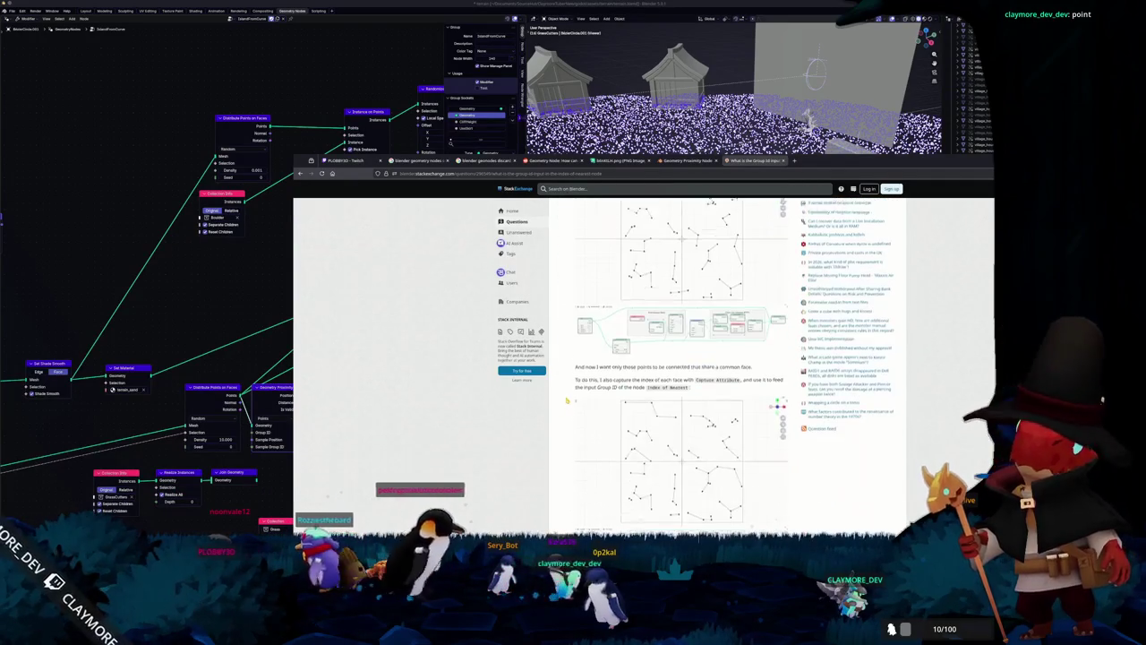
scroll(568, 401, down, 1)
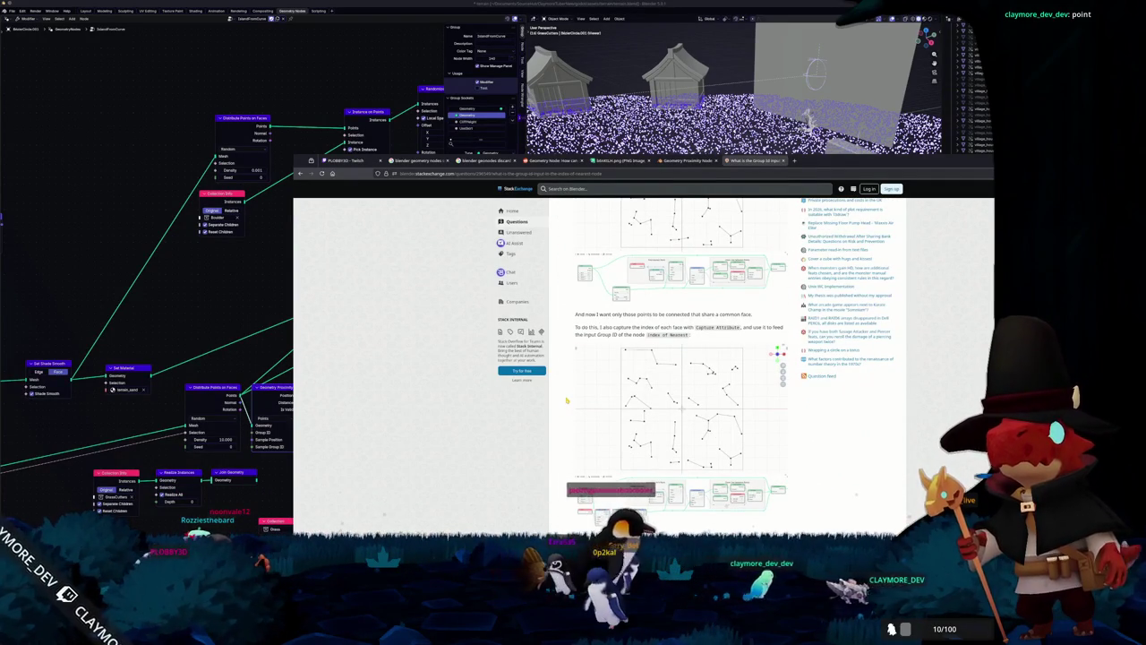
scroll(567, 402, down, 3)
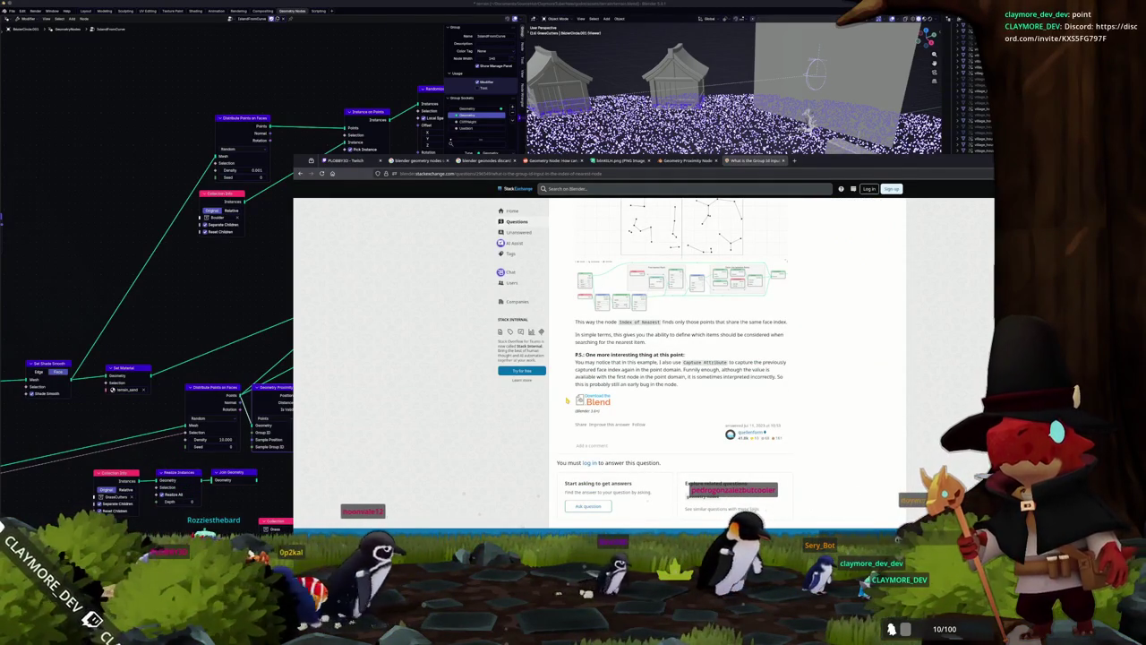
click(257, 486)
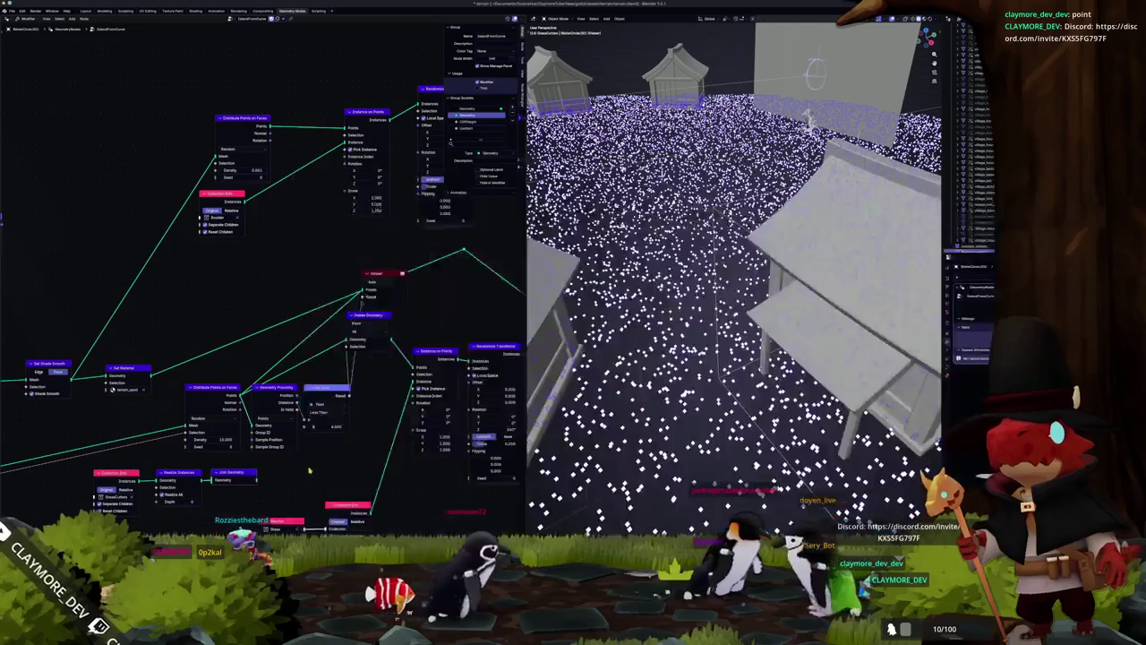
Step: Box-select the Less Than node and dissolve it with Ctrl+X, keeping its links joined
middle_drag(269, 359, 319, 391)
drag(256, 405, 433, 446)
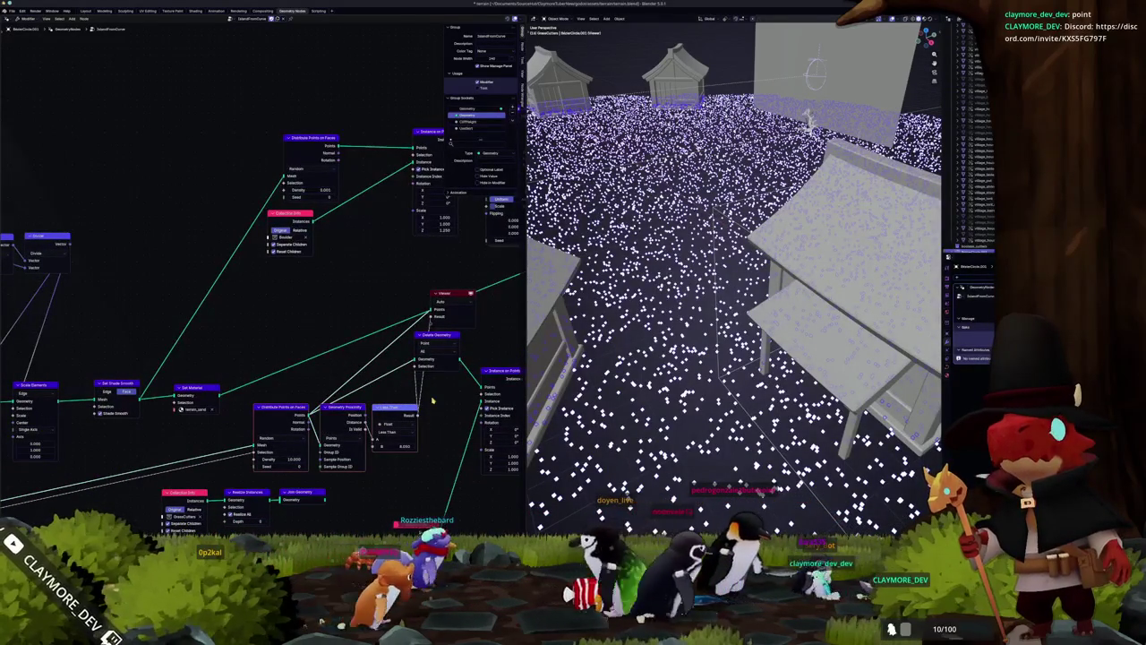
drag(374, 407, 439, 446)
key(ctrl+x)
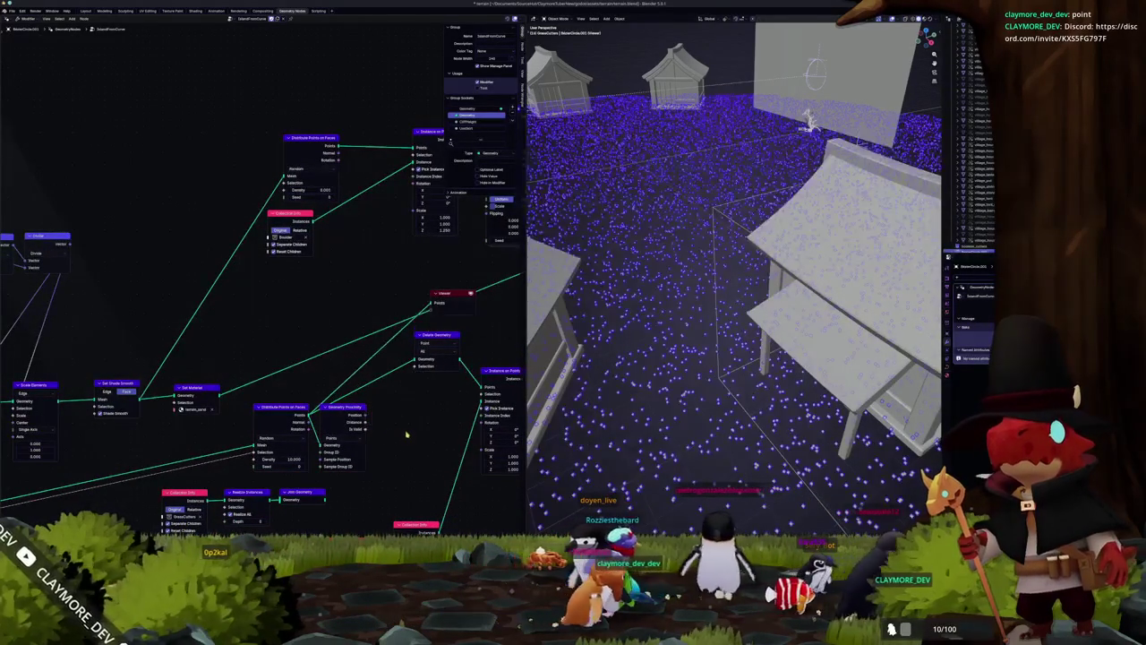
Step: Delete the Viewer node and the Geometry Proximity node
middle_drag(481, 327, 431, 361)
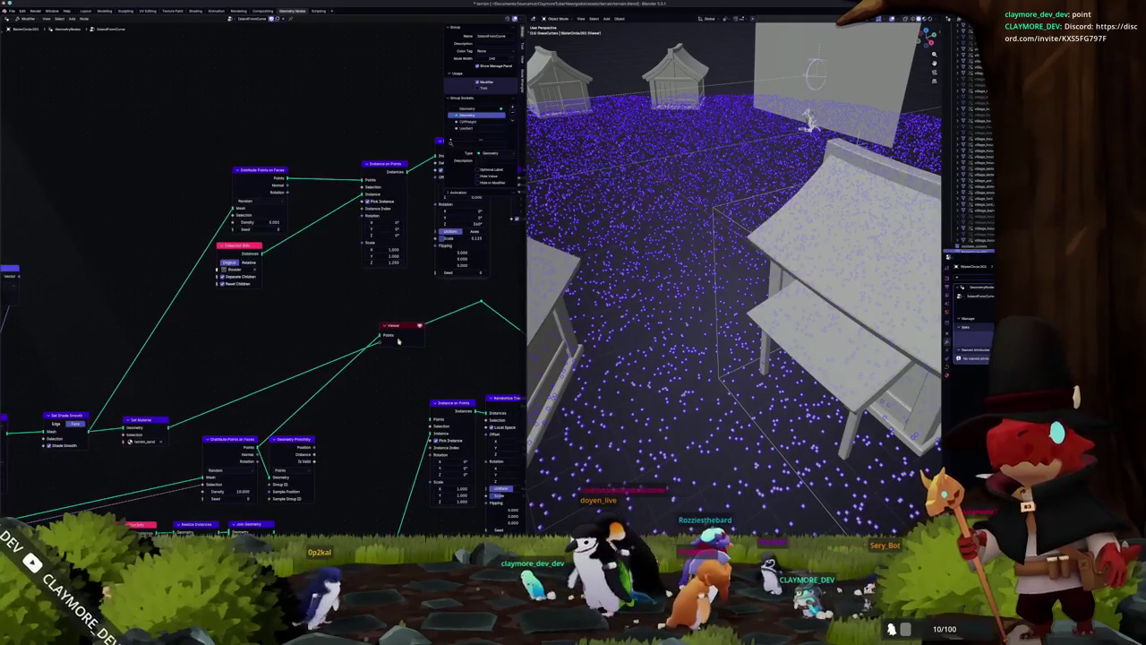
key(x)
middle_drag(361, 416, 356, 362)
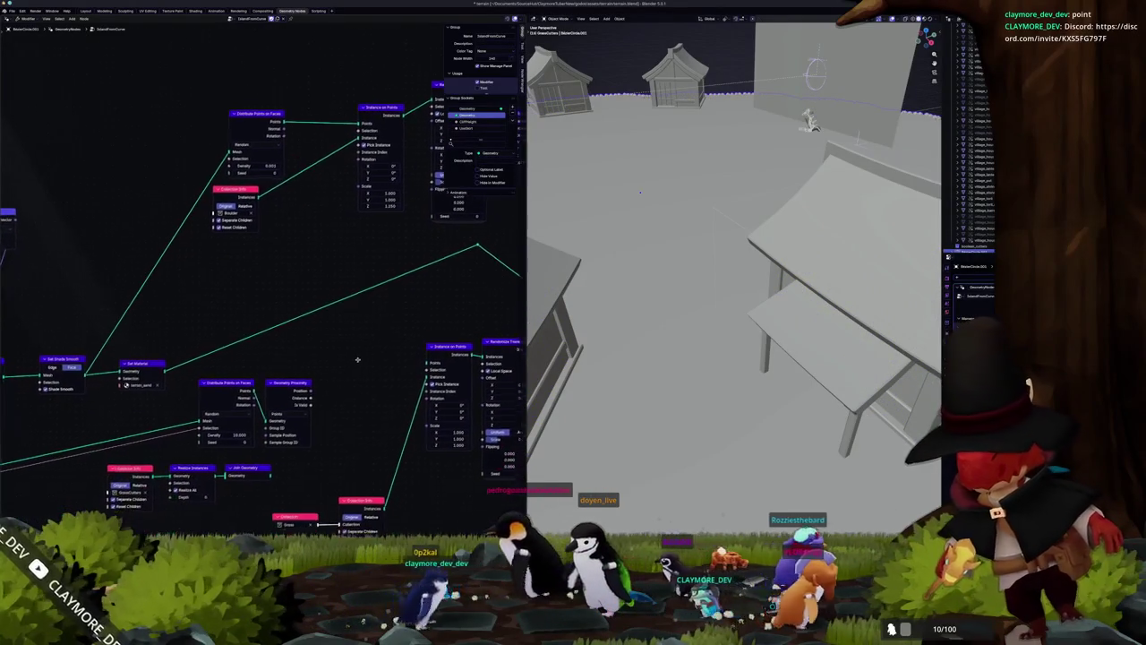
middle_drag(353, 421, 357, 383)
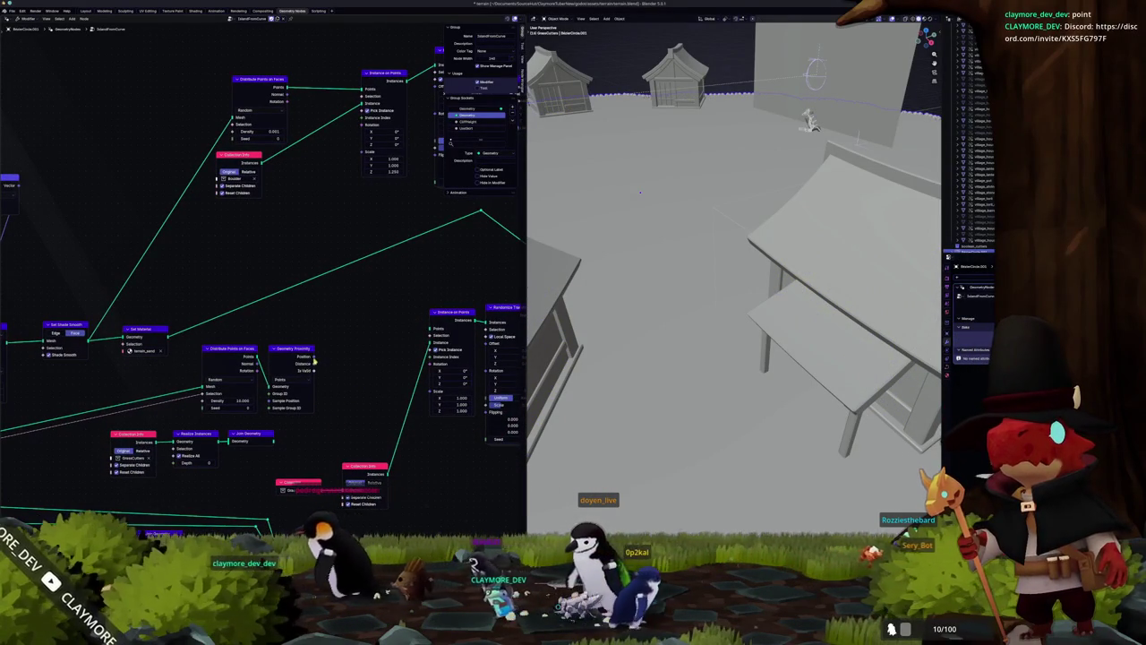
click(298, 352)
key(x)
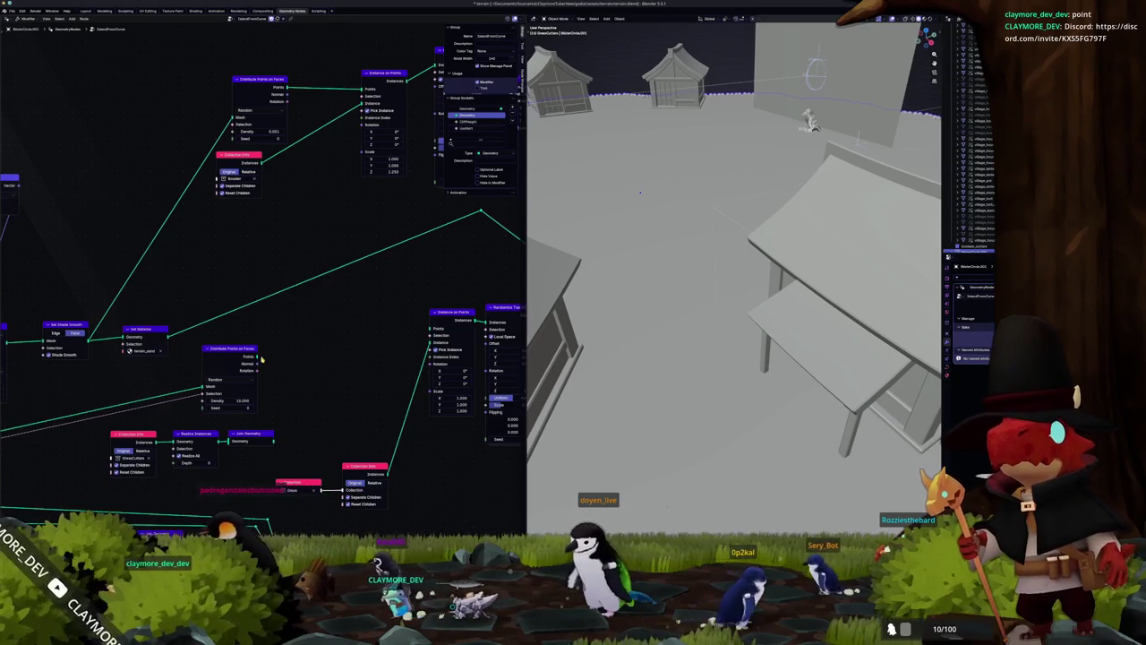
Step: Drag a new link from the scattered Points output, then bring the Stack Exchange answer back up
drag(312, 351, 311, 351)
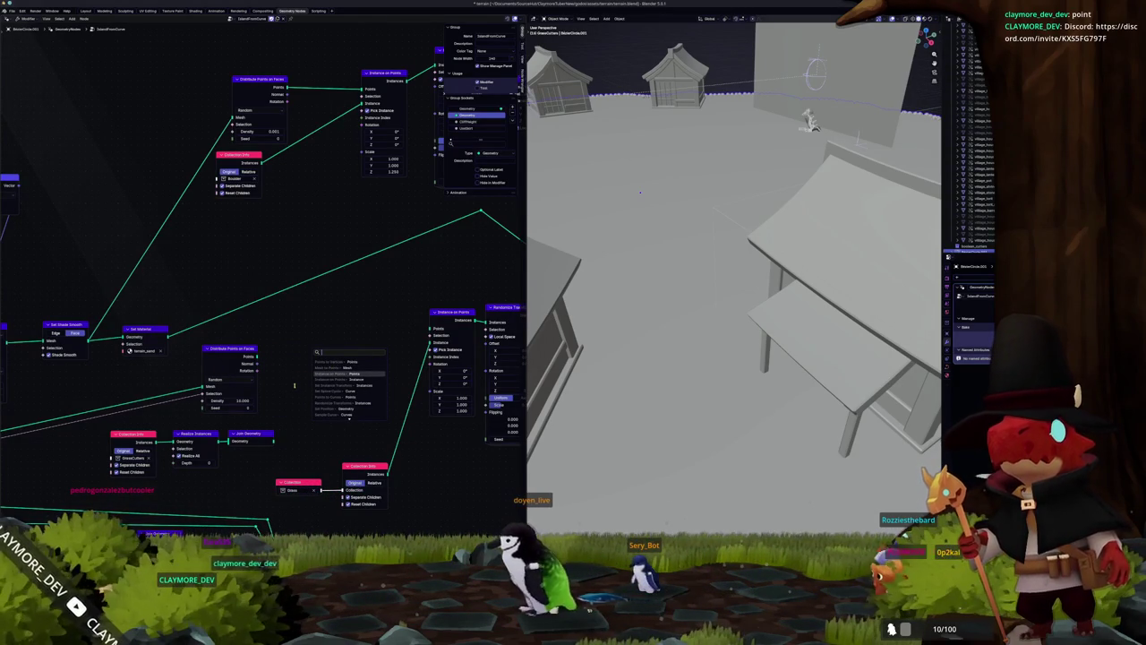
scroll(299, 380, down, 2)
scroll(269, 394, down, 2)
scroll(224, 412, up, 2)
scroll(179, 426, up, 2)
scroll(206, 417, down, 2)
scroll(255, 405, up, 2)
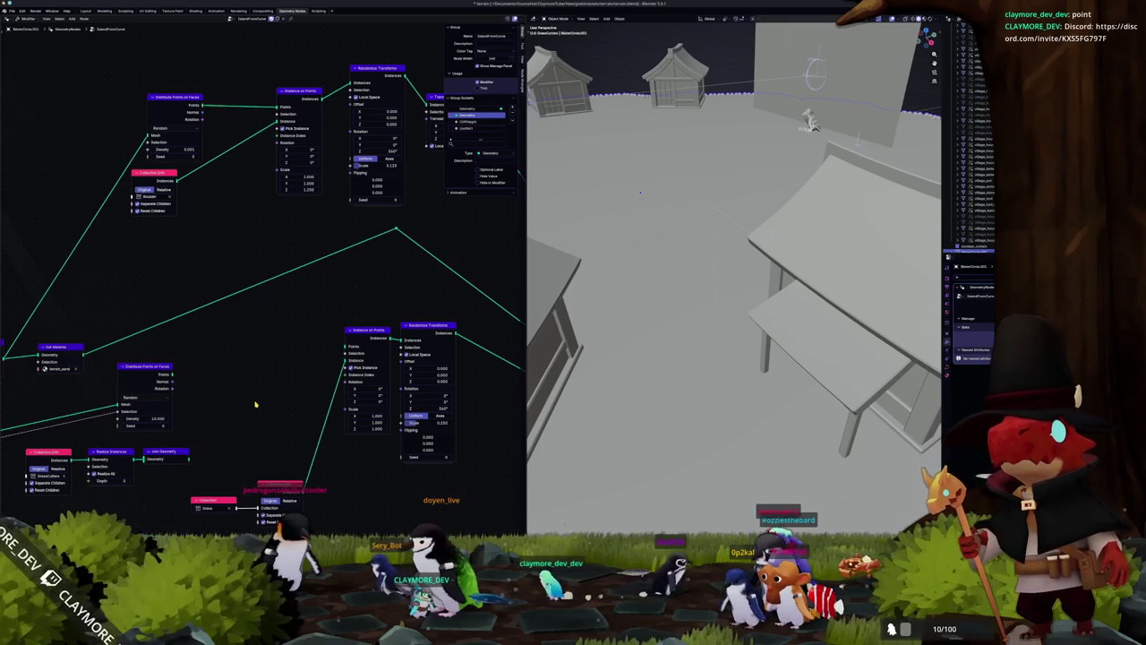
key(alt+Tab)
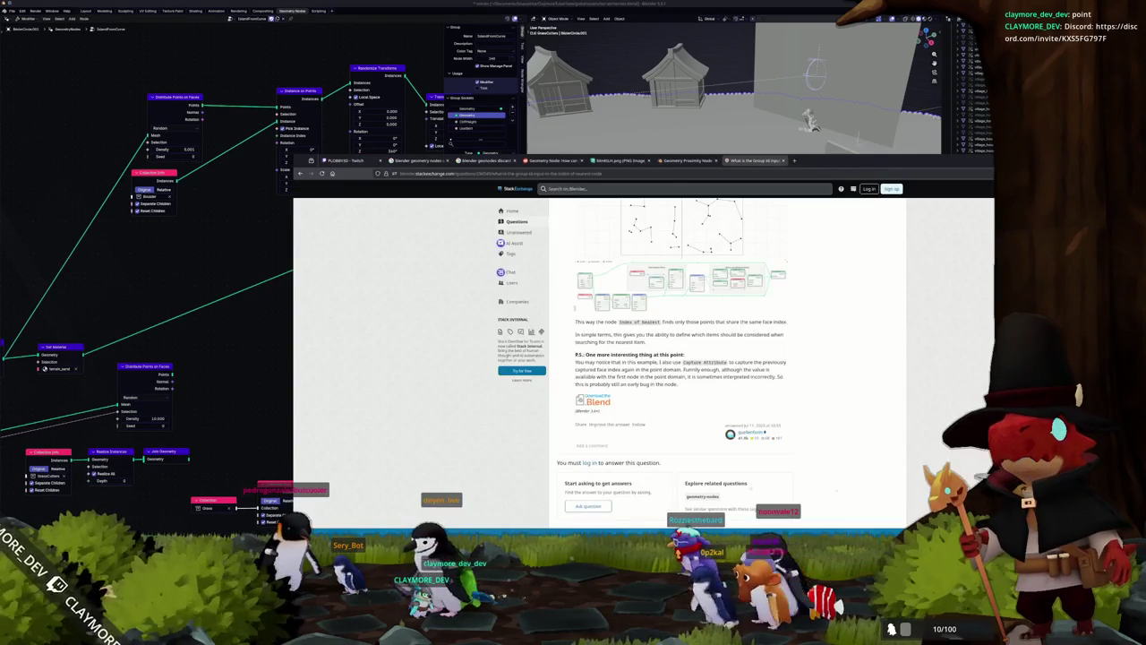
Step: Google 'blender geonodes delete points overlapping mesh', skim the results, and return to Blender
click(628, 173)
text(ble)
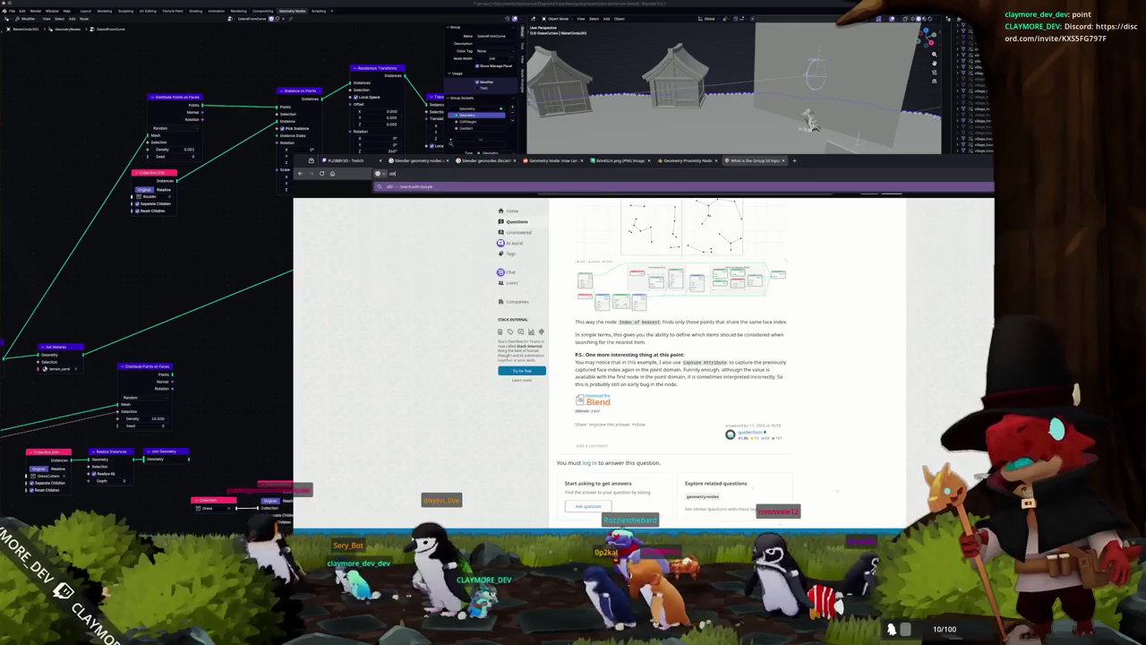
text(nder geom)
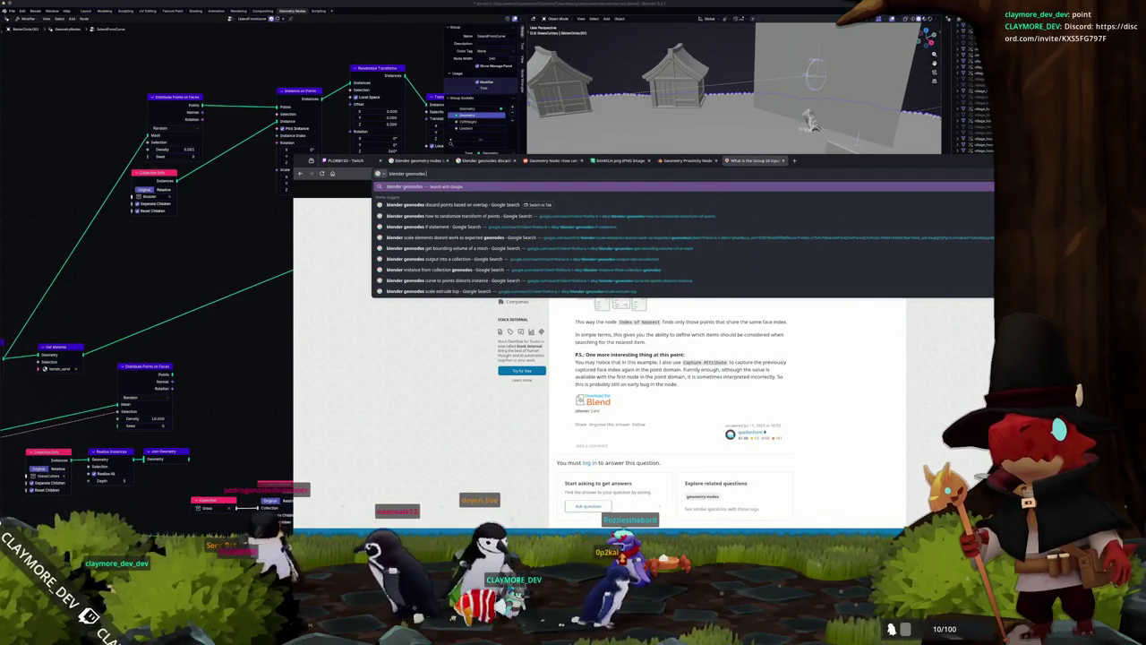
text(delete points on)
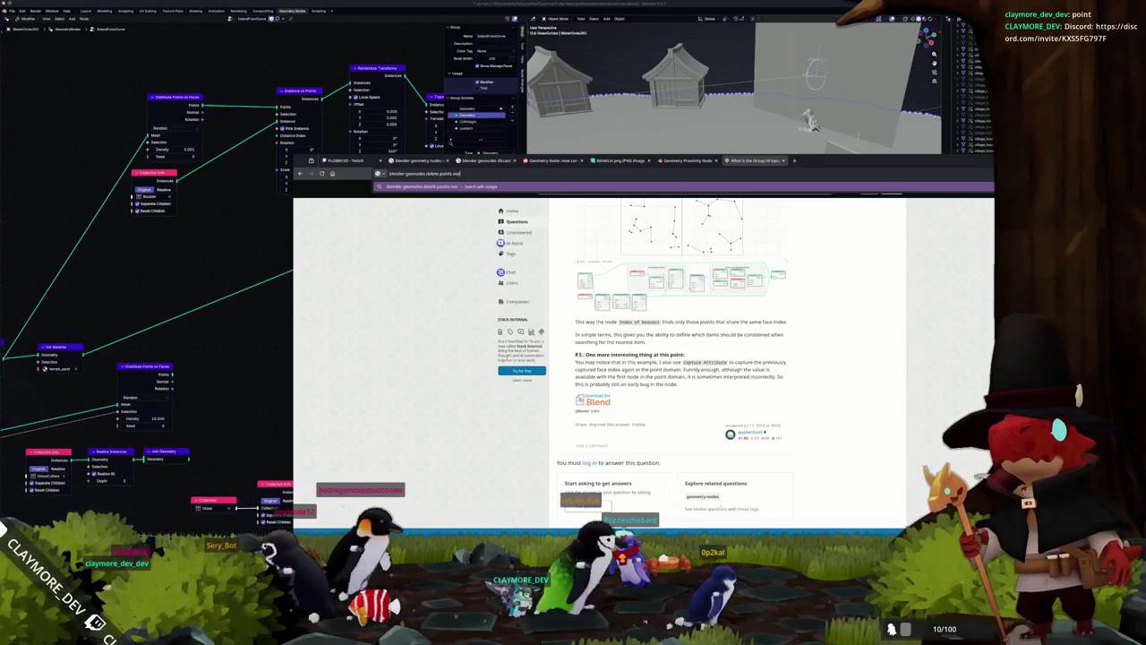
text(erlapping mesh)
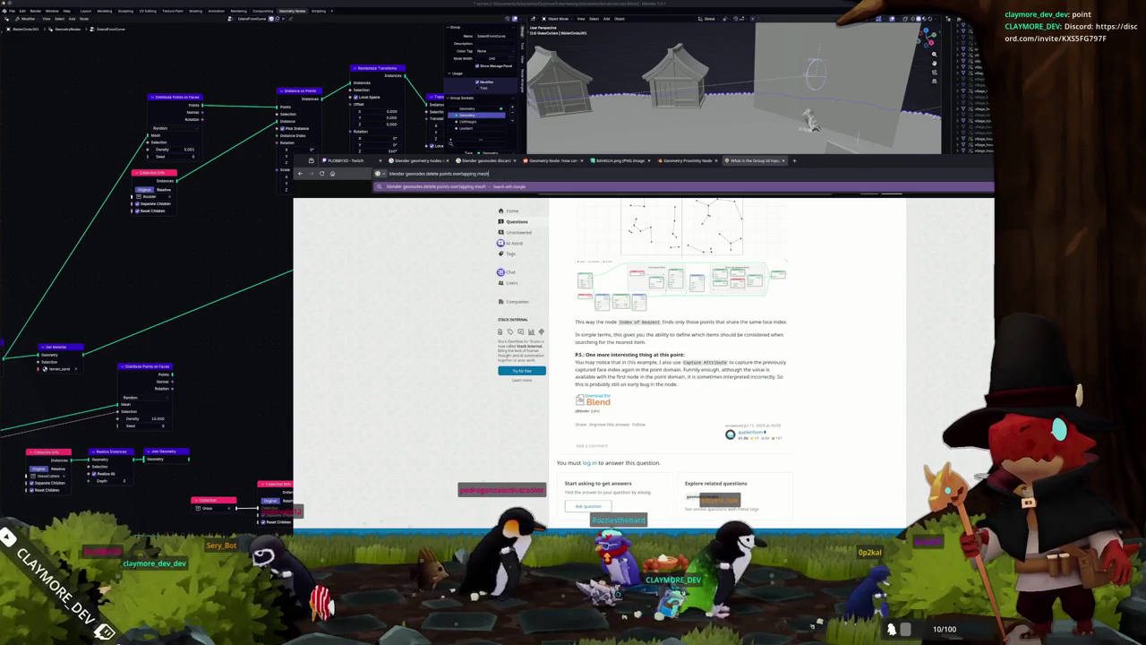
key(Return)
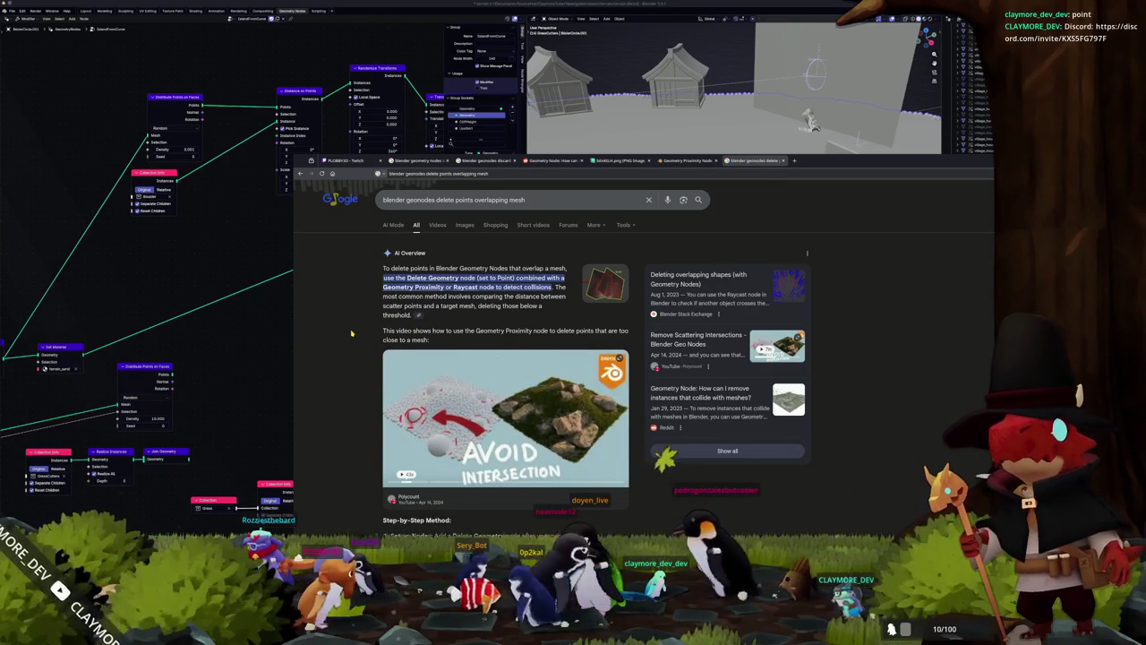
click(271, 385)
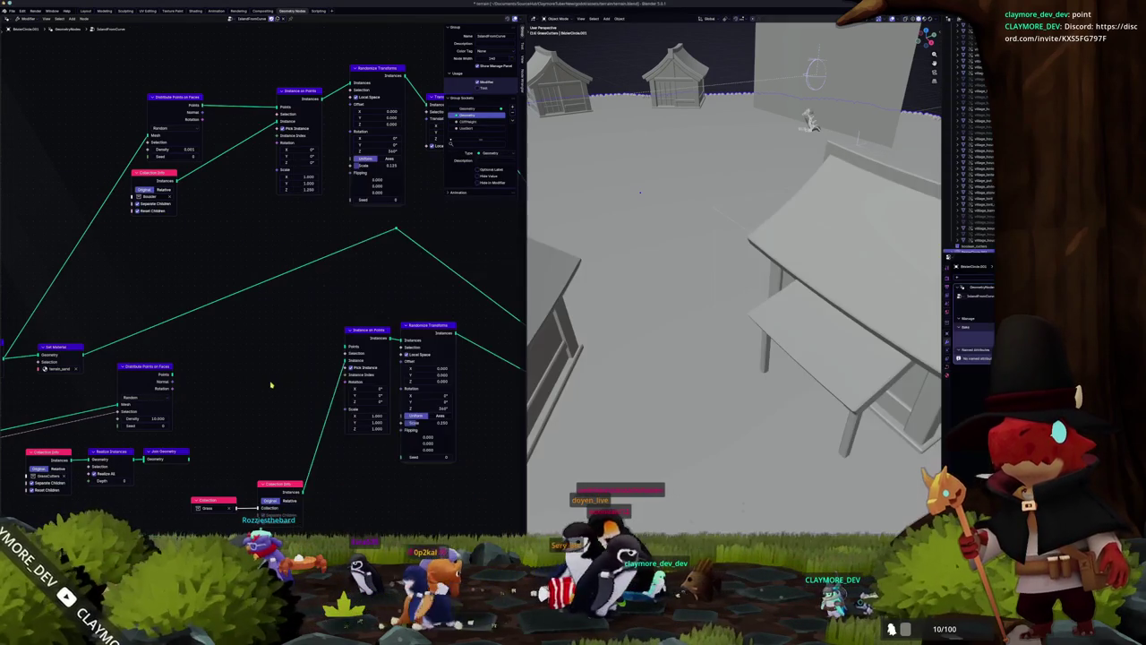
Step: Add a Raycast node to the grass tree and position it, then bring the Google results back up
key(shift+a)
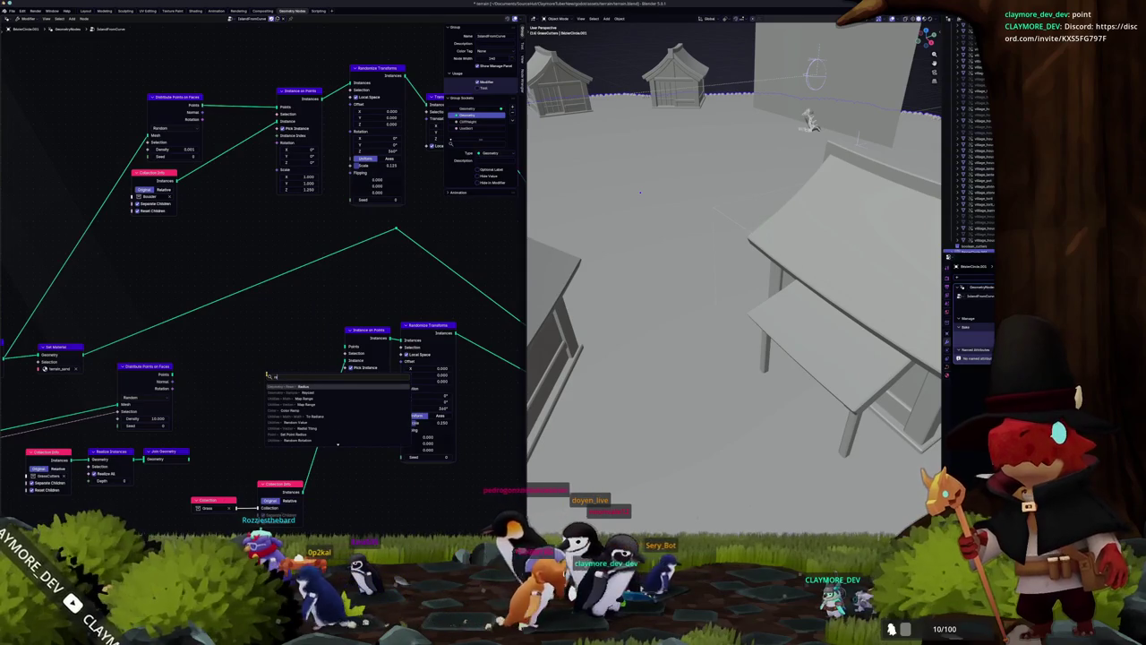
text(e)
click(297, 386)
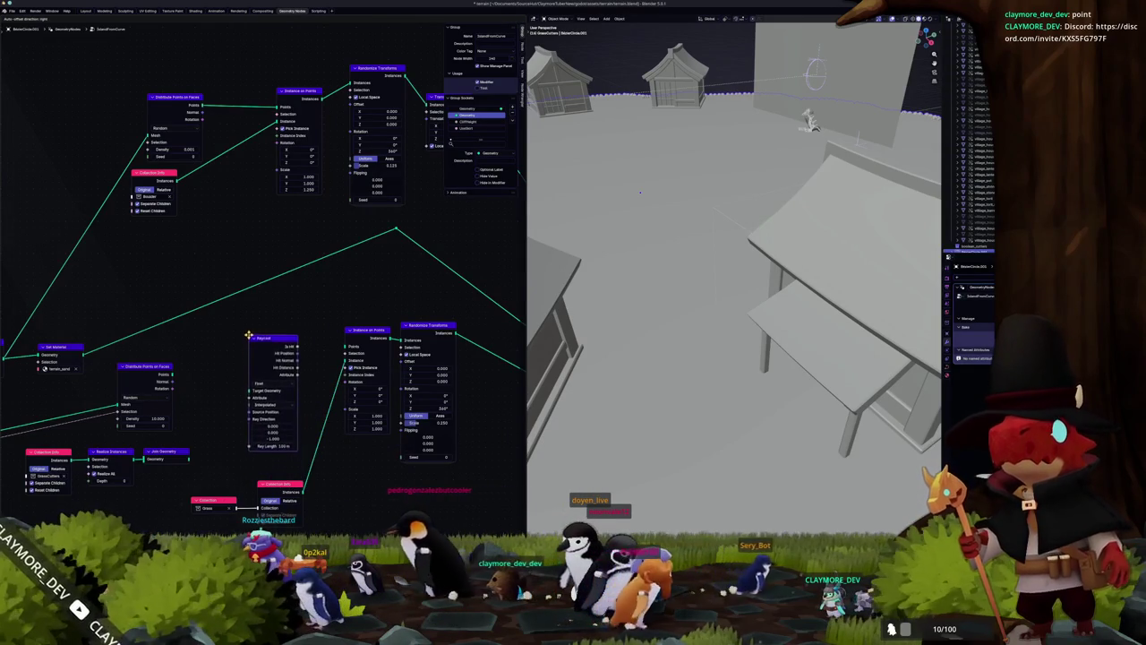
middle_drag(248, 410, 287, 359)
scroll(321, 351, up, 2)
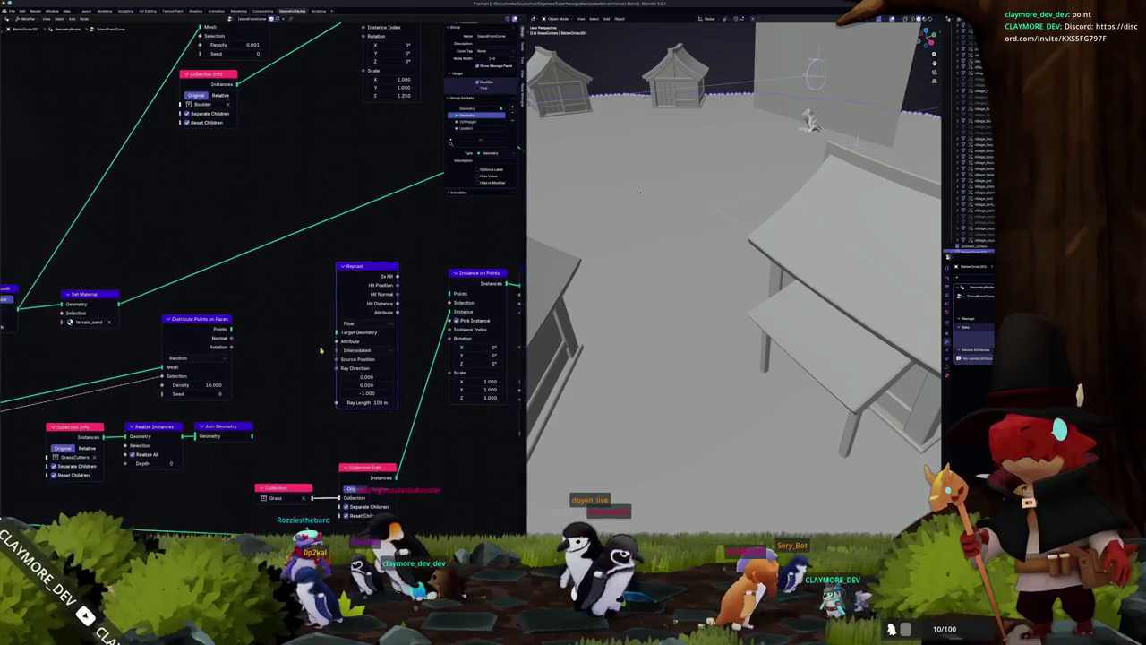
drag(361, 273, 362, 308)
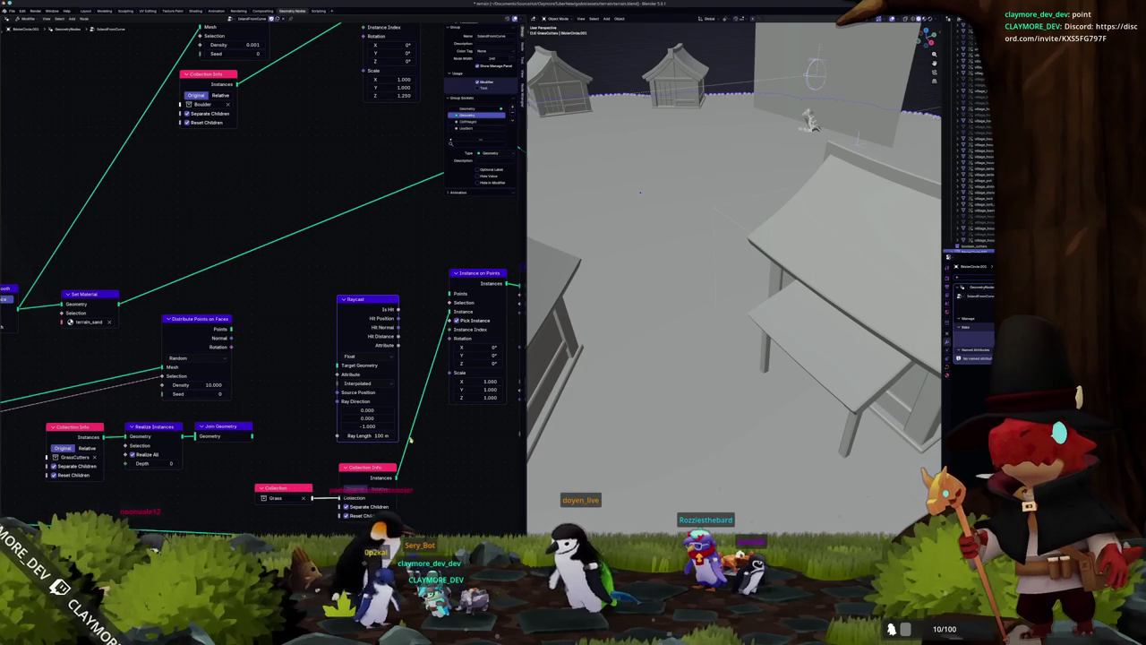
scroll(425, 443, down, 1)
middle_drag(431, 443, 449, 442)
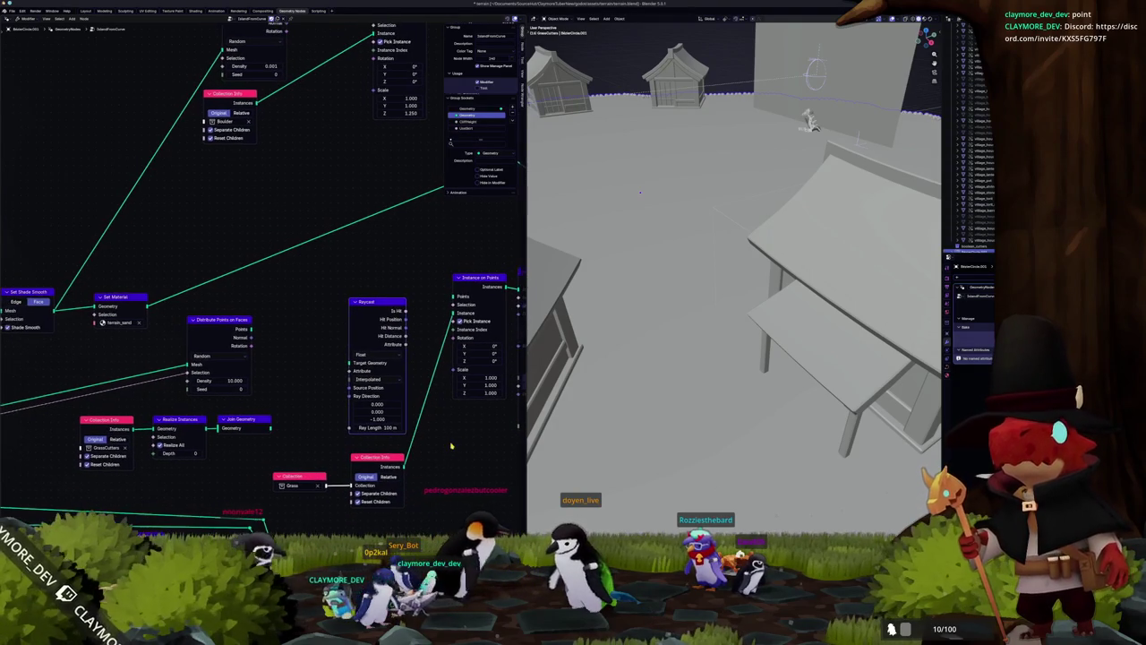
key(alt+Tab)
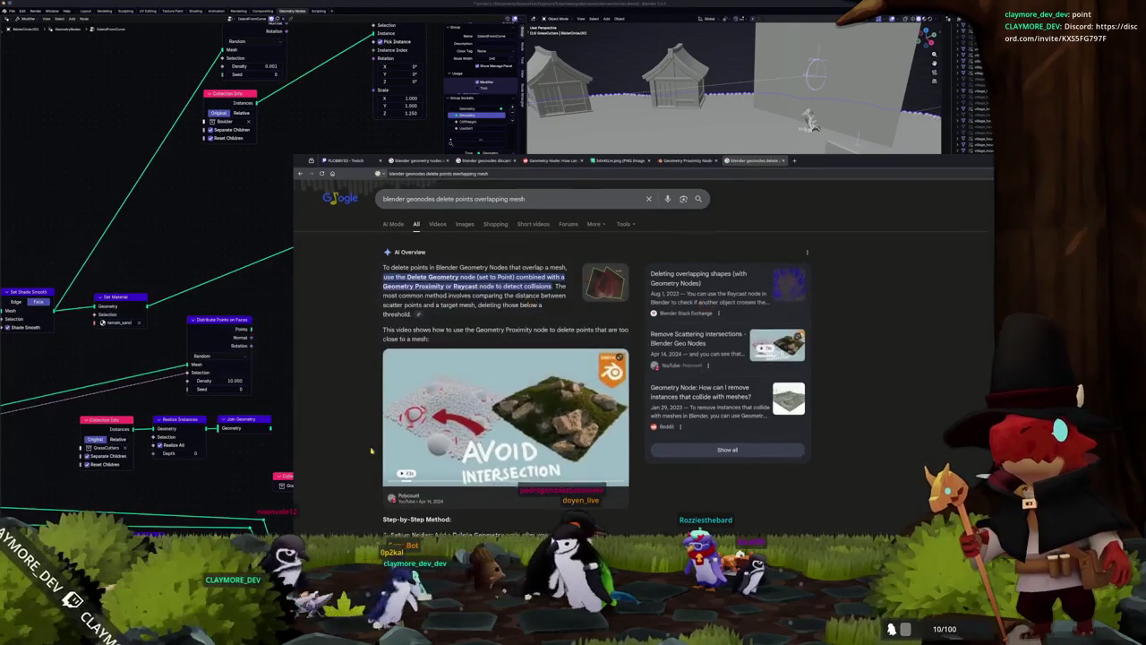
Step: Scroll through the Google search results for deleting geometry-node points
scroll(370, 445, down, 3)
scroll(370, 445, down, 1)
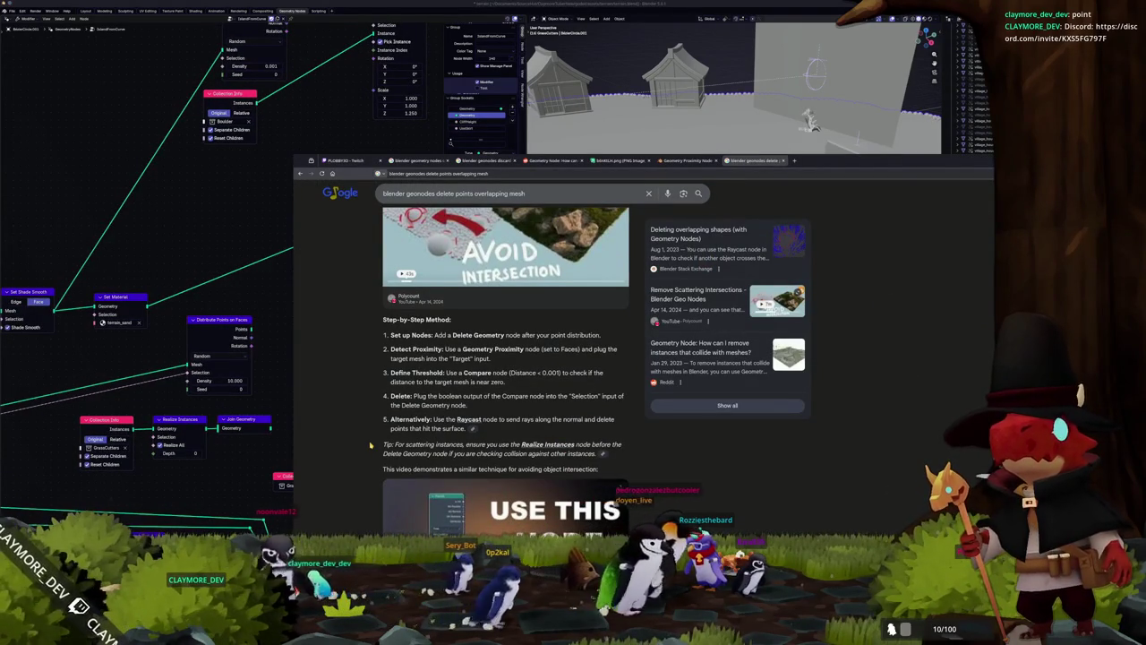
scroll(370, 445, down, 2)
scroll(370, 445, down, 4)
scroll(370, 446, down, 3)
scroll(370, 445, down, 3)
scroll(370, 445, down, 3)
scroll(370, 445, down, 2)
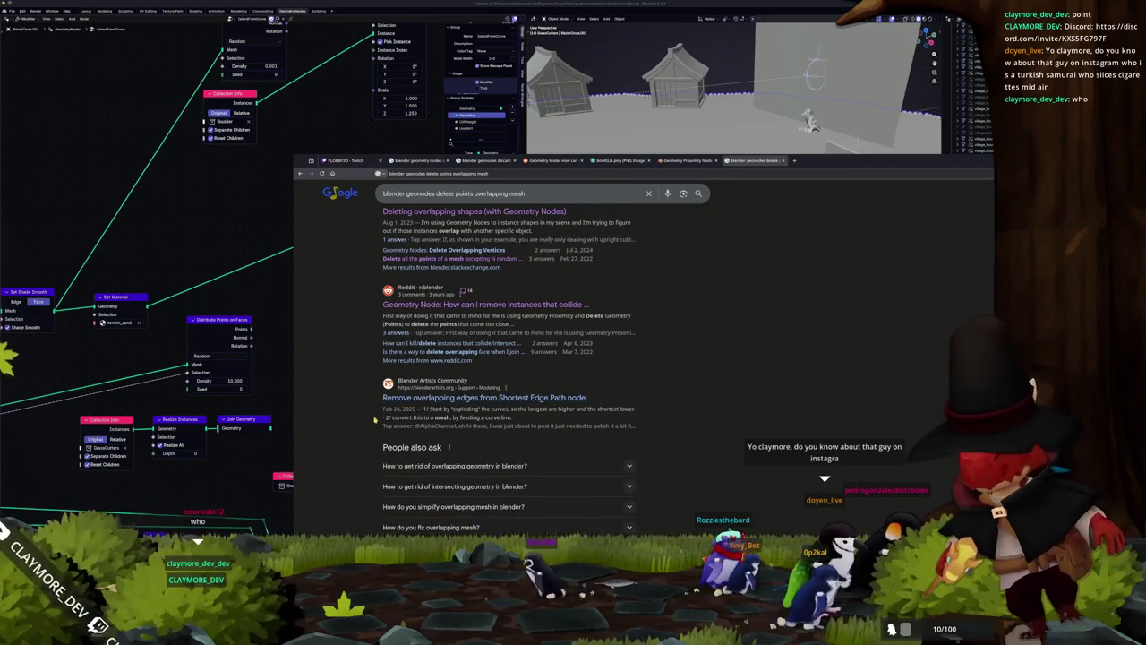
scroll(370, 445, down, 3)
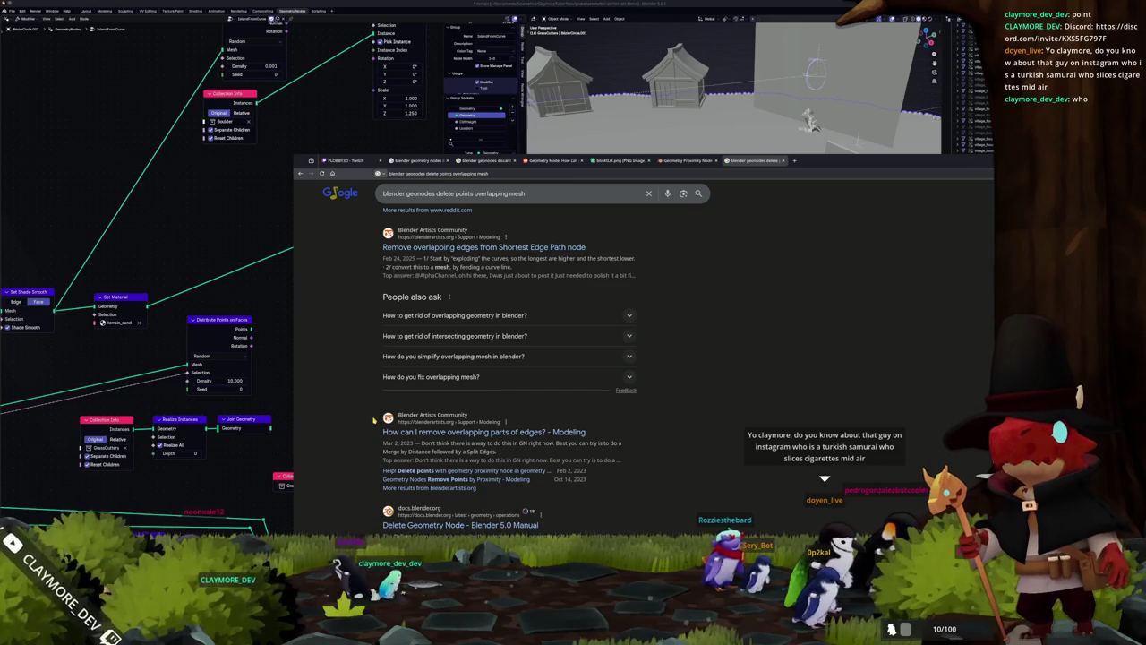
scroll(374, 418, down, 1)
scroll(374, 418, down, 1)
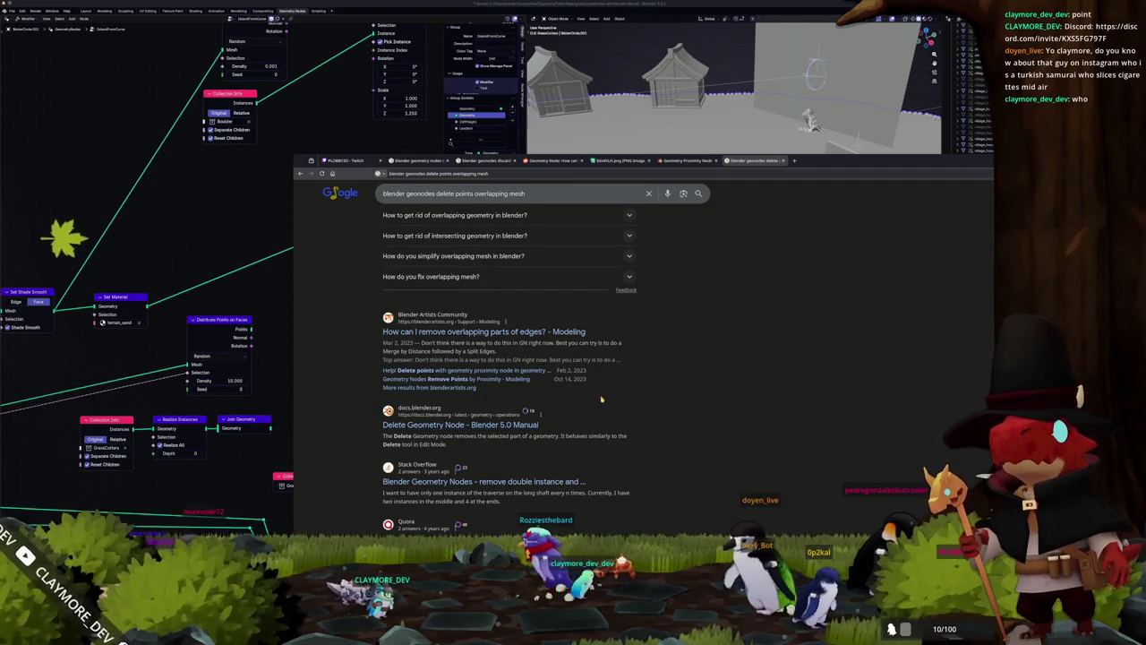
scroll(683, 352, down, 6)
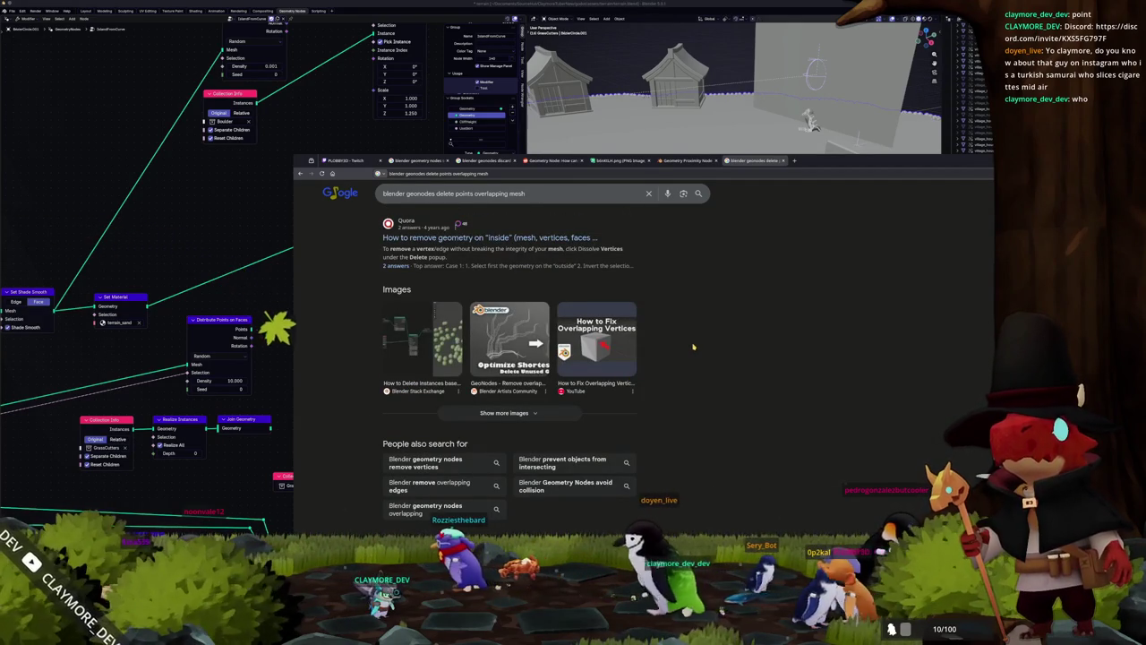
scroll(694, 347, up, 2)
scroll(693, 347, up, 2)
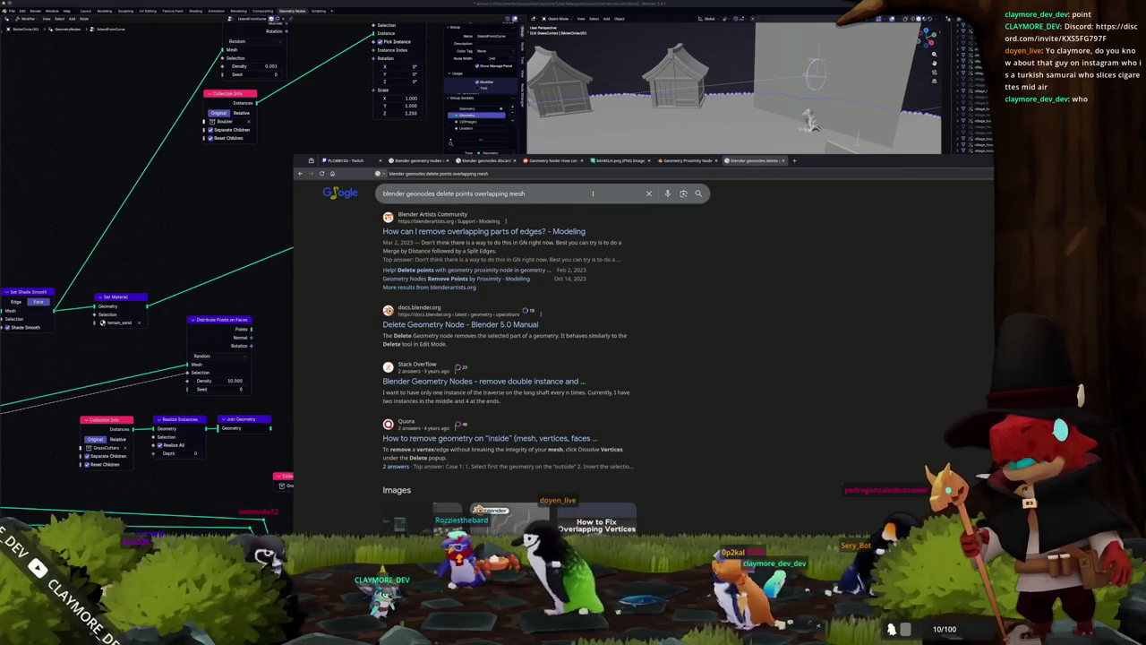
Step: Search for 'blender geonodes delete points overlapping mesh boundaries', then return to Blender
click(592, 192)
key(ctrl+a)
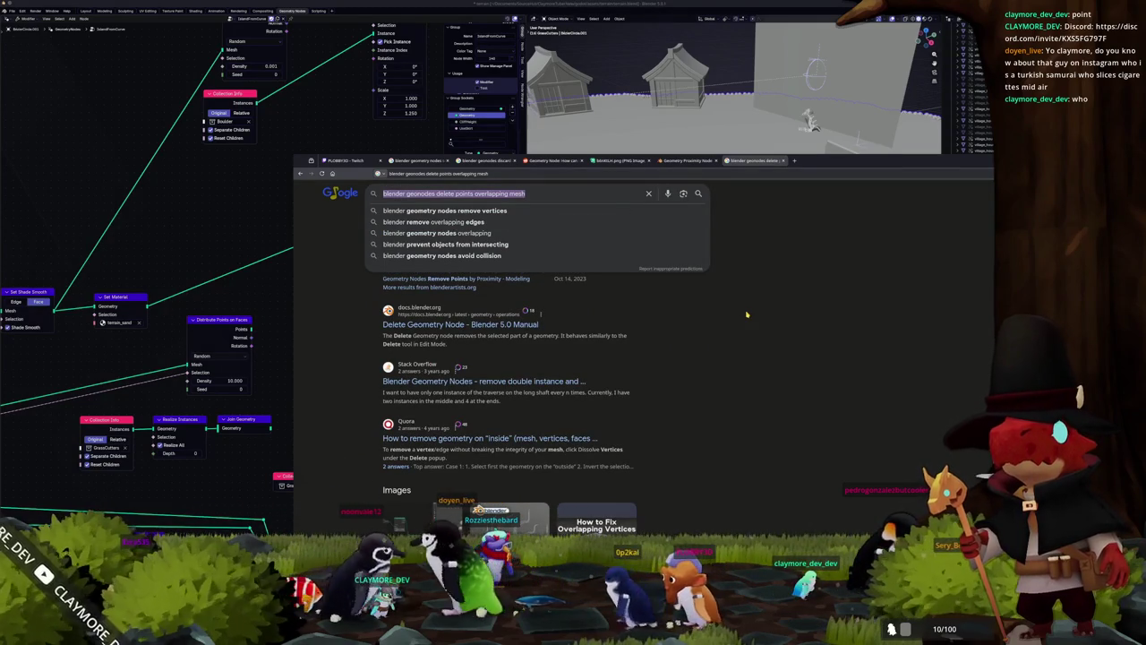
text(blender)
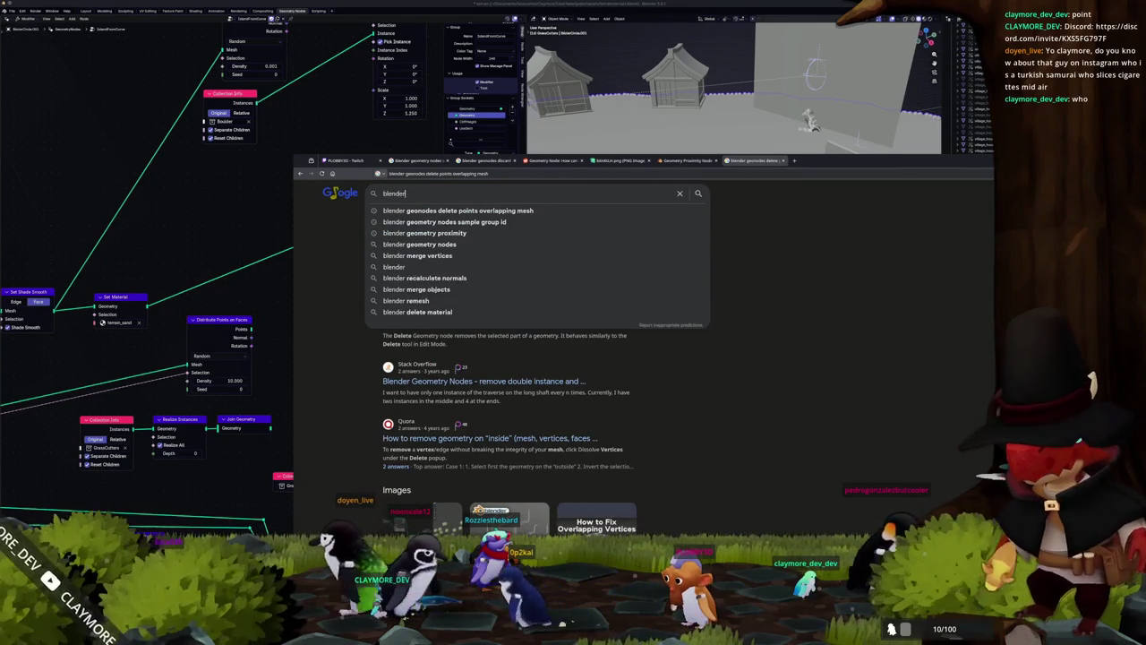
text( geonodes delete points overlapp)
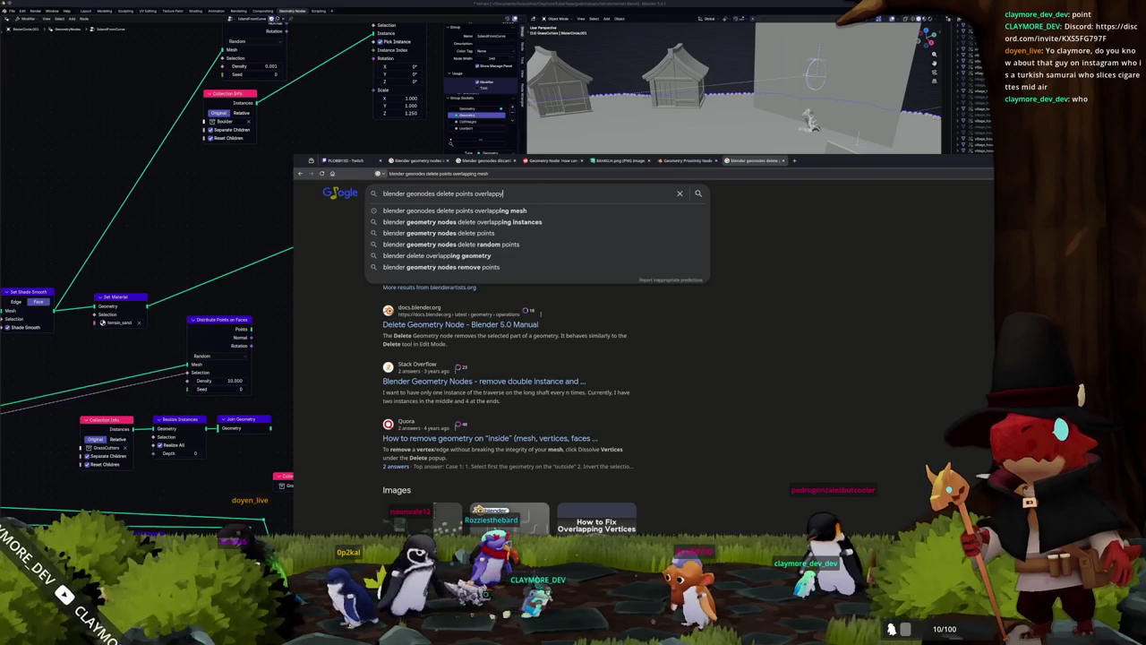
key(BackSpace)
text(ing m)
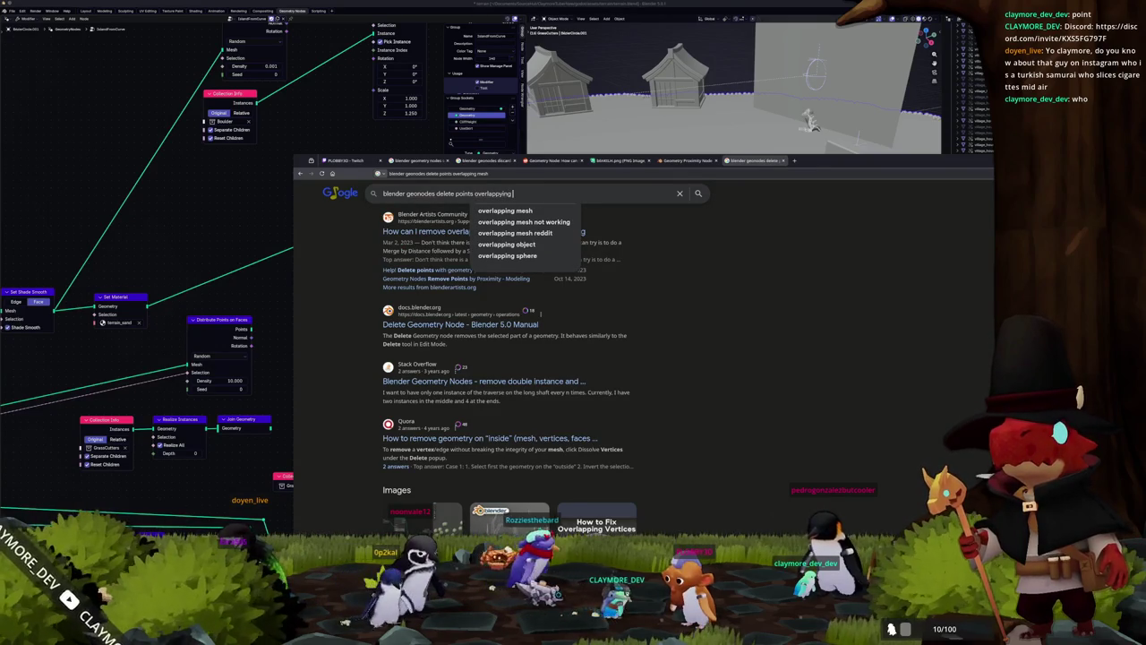
text(esh boundaries)
key(Return)
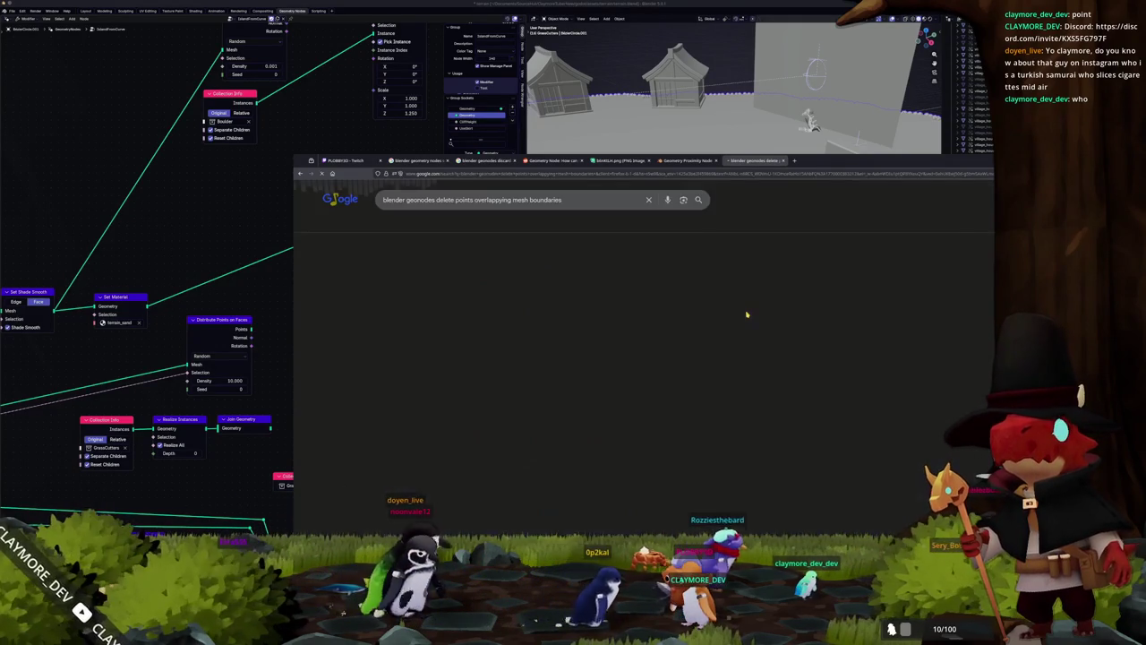
key(alt+Tab)
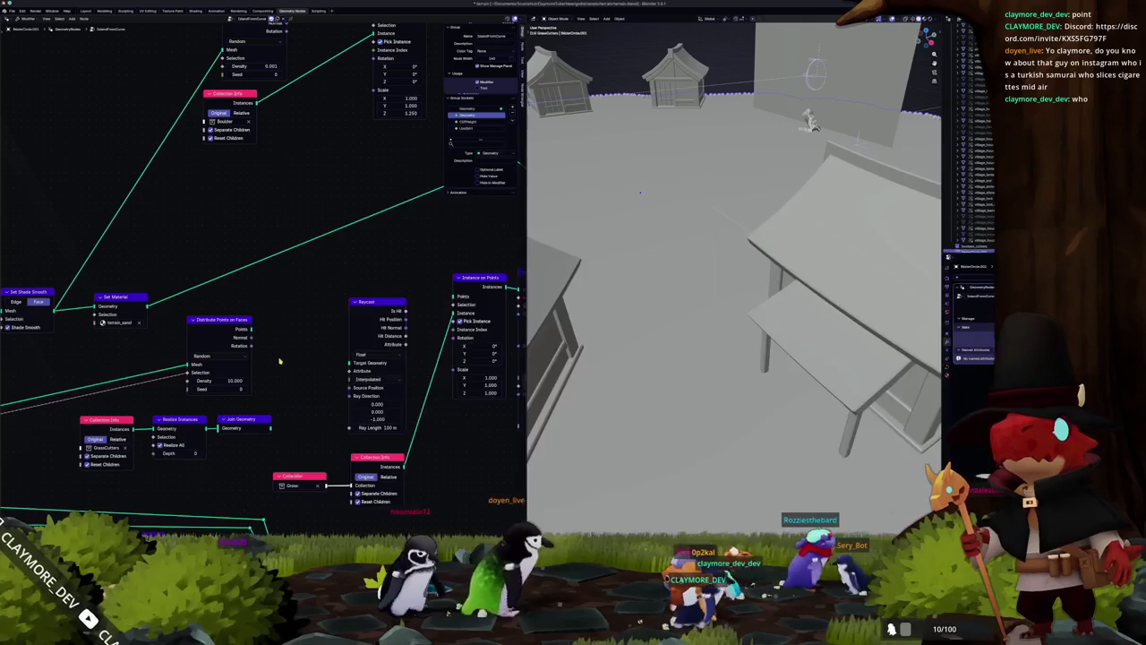
Step: Pull a link from Distribute Points on Faces' Points output and search 'del' for Delete Geometry
scroll(429, 315, down, 2)
middle_drag(376, 296, 429, 316)
scroll(428, 315, down, 2)
scroll(403, 313, down, 2)
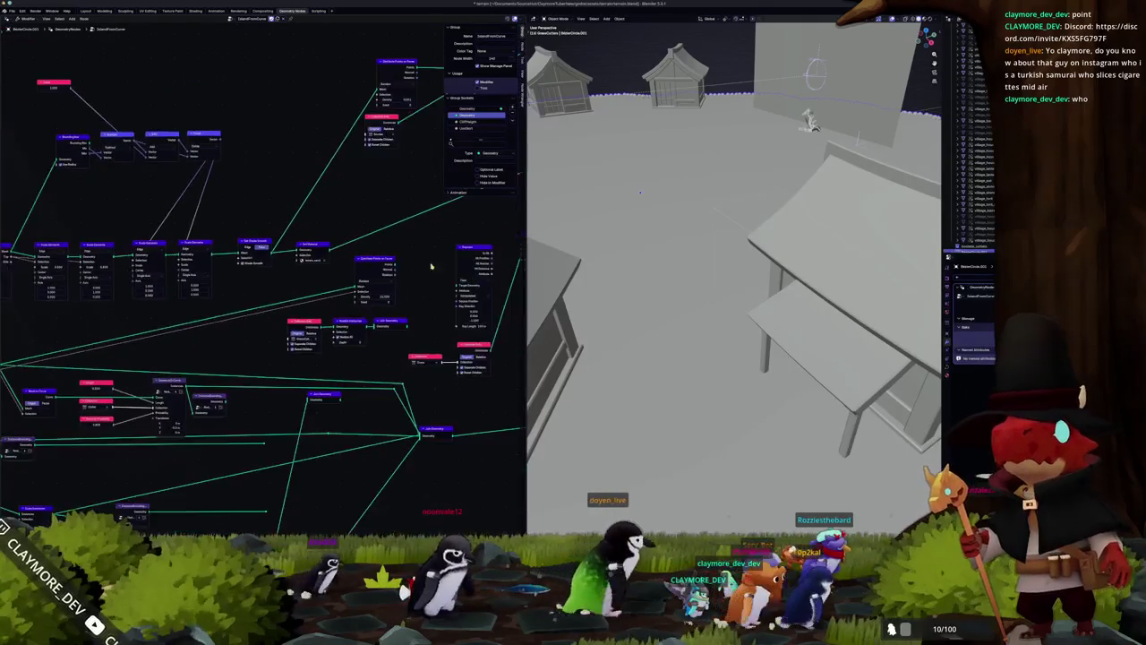
scroll(368, 312, up, 3)
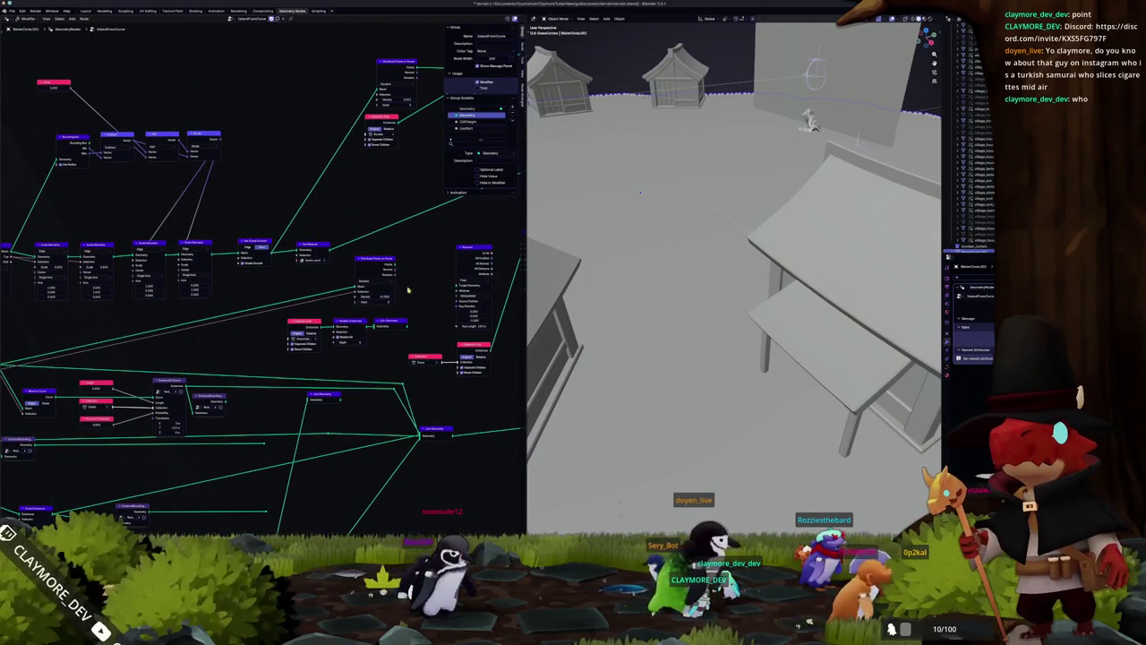
middle_drag(445, 282, 314, 316)
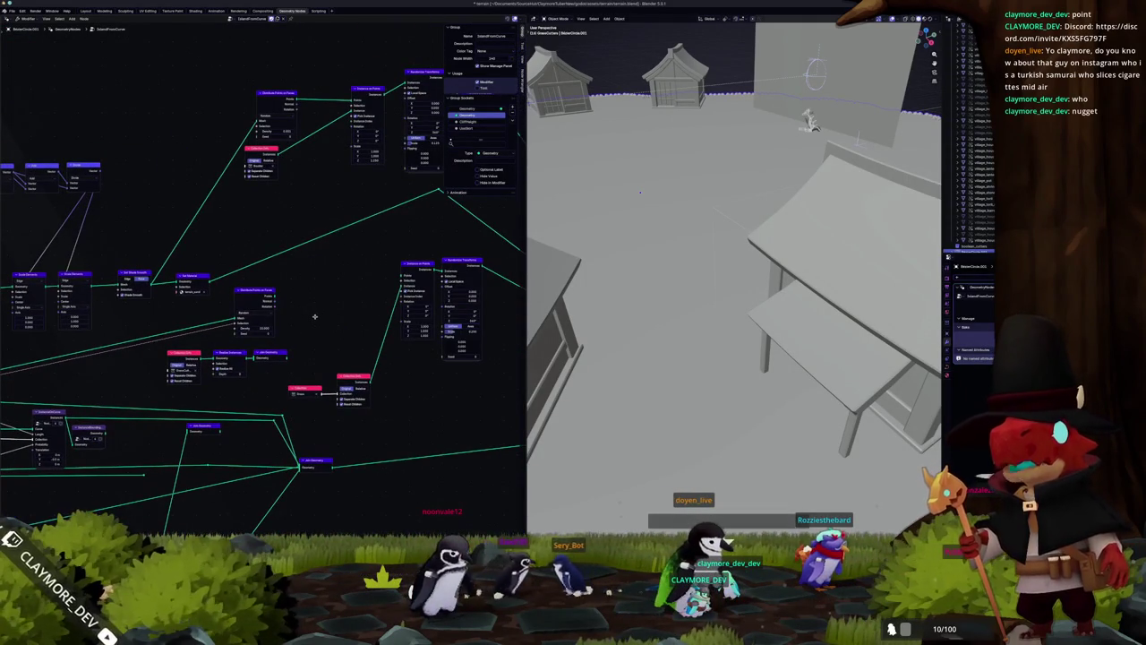
scroll(315, 316, down, 3)
scroll(70, 355, up, 3)
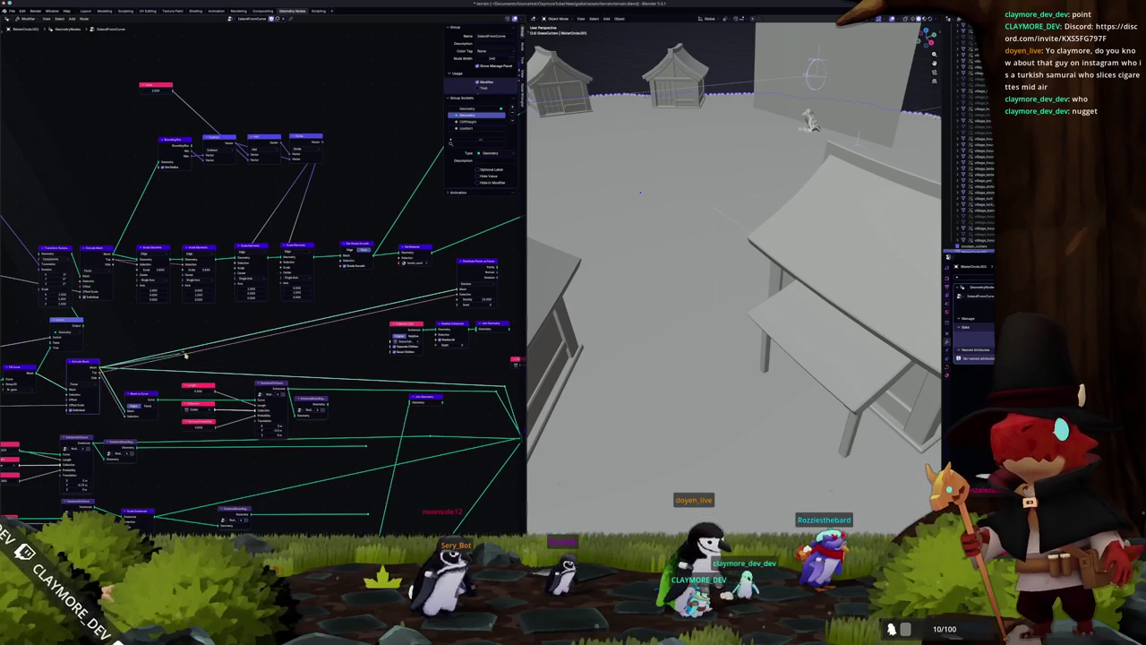
drag(493, 267, 514, 272)
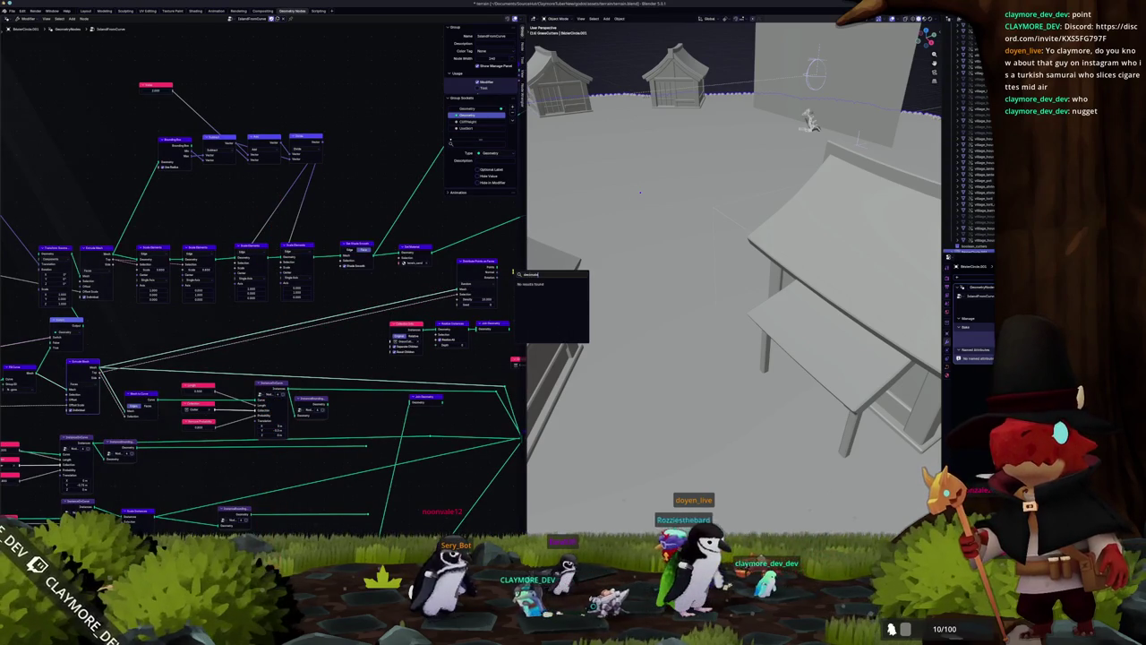
key(BackSpace)
key(BackSpace)
key(BackSpace)
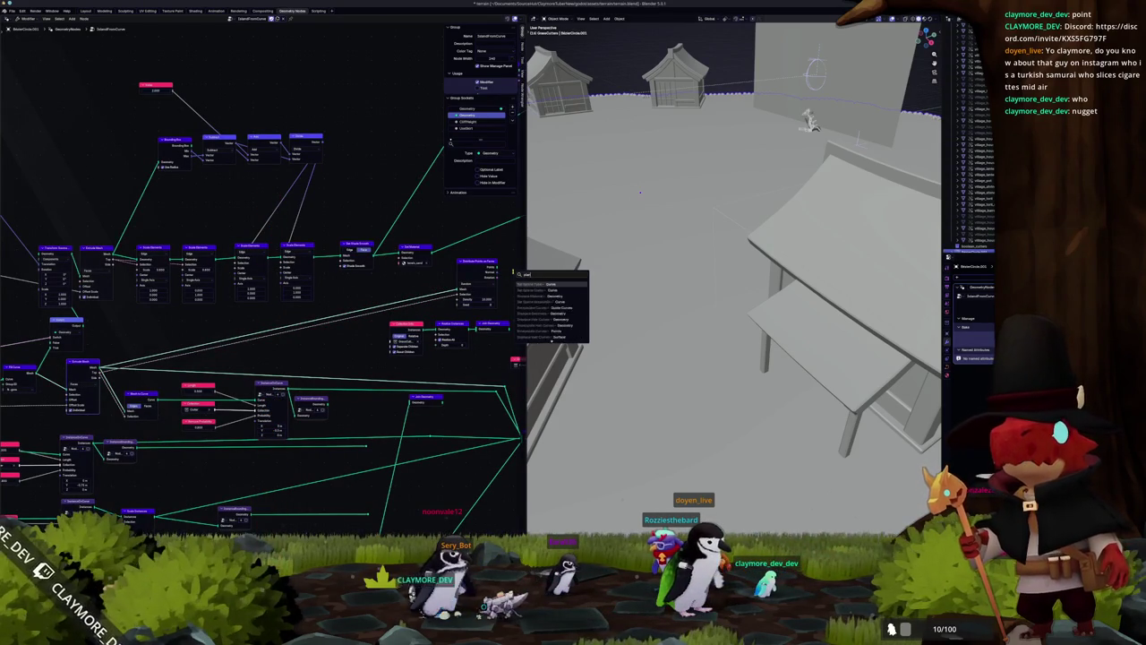
text(del)
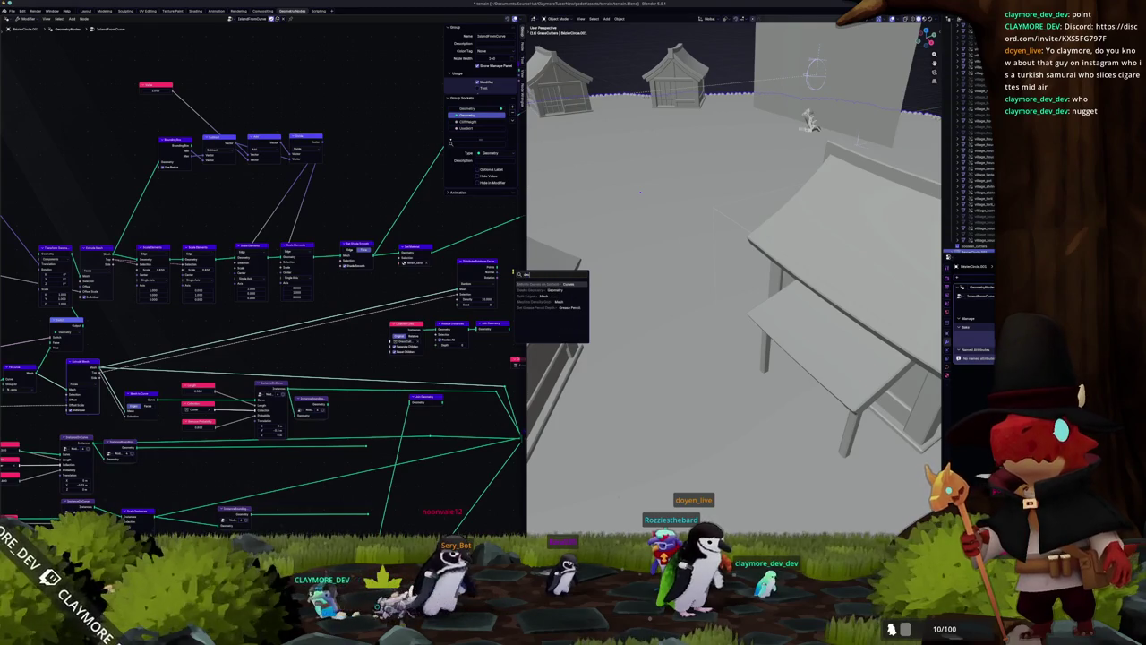
key(alt+Tab)
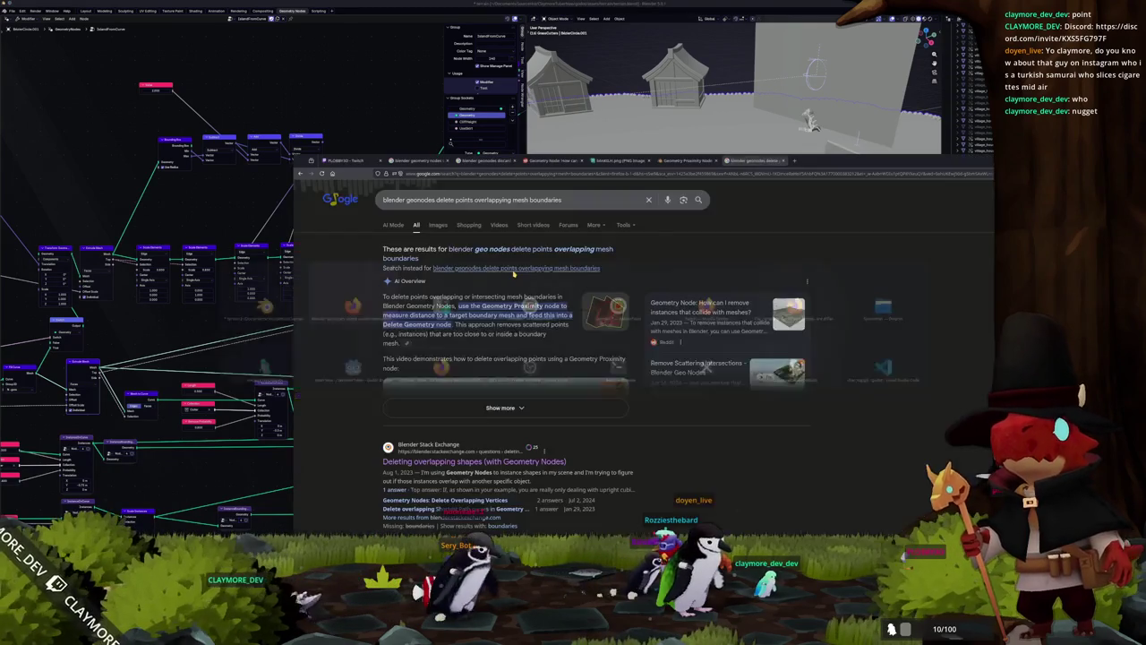
Step: Search 'geonodes planar decimate' and open the Stack Exchange question
triple_click(472, 199)
text(ge)
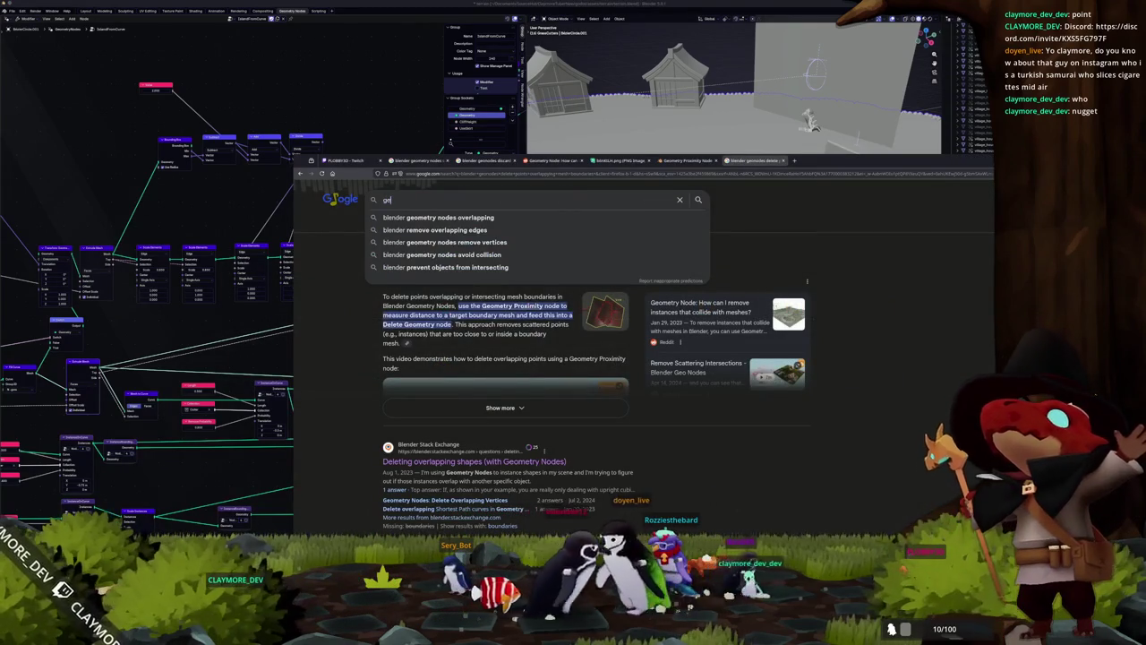
text(onodes planar)
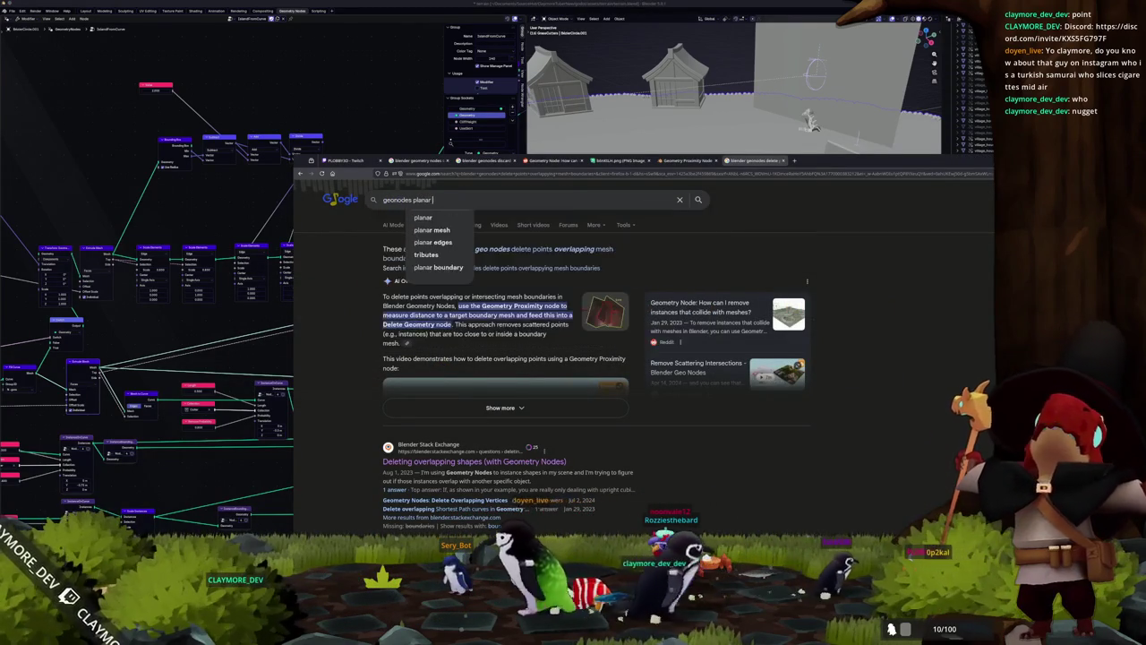
text( decimate)
key(Return)
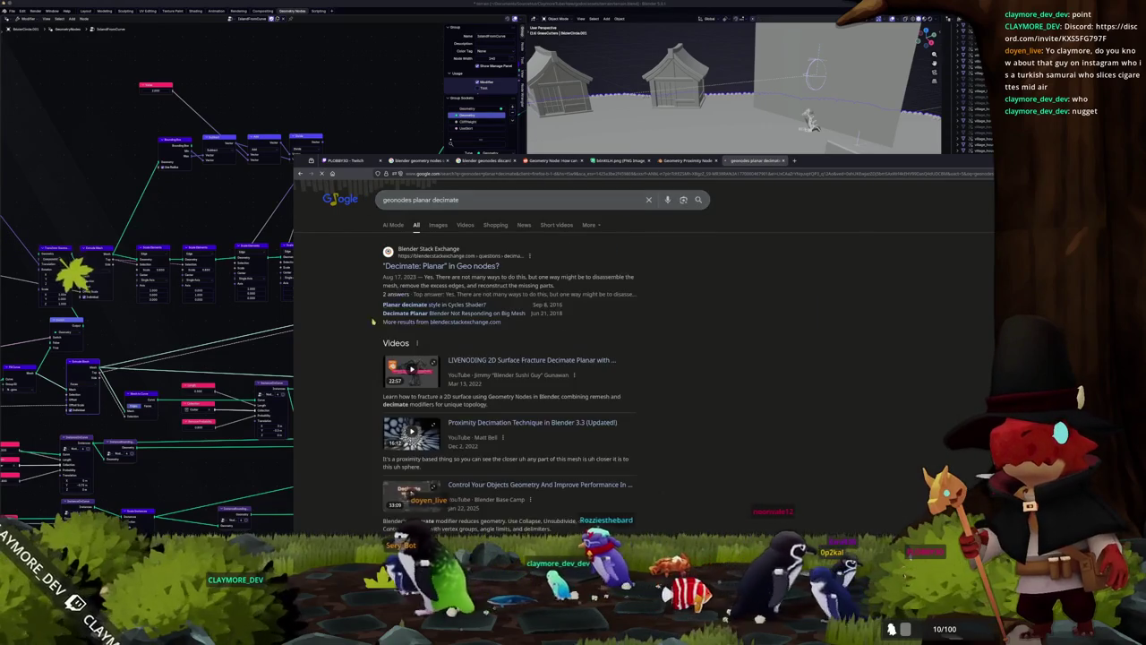
click(380, 328)
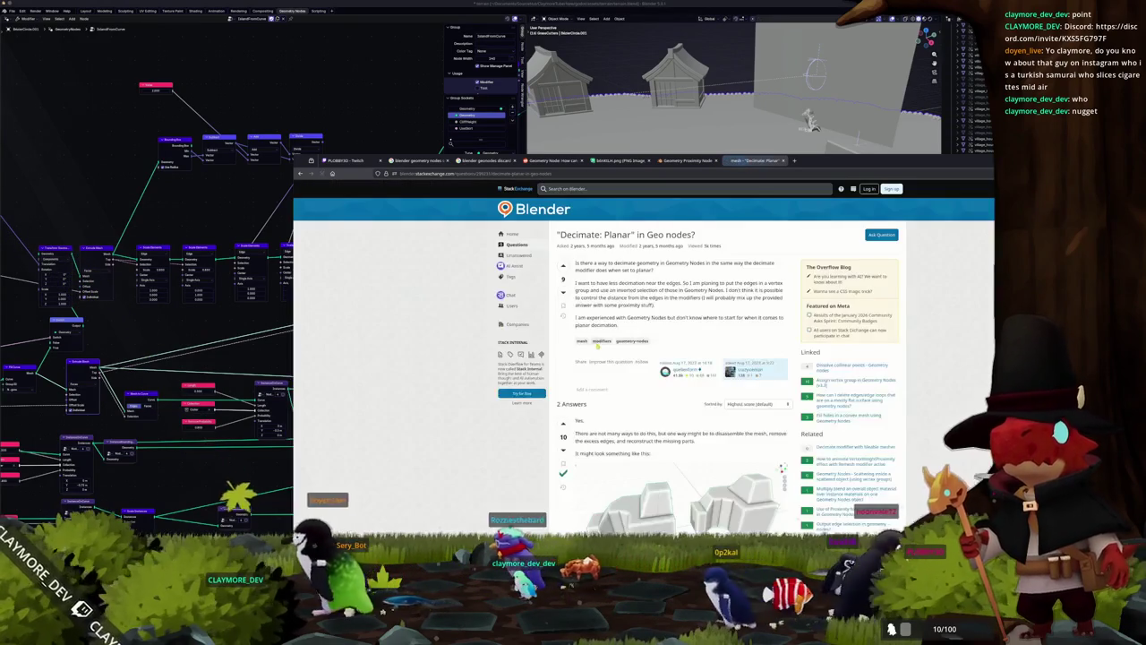
Step: Read through the planar decimation answers, then switch back to Blender
scroll(551, 339, down, 3)
scroll(551, 338, down, 1)
scroll(552, 338, down, 2)
scroll(551, 339, down, 2)
scroll(552, 339, down, 2)
scroll(552, 338, down, 2)
scroll(552, 338, down, 2)
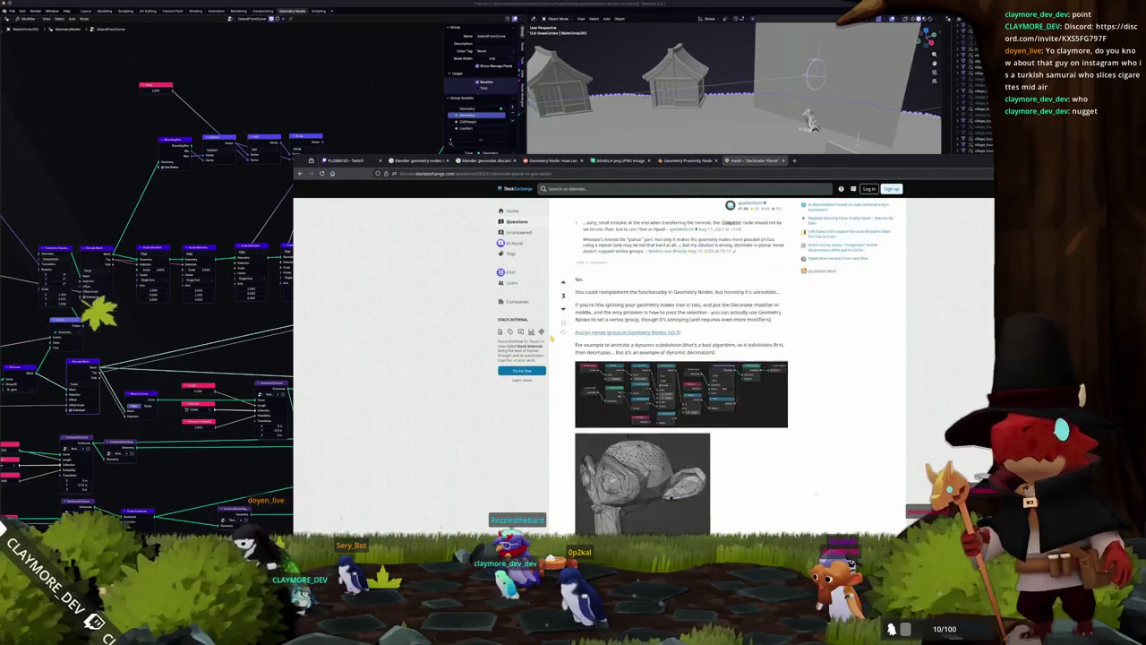
scroll(551, 339, down, 1)
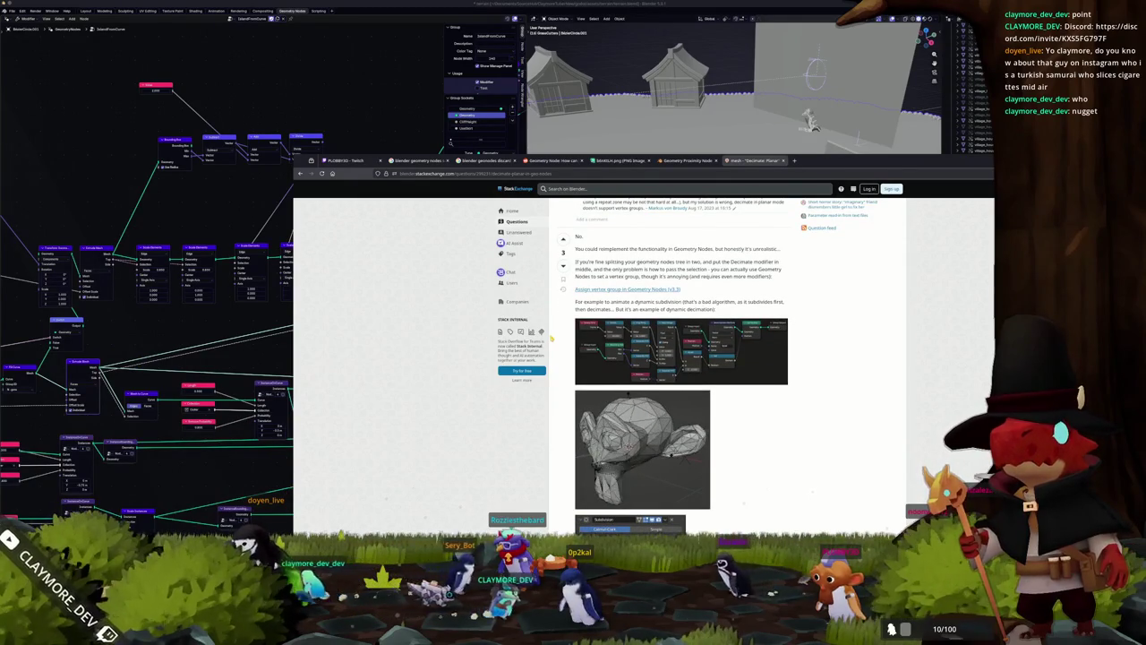
scroll(552, 339, down, 2)
scroll(552, 338, down, 5)
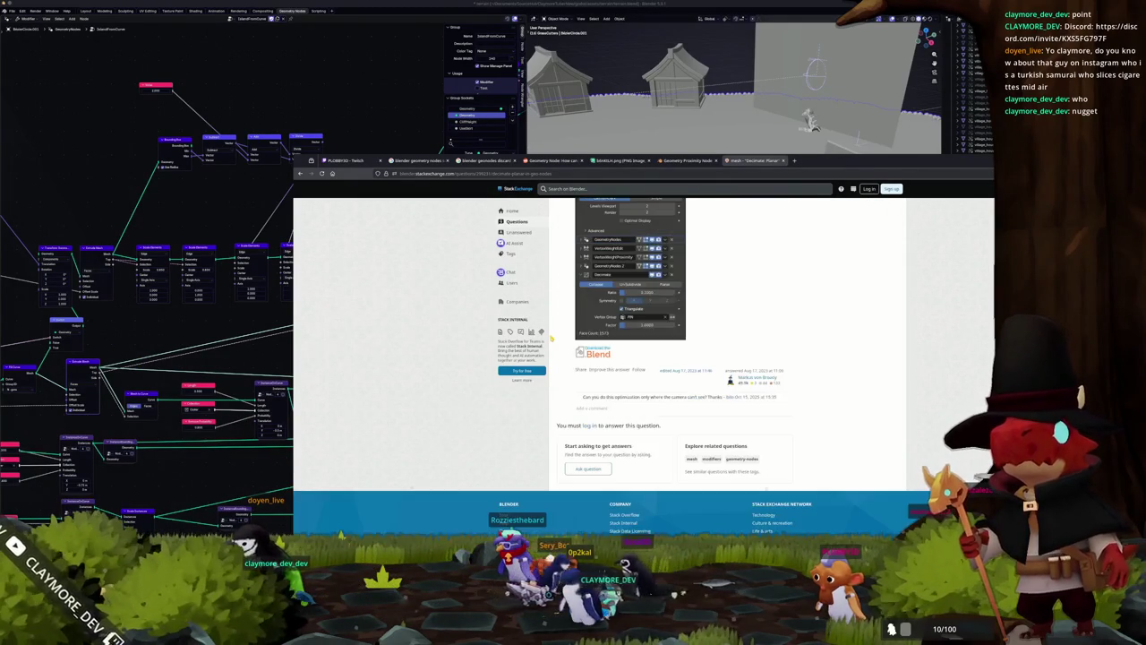
scroll(553, 349, up, 4)
scroll(555, 359, up, 2)
scroll(559, 375, up, 3)
scroll(558, 376, up, 2)
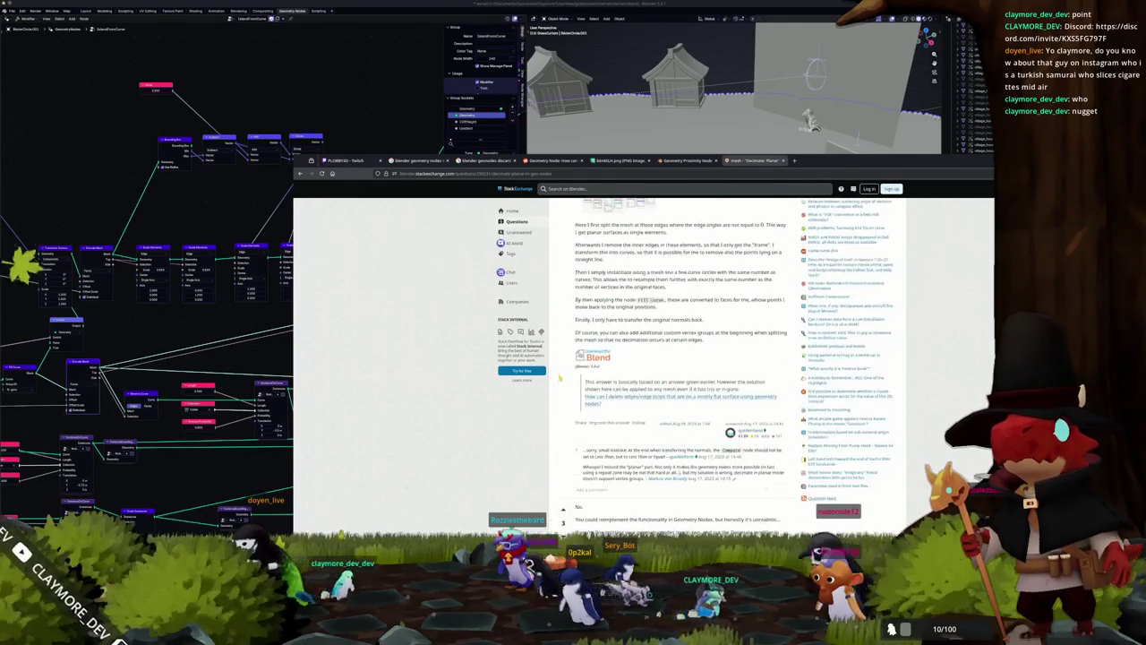
scroll(557, 383, up, 2)
scroll(558, 381, up, 2)
scroll(560, 378, up, 3)
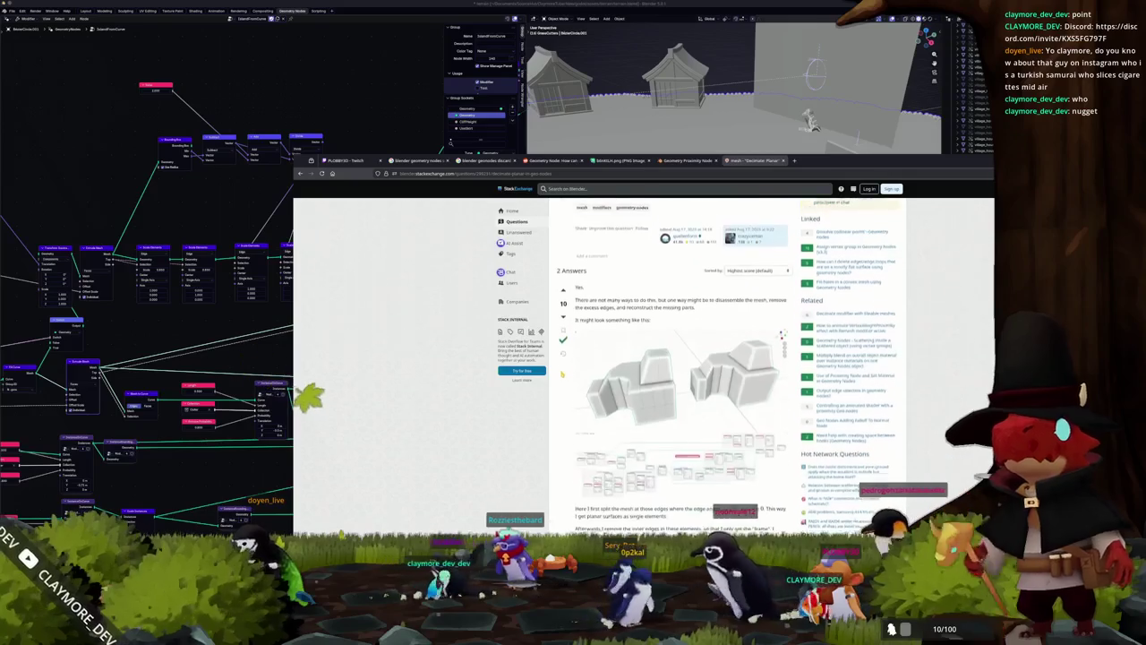
scroll(562, 373, down, 5)
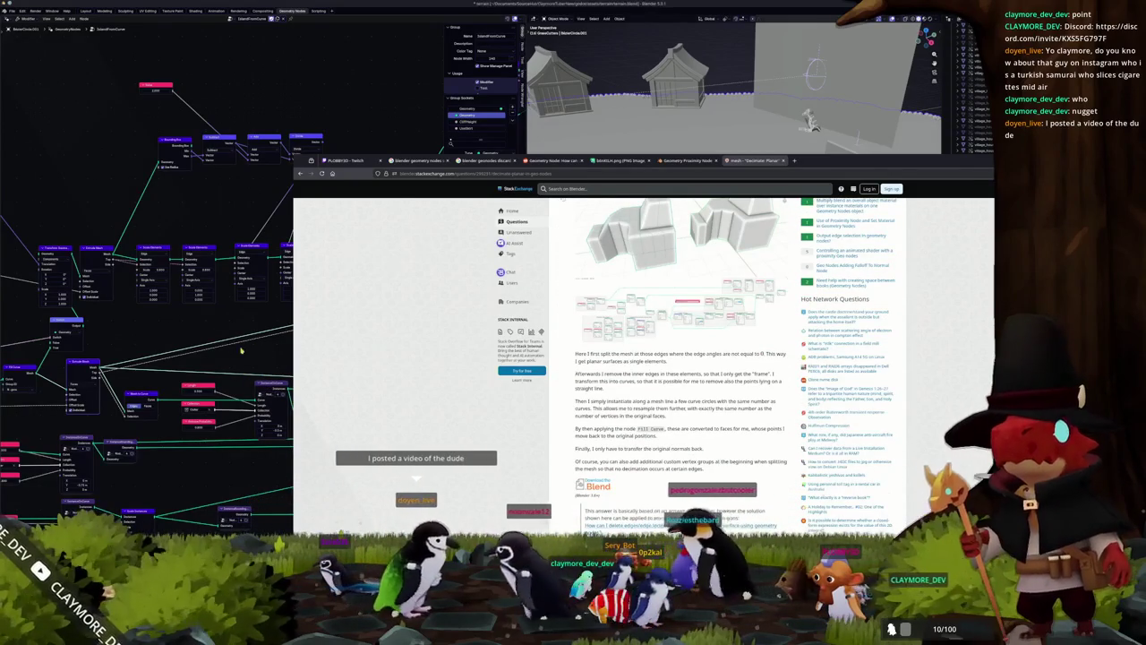
key(alt+Tab)
scroll(270, 363, up, 2)
scroll(352, 373, up, 2)
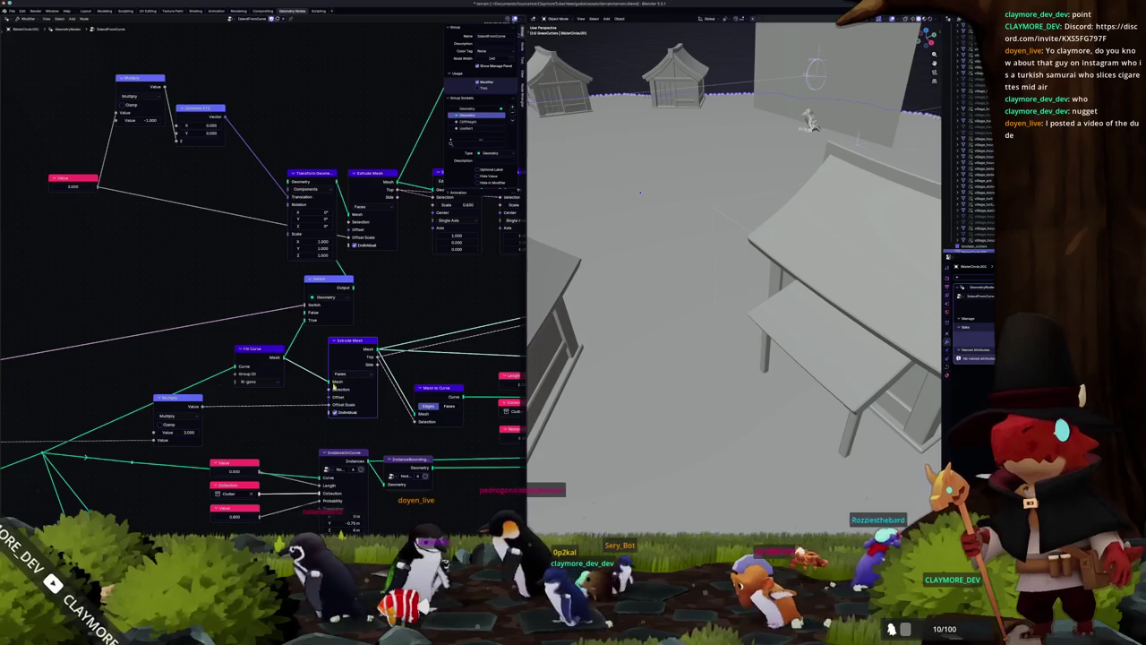
Step: Preview the Fill Curve output in a Viewer and zoom out to see the whole island
mouse_move(261, 409)
middle_down()
mouse_move(338, 398)
mouse_move(391, 335)
middle_up()
mouse_move(232, 380)
middle_down()
mouse_move(275, 364)
mouse_move(134, 381)
middle_up()
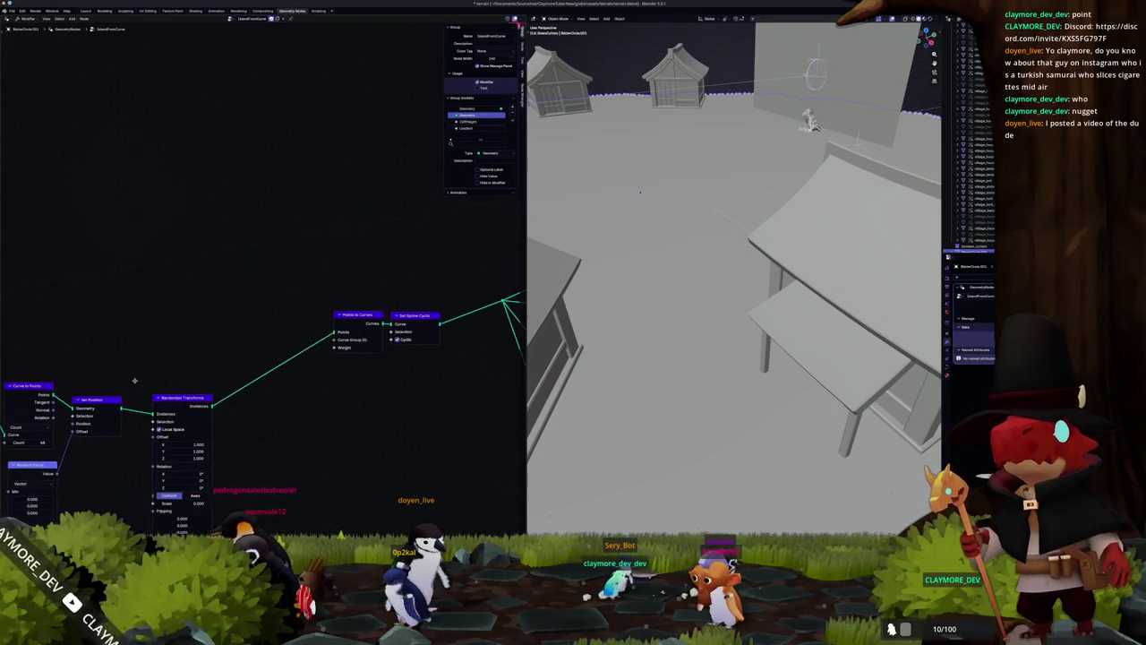
middle_drag(215, 377, 81, 395)
middle_drag(358, 358, 217, 377)
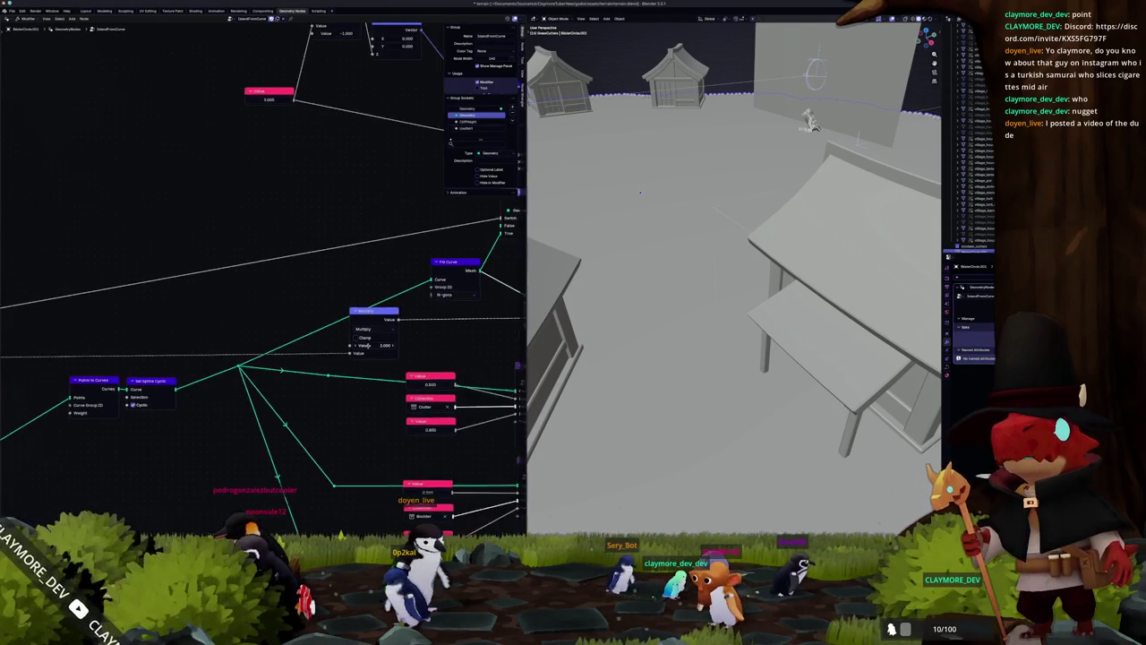
middle_drag(437, 333, 317, 373)
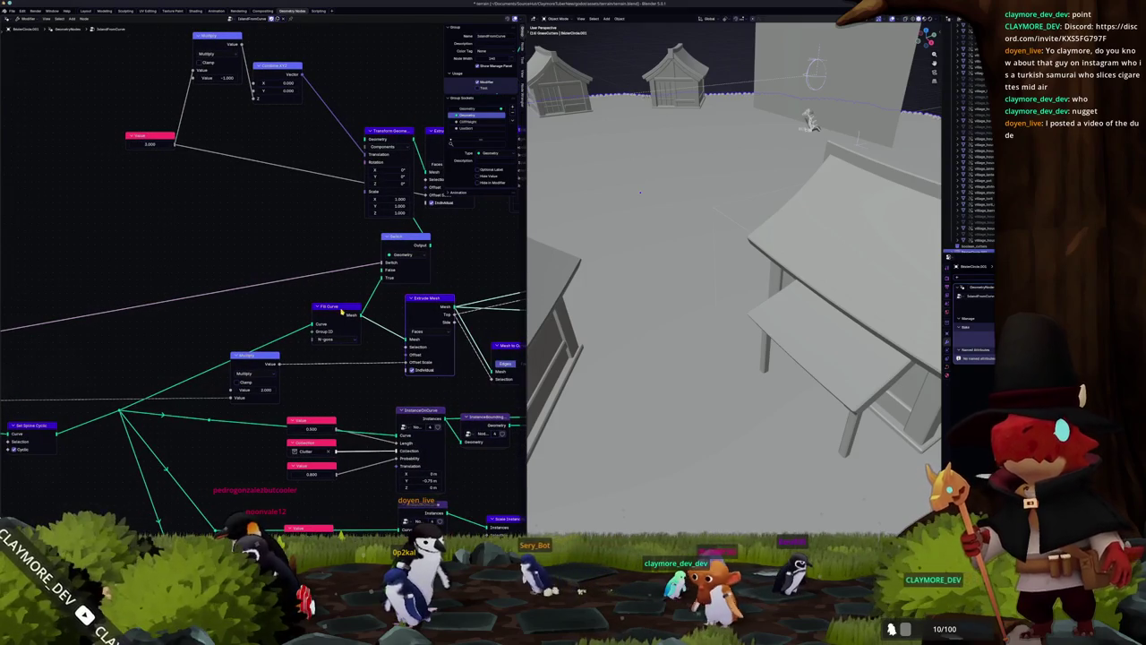
ctrl+shift+click(342, 310)
scroll(734, 269, down, 6)
mouse_move(770, 350)
middle_down()
mouse_move(781, 286)
mouse_move(749, 236)
mouse_move(779, 228)
middle_up()
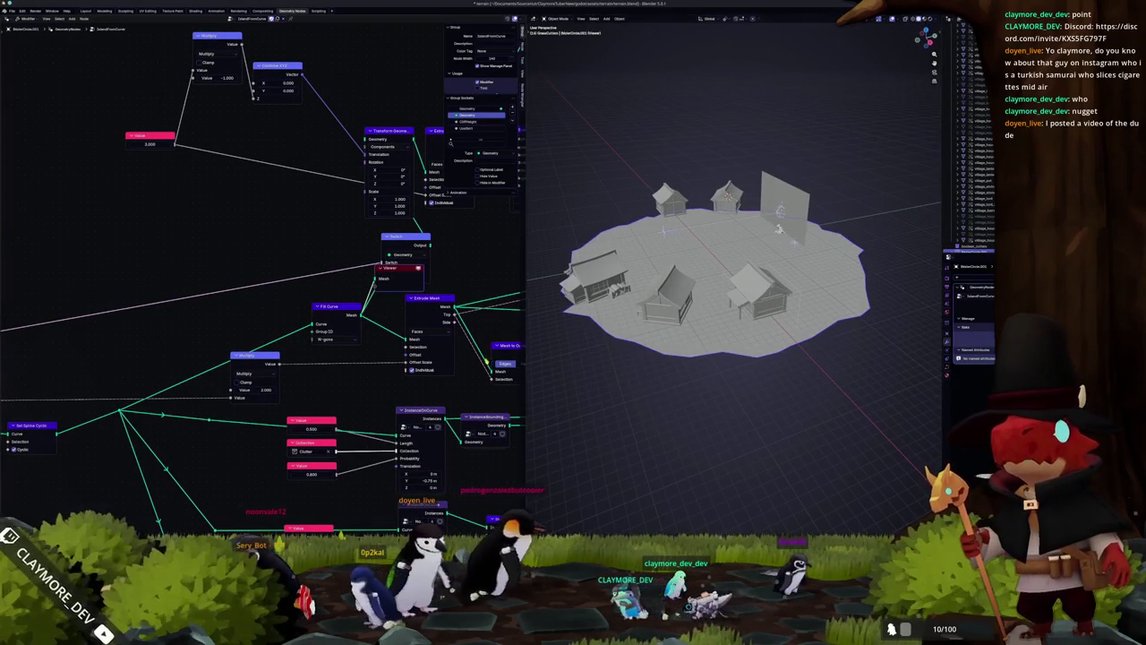
Step: Pan the node editor over to the point-scattering nodes
middle_drag(343, 384, 141, 334)
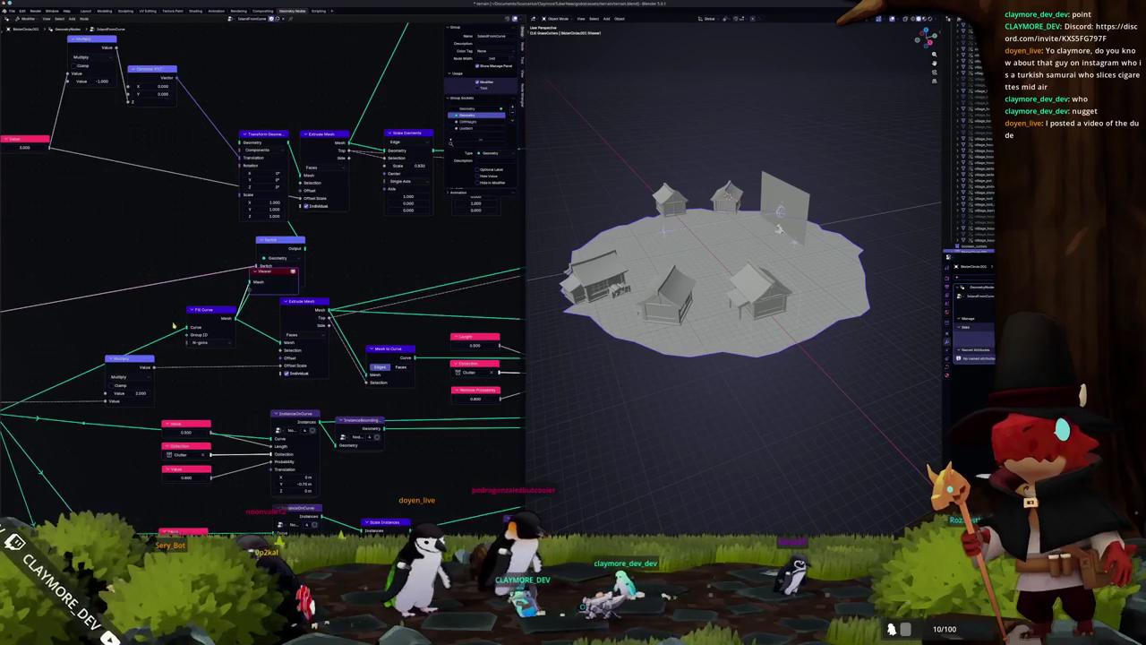
middle_drag(447, 291, 180, 355)
middle_drag(318, 309, 228, 333)
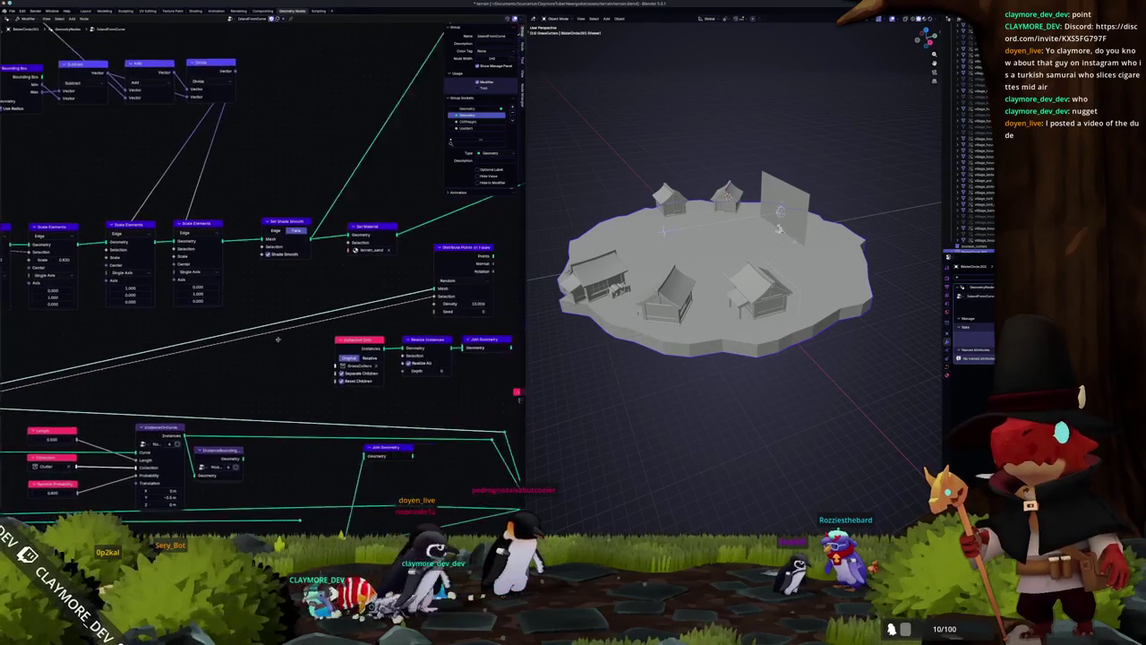
middle_drag(403, 282, 318, 306)
Step: Preview the Distribute Points on Faces grass points over the island
ctrl+shift+click(387, 269)
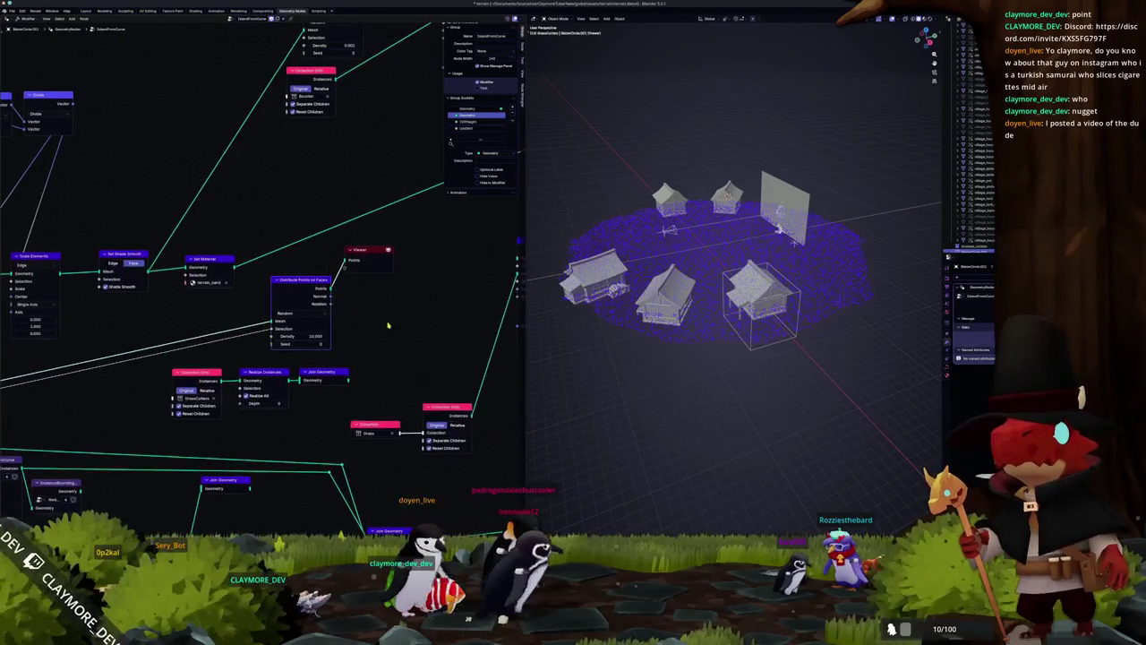
scroll(260, 313, down, 2)
scroll(164, 342, down, 2)
scroll(190, 331, up, 2)
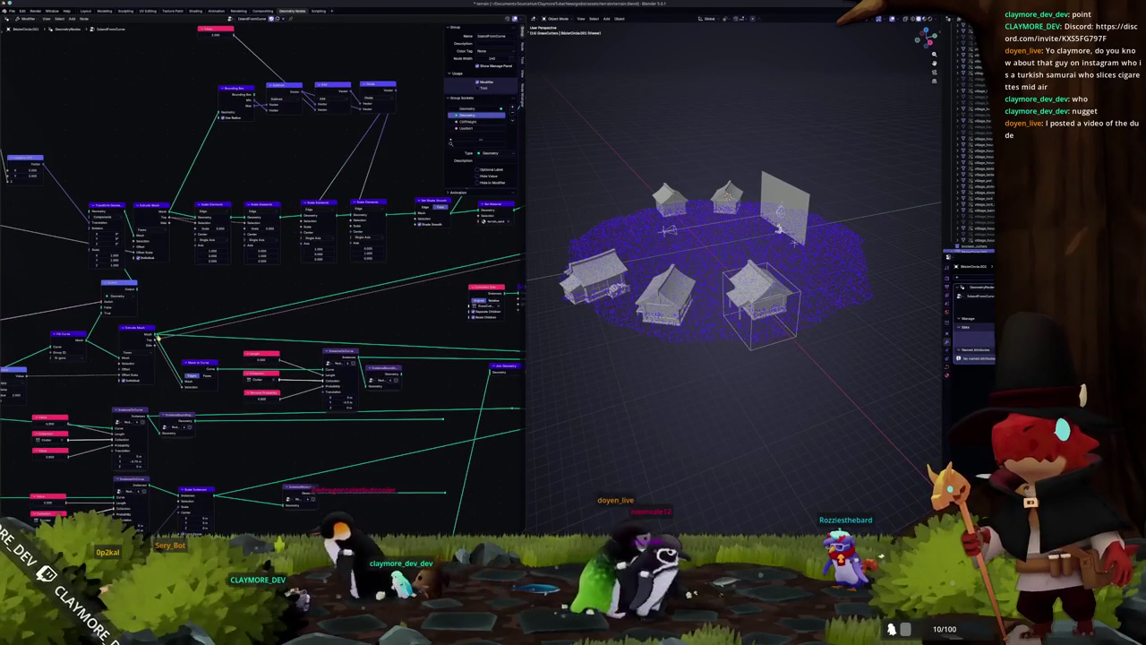
Step: Add a Mesh Boolean node on a link pulled from Extrude Mesh
middle_drag(162, 334, 137, 343)
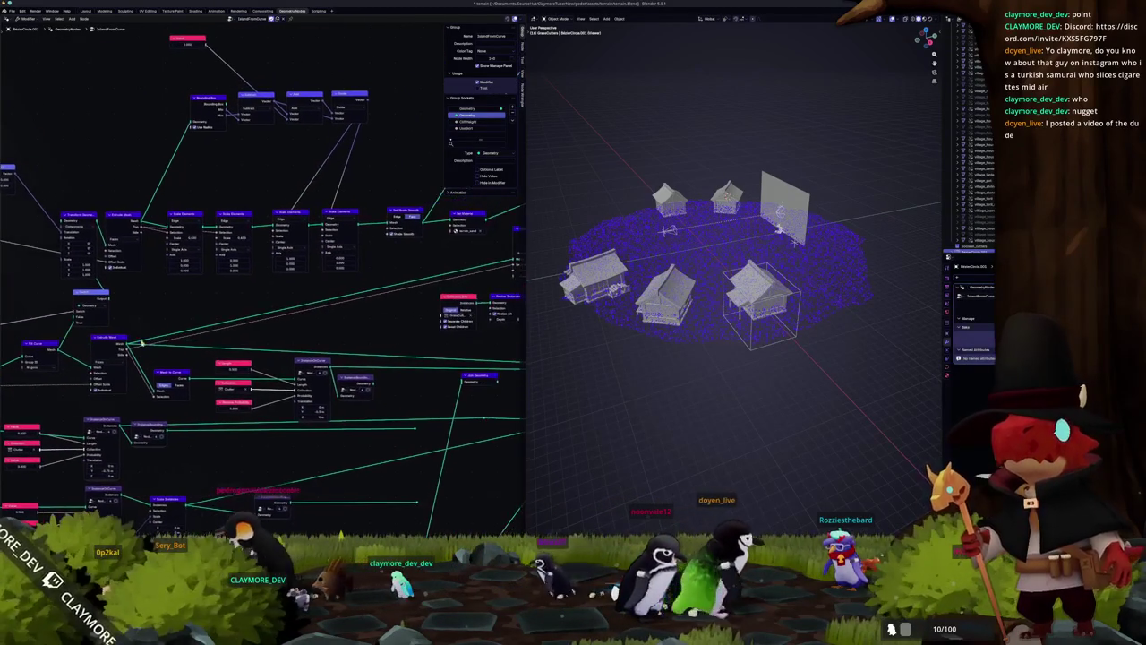
drag(454, 261, 454, 261)
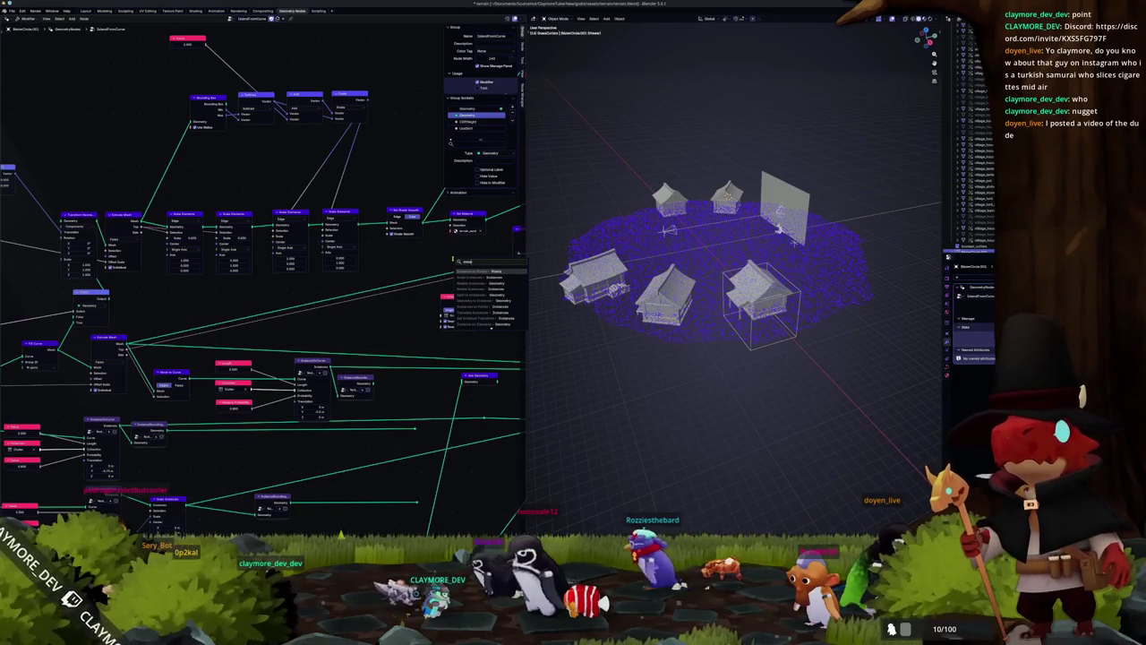
key(Return)
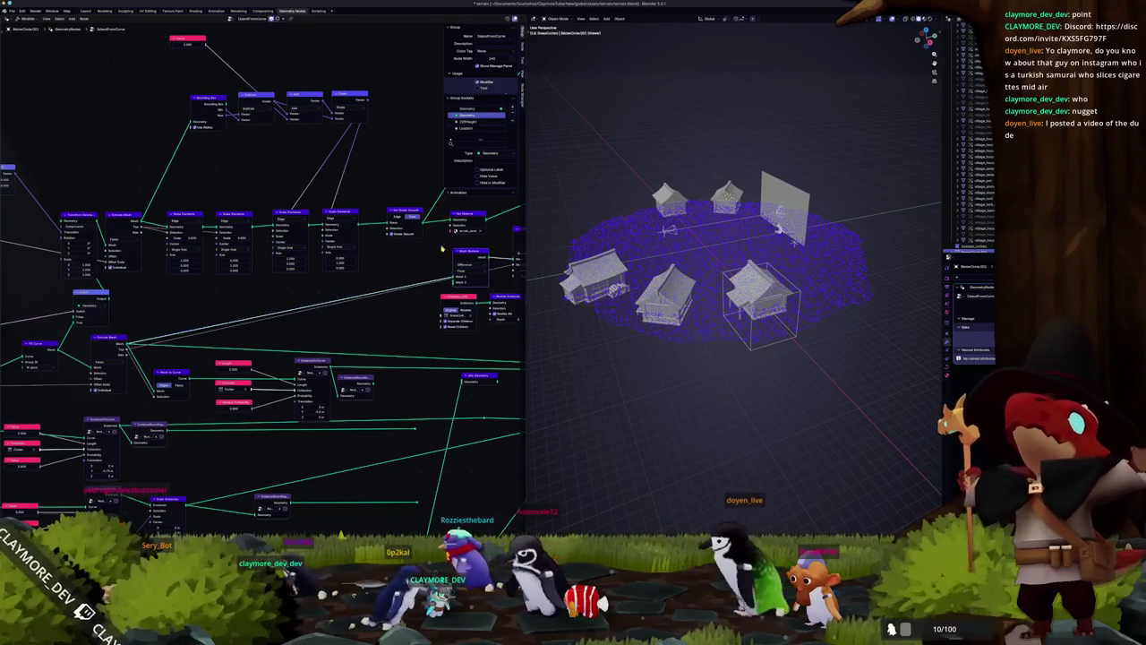
Step: Delete the extra node and reposition the Viewer and Mesh Boolean nodes
middle_drag(440, 254, 406, 255)
key(Delete)
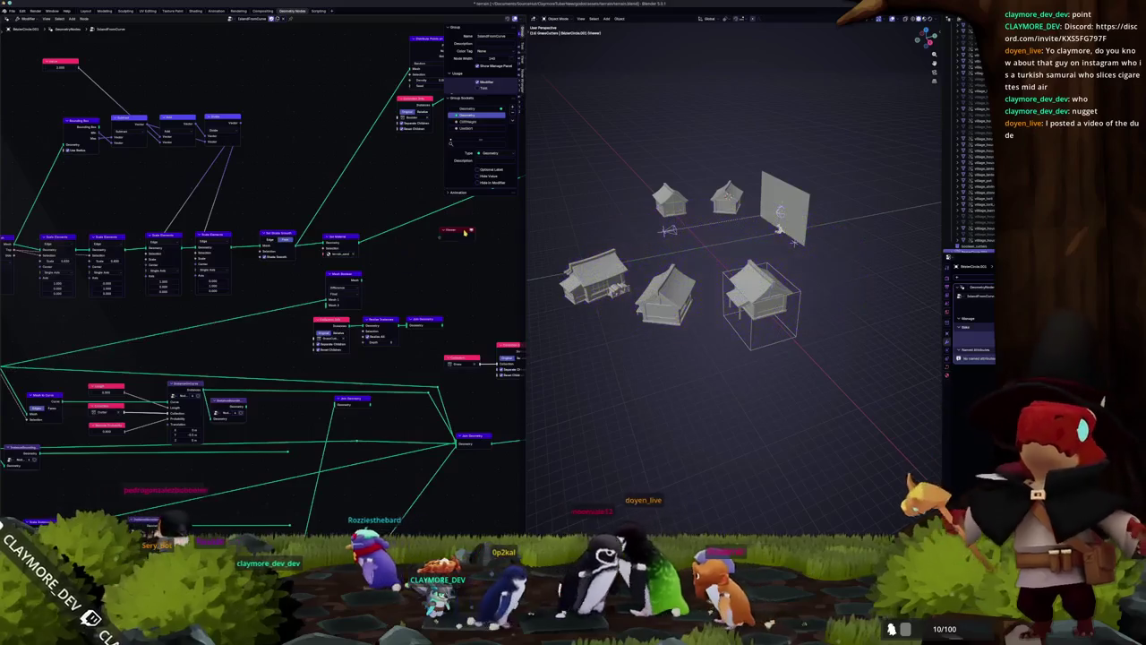
scroll(365, 267, up, 2)
scroll(364, 267, up, 1)
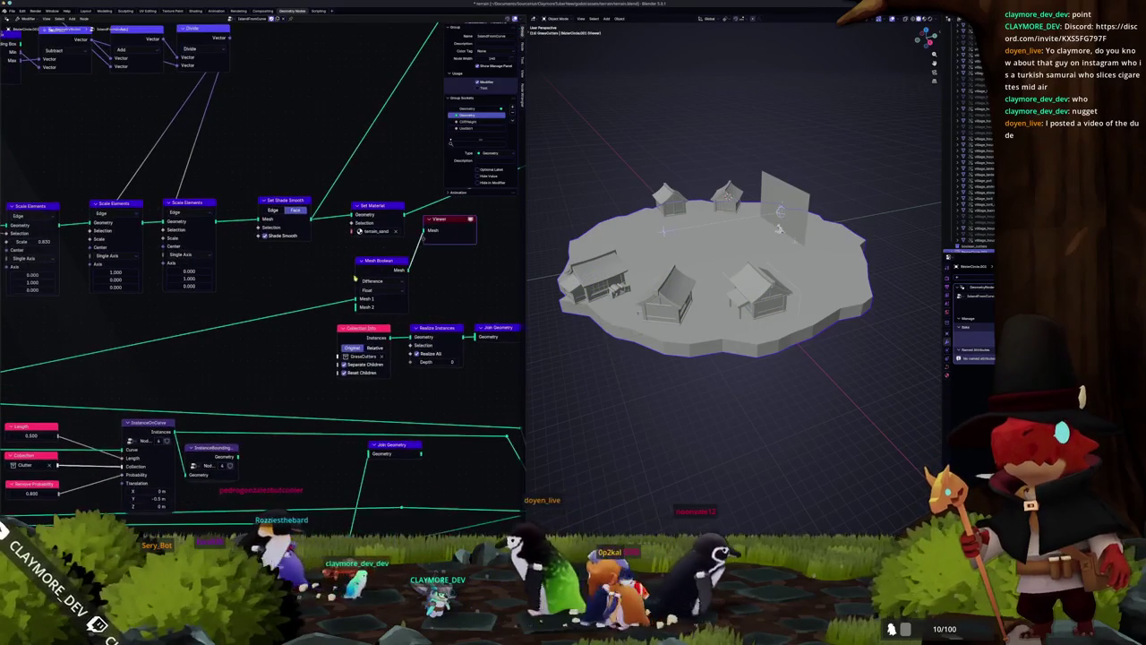
middle_drag(501, 216, 346, 247)
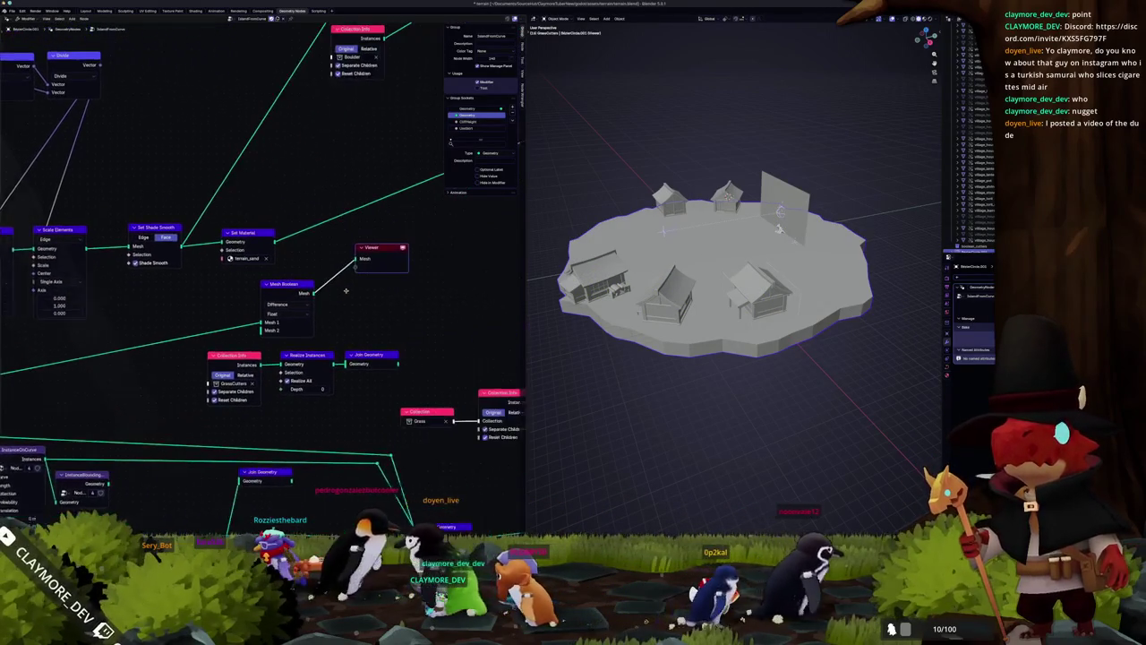
drag(273, 291, 385, 277)
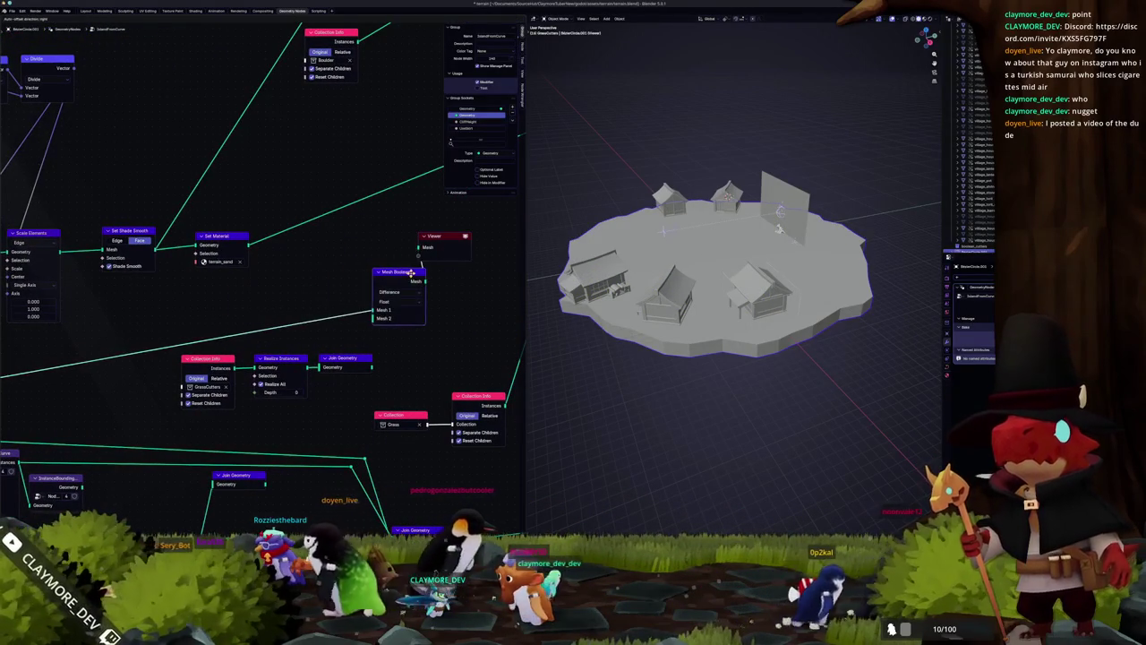
middle_drag(385, 278, 257, 335)
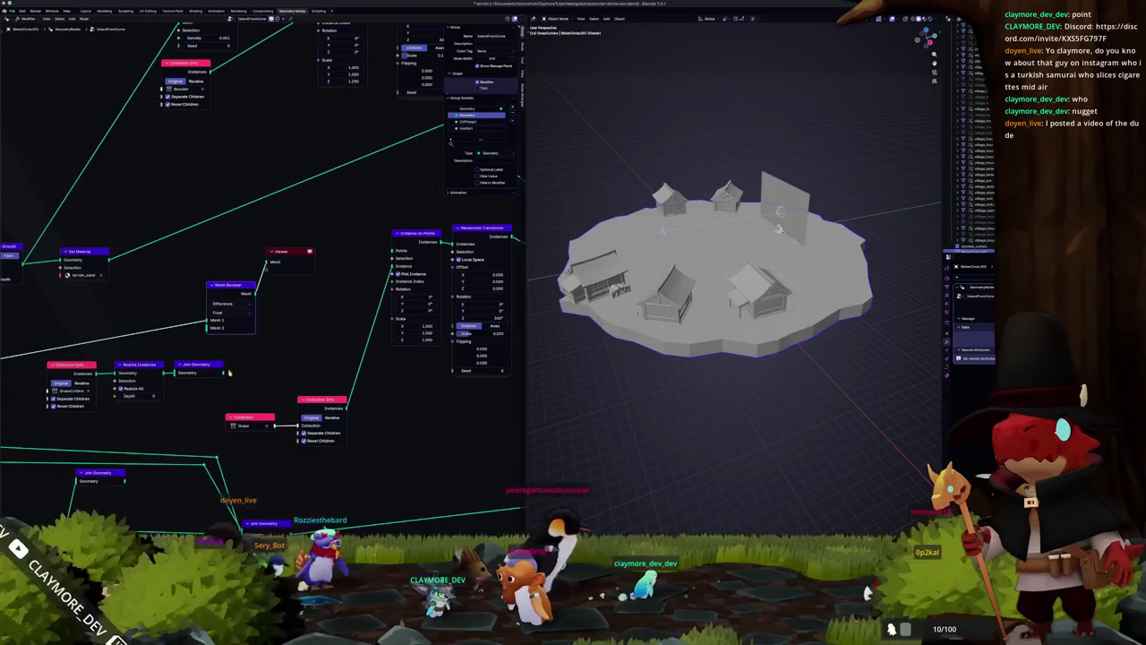
Step: Connect the GrassCutters Realize Instances into Mesh 2 and select objects in the outliner
drag(210, 327, 212, 328)
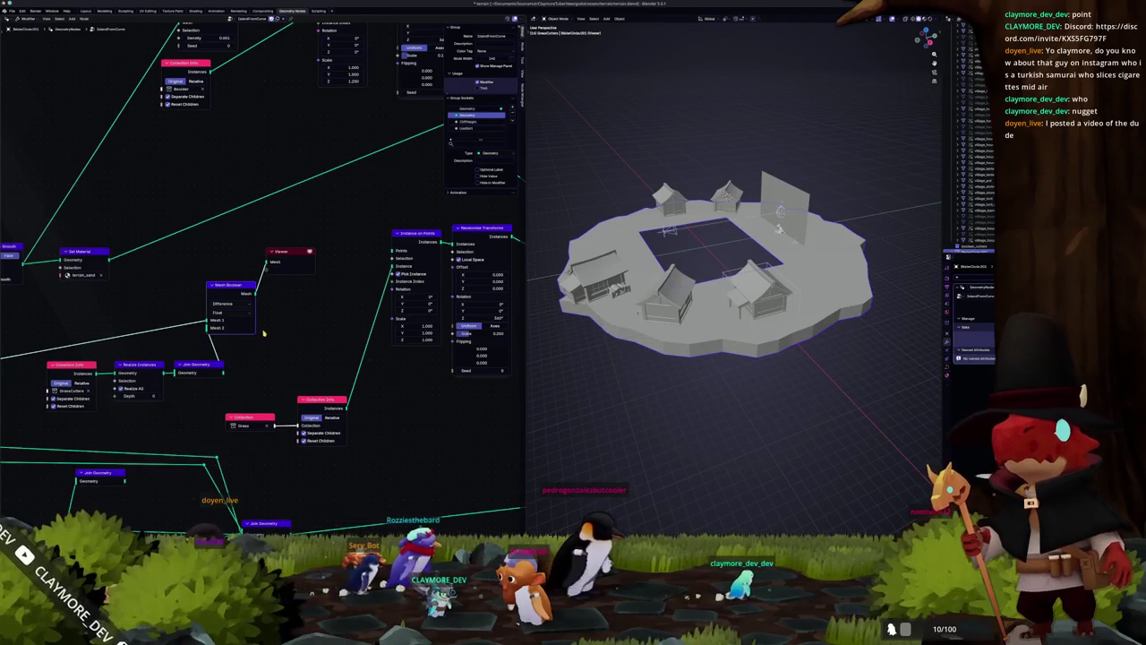
scroll(263, 333, up, 1)
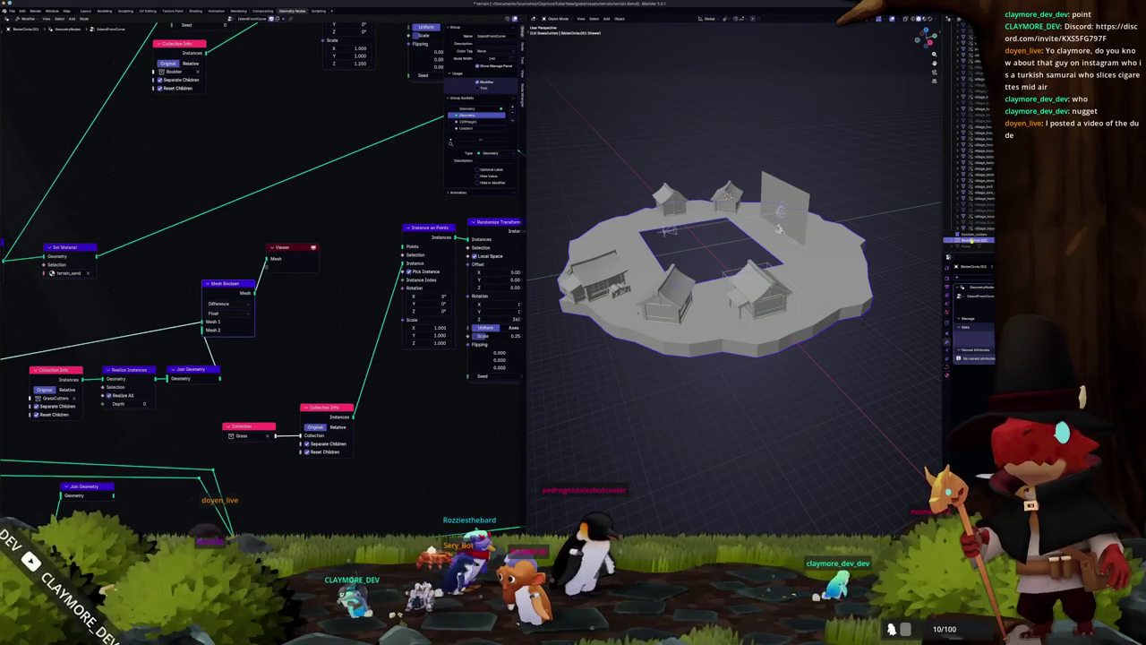
click(976, 229)
click(968, 234)
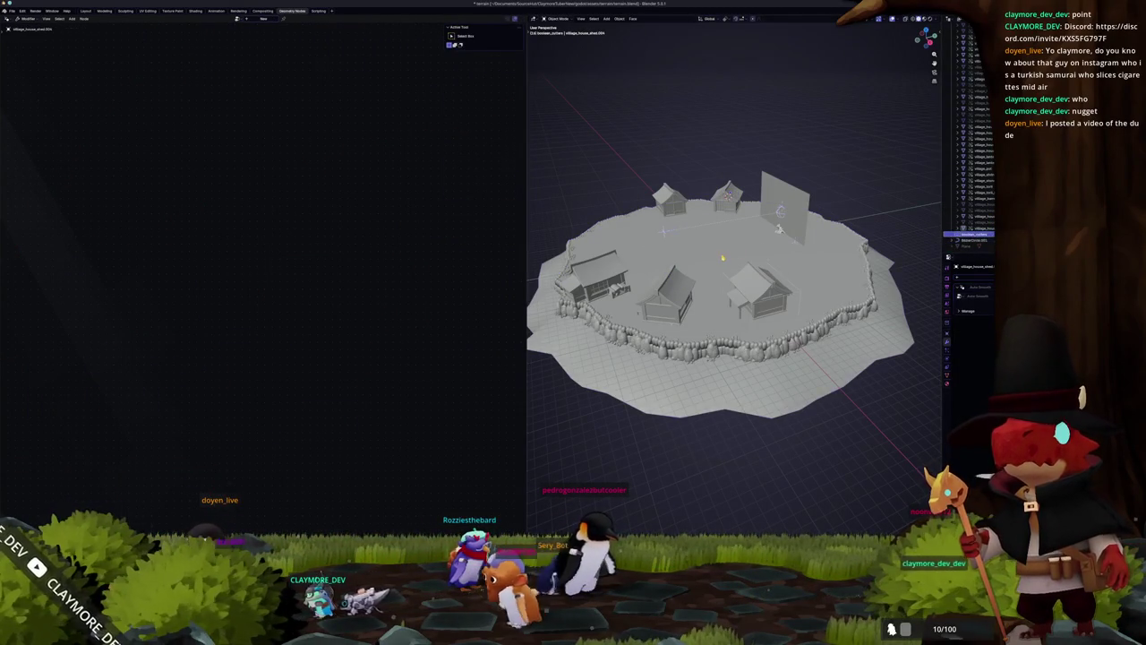
Step: Select the terrain object so its geometry-node tree is displayed
click(971, 240)
mouse_move(717, 269)
middle_down()
mouse_move(730, 199)
mouse_move(753, 271)
mouse_move(779, 286)
middle_up()
click(780, 287)
right_click(723, 259)
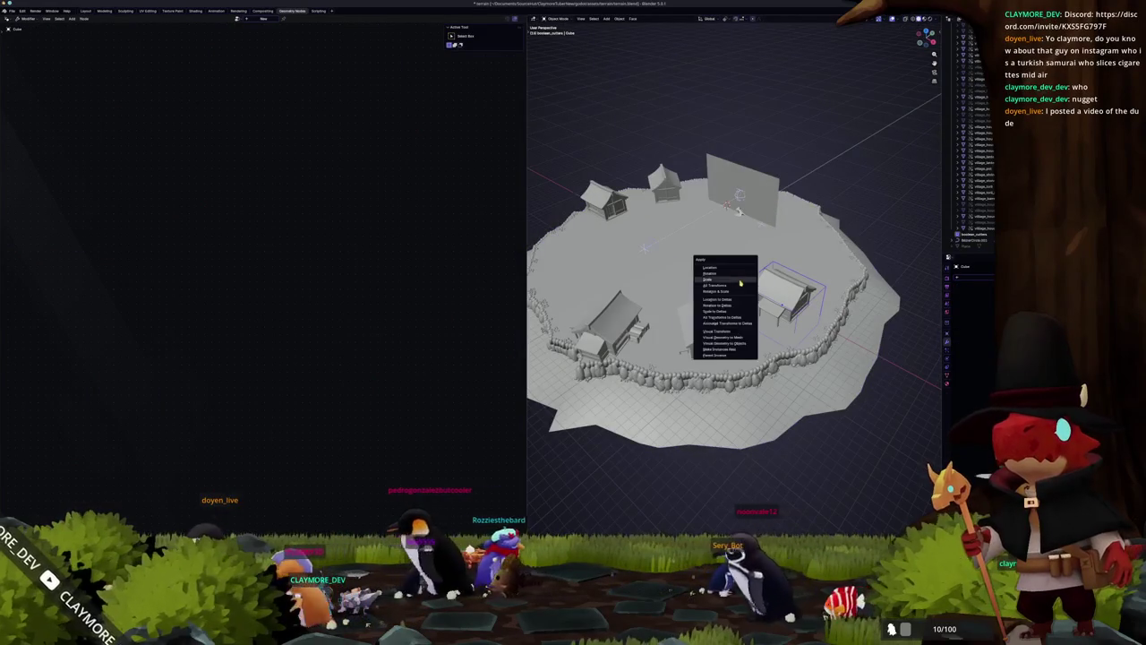
click(678, 307)
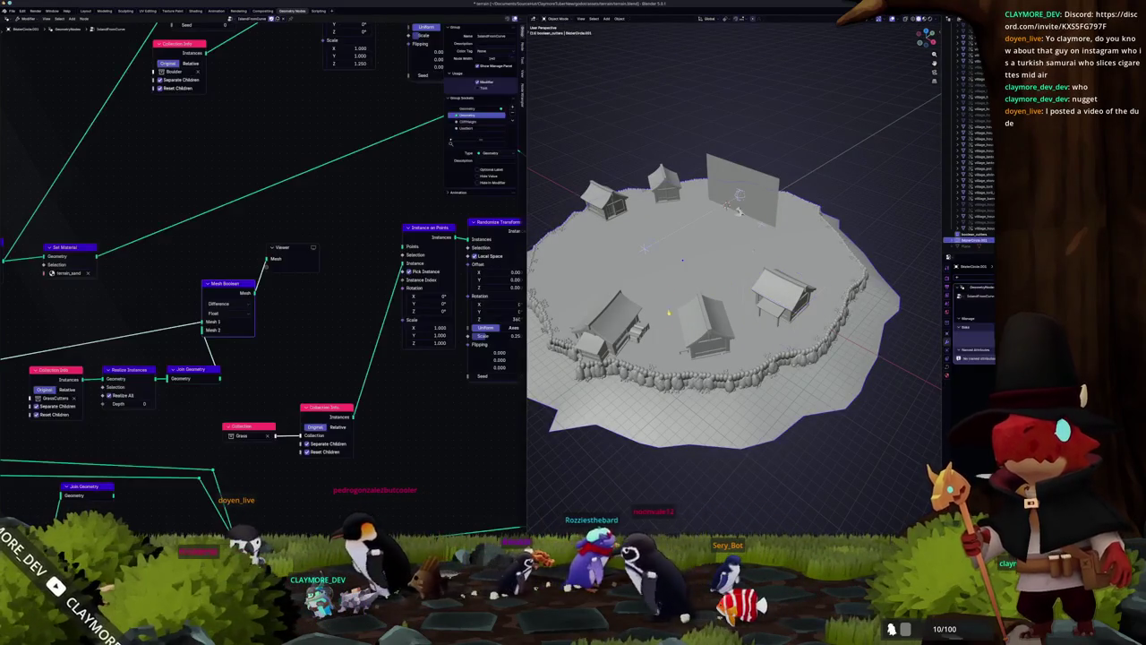
middle_drag(670, 358, 685, 349)
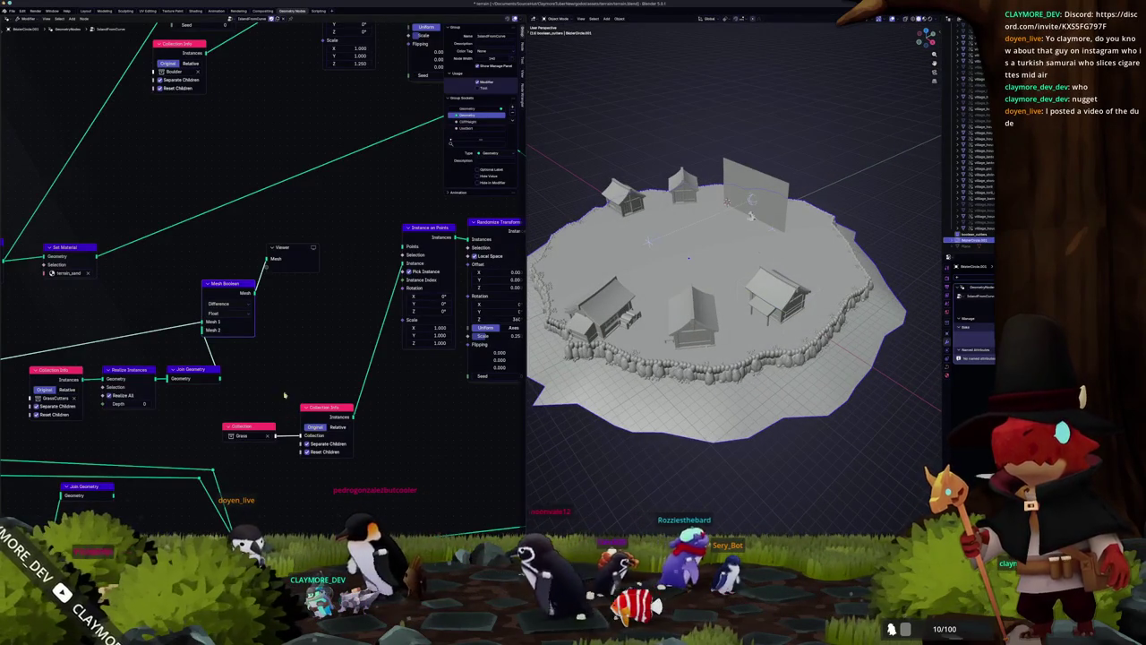
Step: Set the Mesh Boolean solver to Exact, keeping the operation on Difference
click(227, 313)
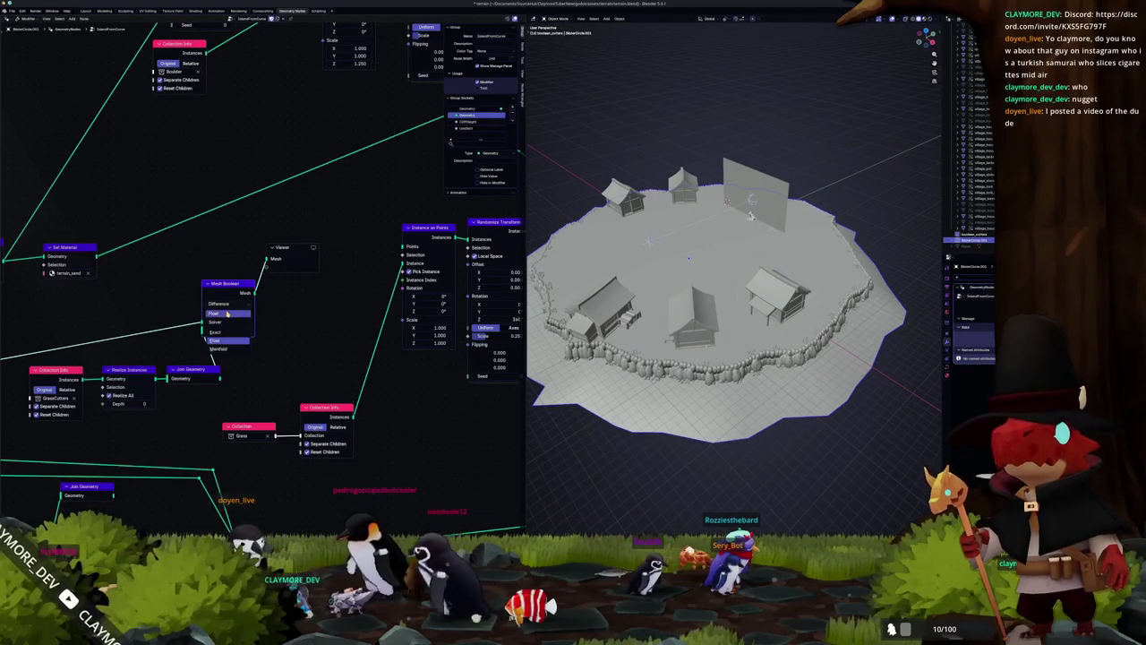
click(220, 340)
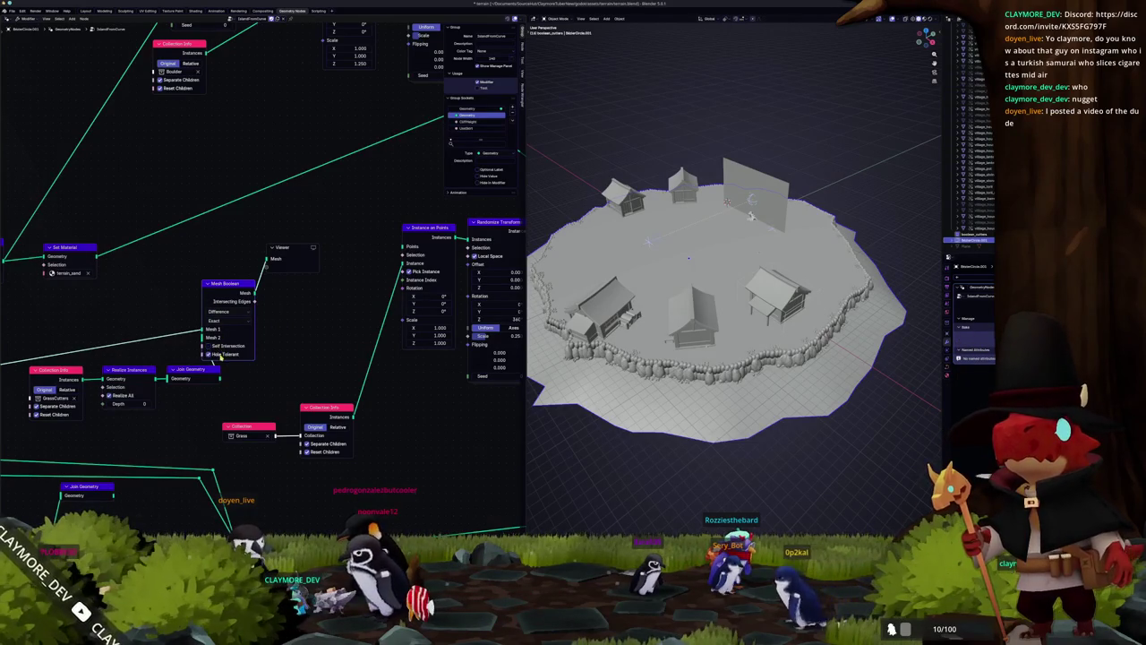
click(228, 328)
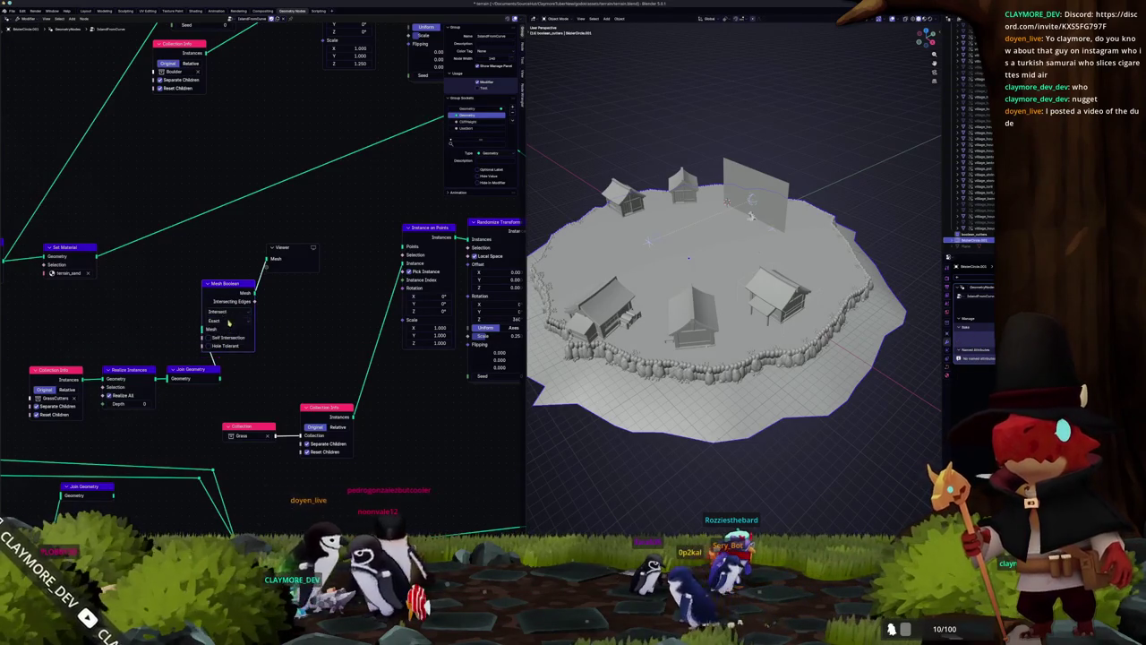
click(224, 348)
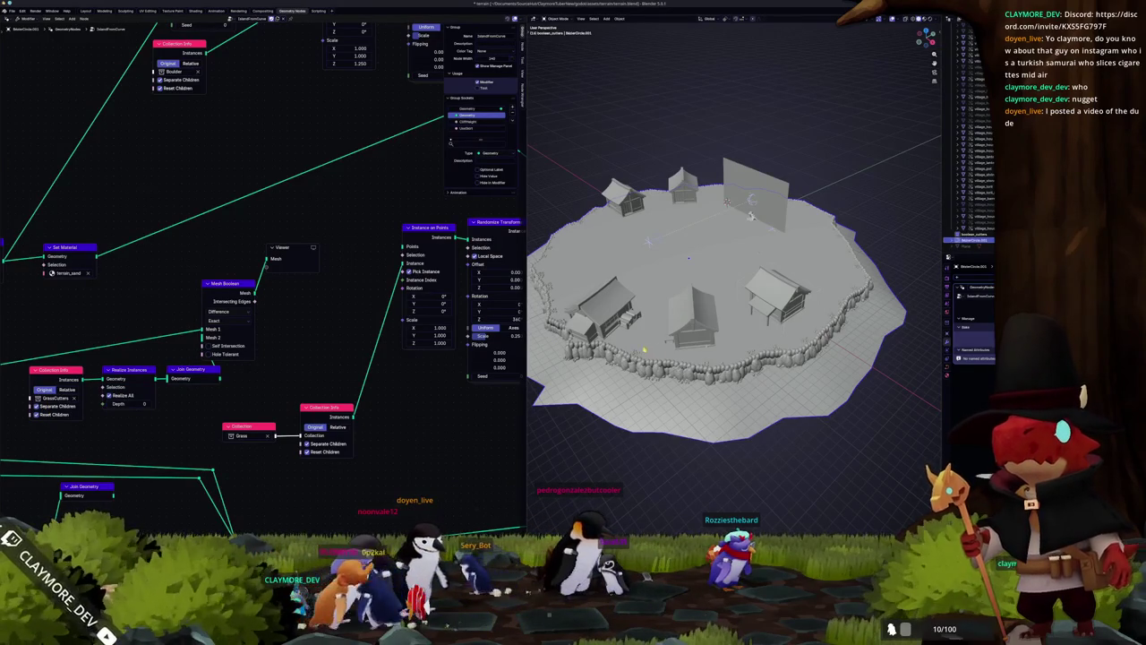
Step: Try extruding the circle's inner face in Edit Mode, then cancel and undo it
key(ctrl+a)
click(618, 372)
key(Tab)
scroll(734, 268, up, 3)
middle_drag(756, 186, 729, 242)
scroll(735, 233, down, 4)
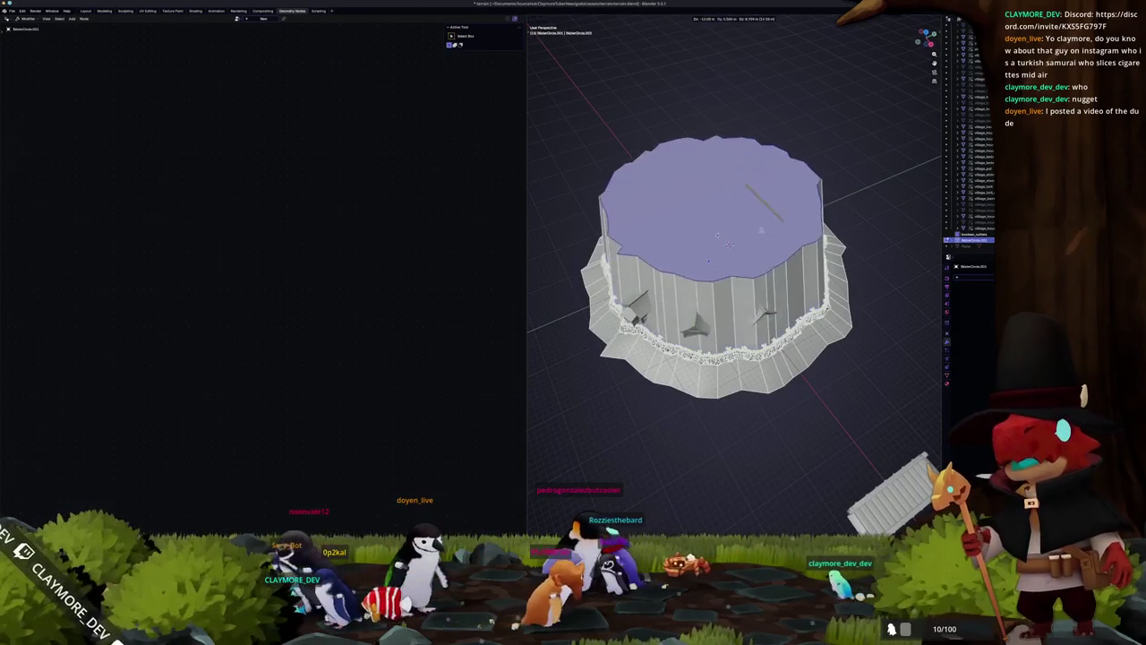
key(Escape)
key(ctrl+z)
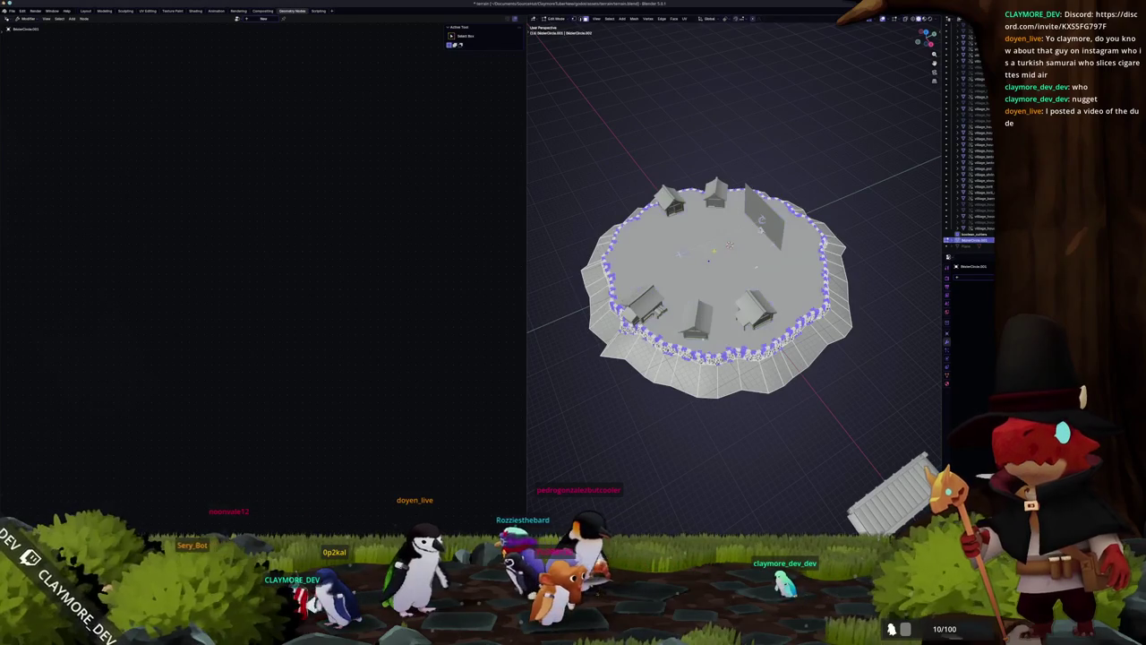
key(ctrl+z)
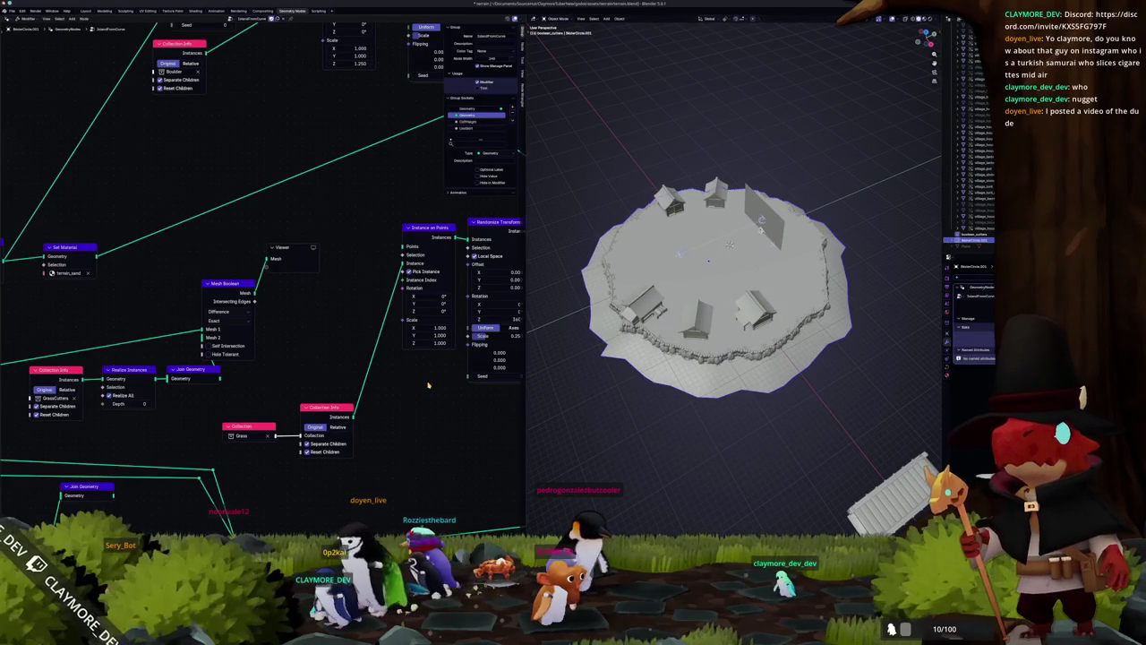
Step: Set the cutter Collection Info node's collection to GrassCutters
middle_drag(271, 377, 136, 403)
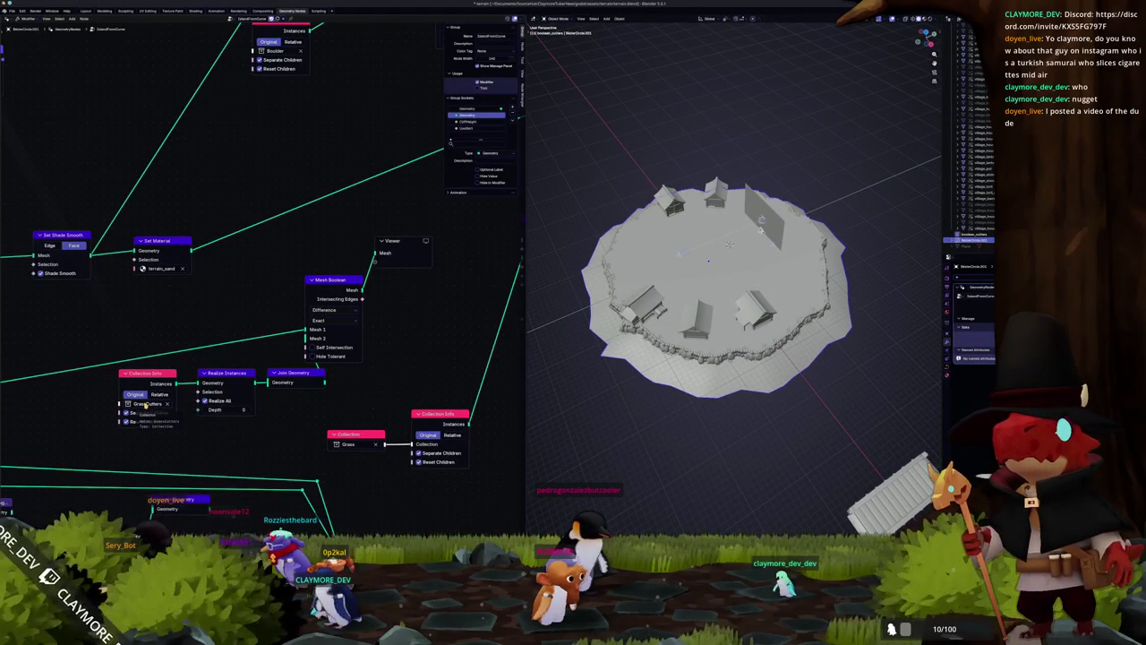
click(164, 403)
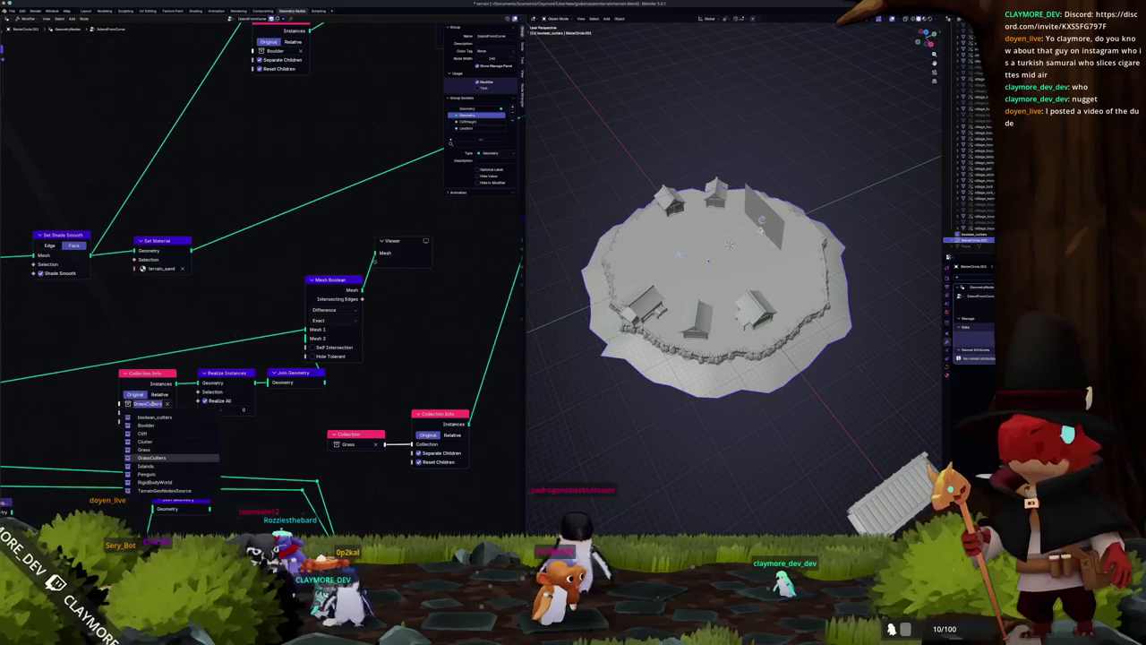
click(160, 458)
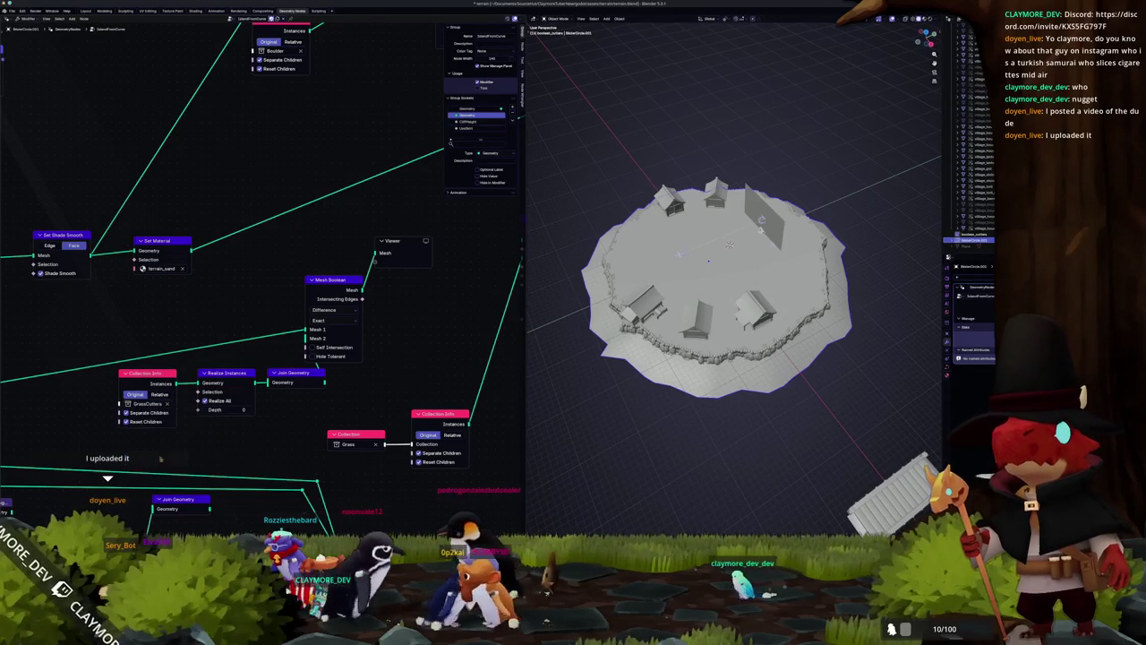
Step: Inspect the cutter cube Cube.001, then reselect the island
click(982, 238)
scroll(976, 179, up, 5)
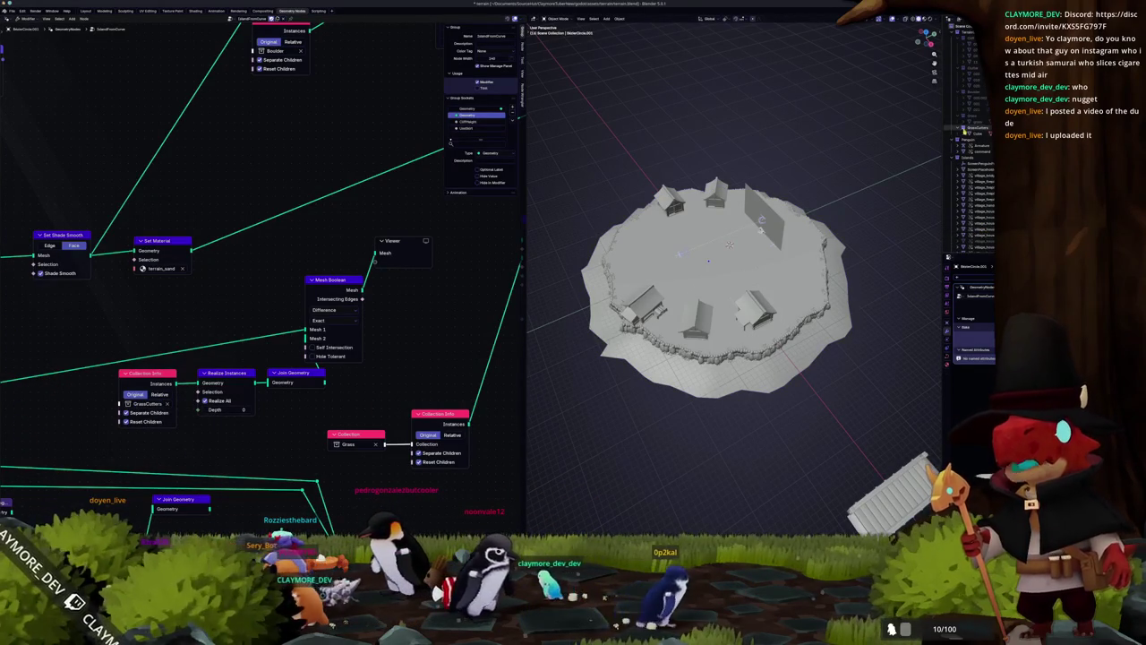
click(978, 140)
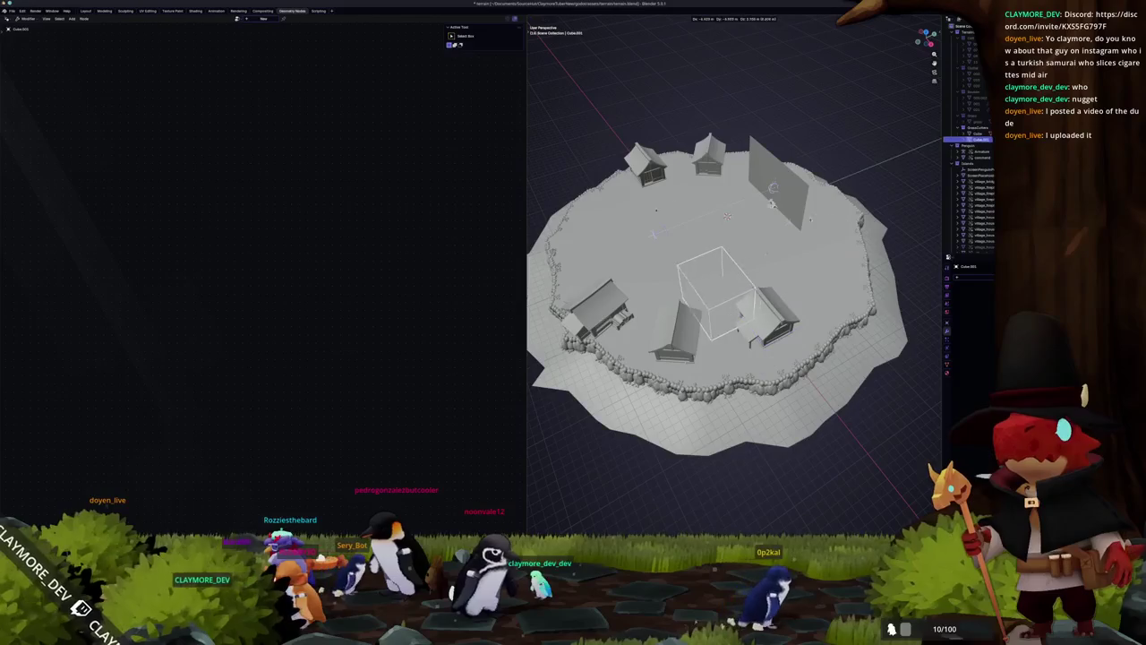
scroll(727, 216, up, 5)
middle_drag(727, 216, 817, 218)
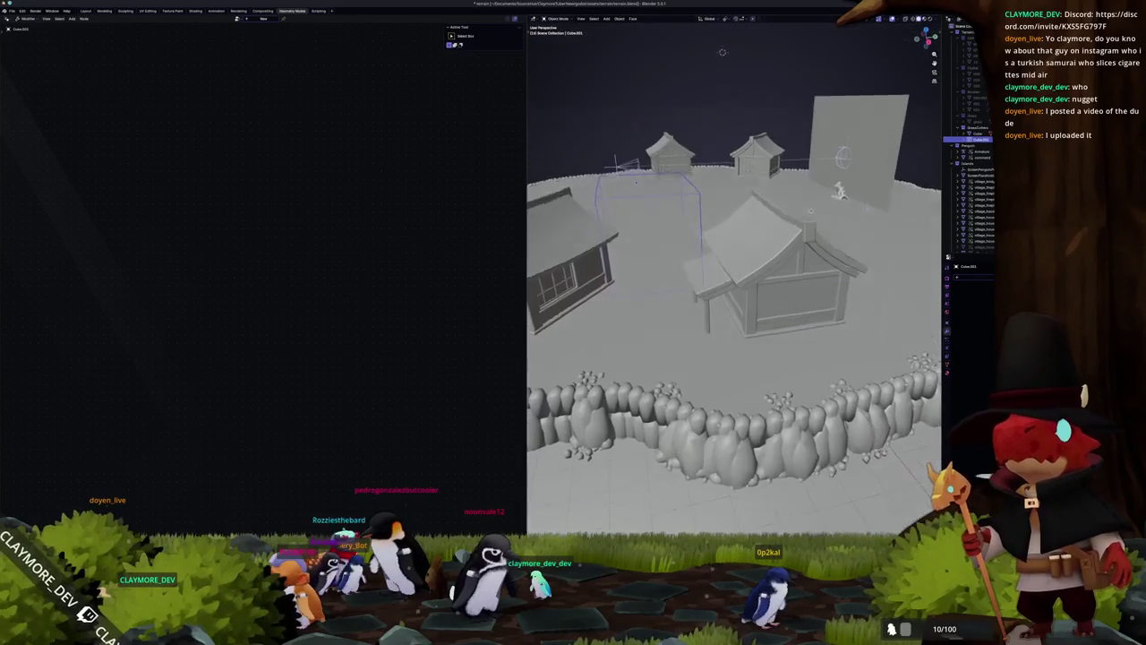
scroll(817, 219, down, 5)
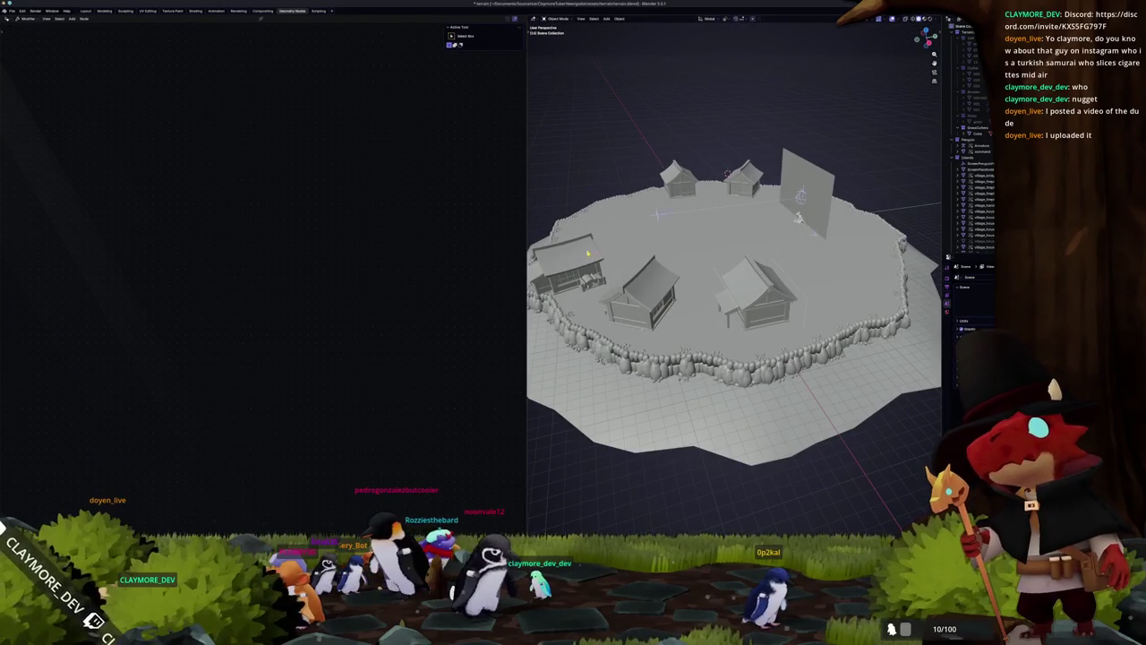
click(708, 247)
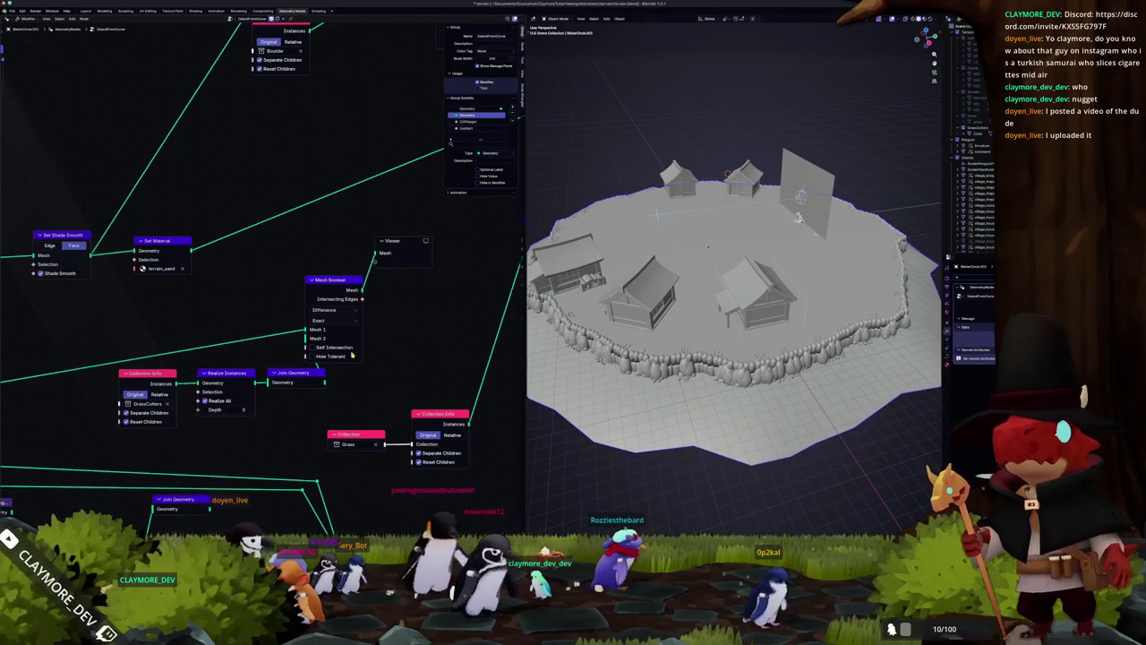
Step: Reposition Mesh Boolean and Realize Instances, routing the GrassCutters geometry through Join Geometry into Mesh 2
middle_drag(352, 355, 269, 378)
drag(257, 309, 332, 311)
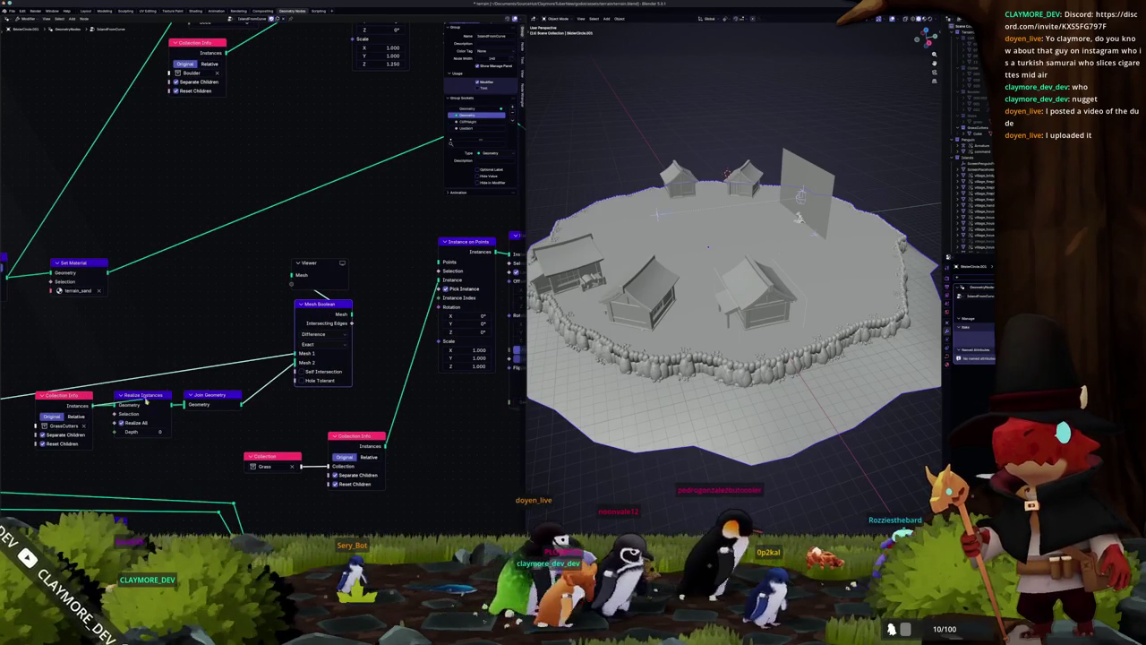
mouse_move(133, 404)
mouse_down()
mouse_move(270, 397)
mouse_move(286, 366)
mouse_up()
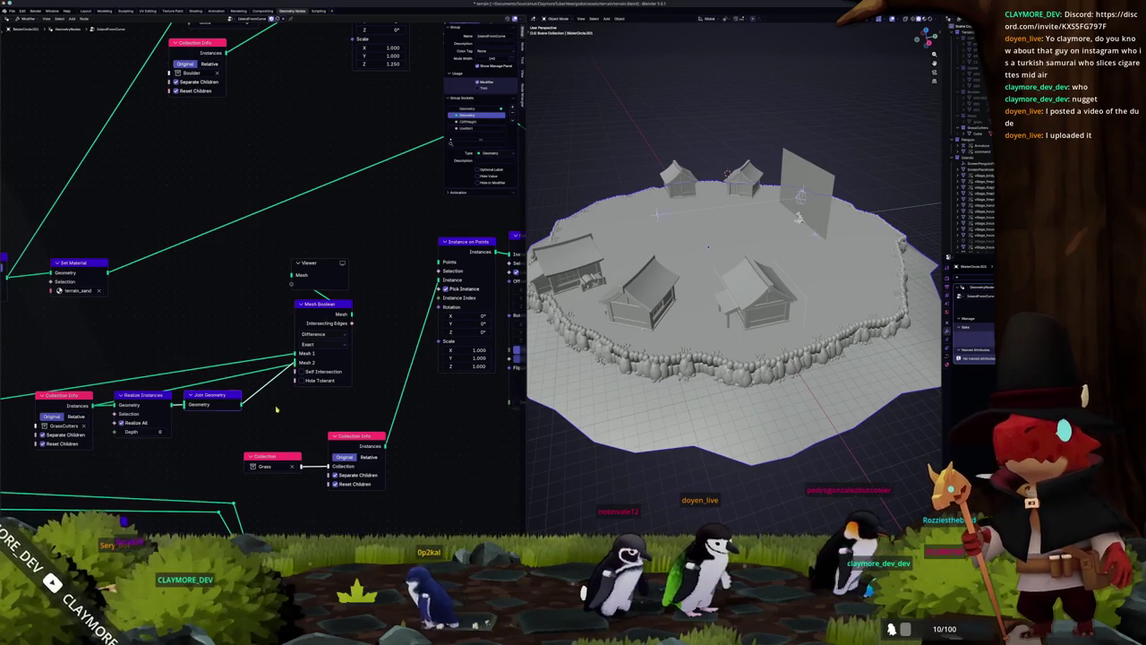
drag(131, 401, 139, 418)
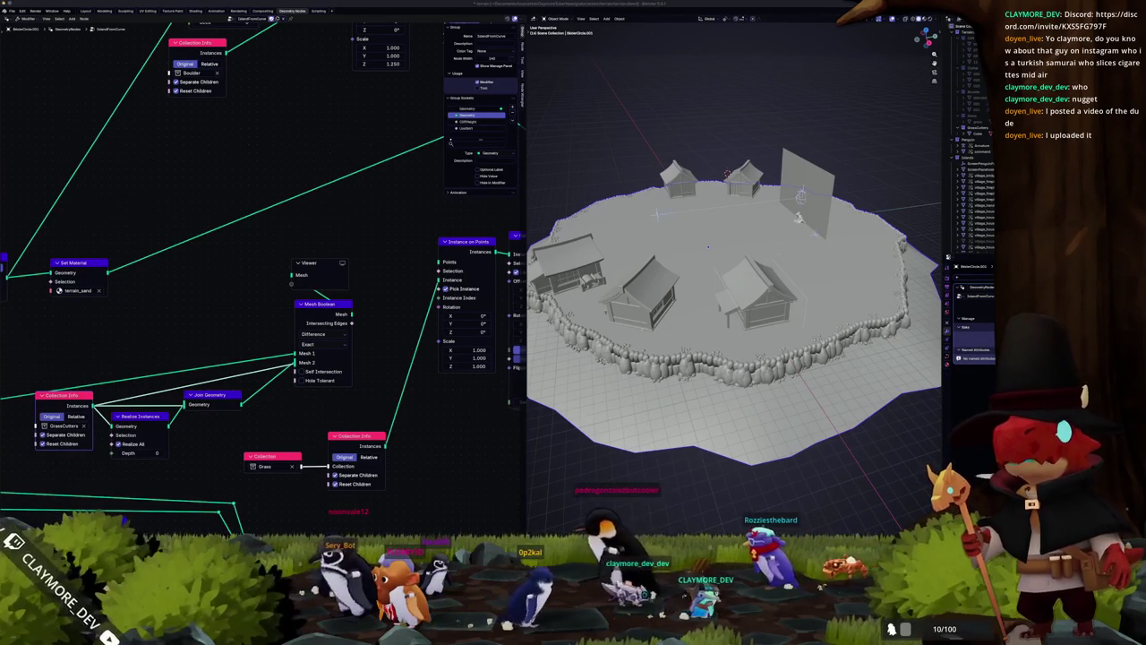
mouse_move(268, 269)
middle_down()
mouse_move(71, 495)
mouse_move(216, 409)
middle_up()
Step: Experiment with the Random Value maximum offset, trying 1, 1, 0
scroll(217, 410, up, 3)
scroll(217, 409, down, 3)
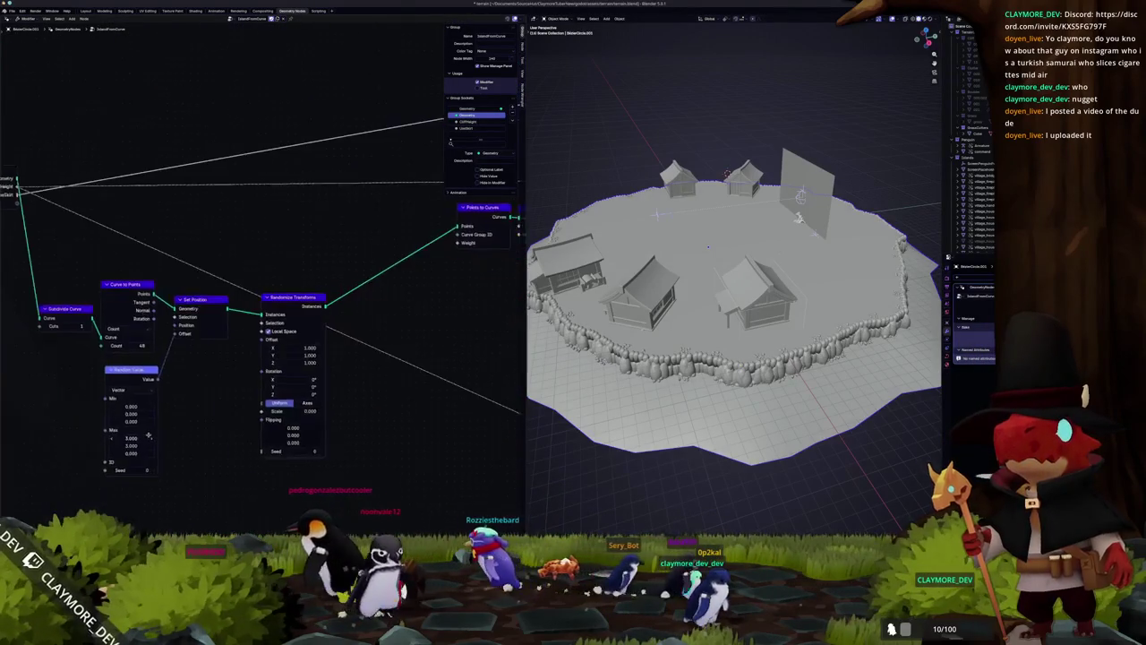
scroll(214, 402, up, 3)
drag(213, 399, 224, 399)
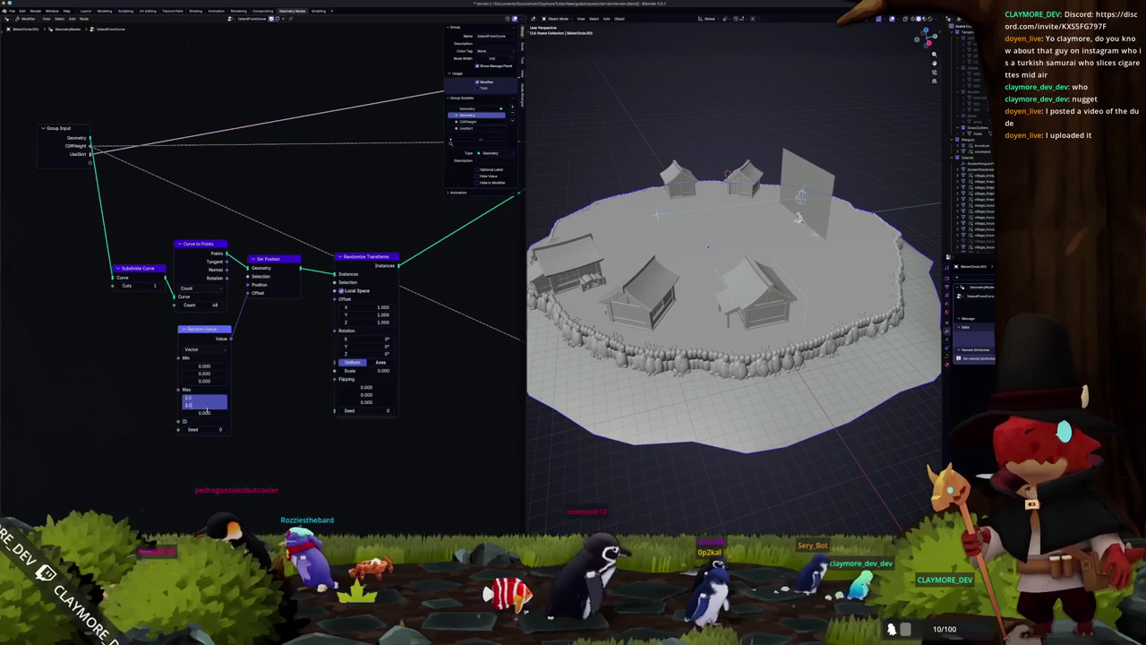
drag(205, 410, 205, 409)
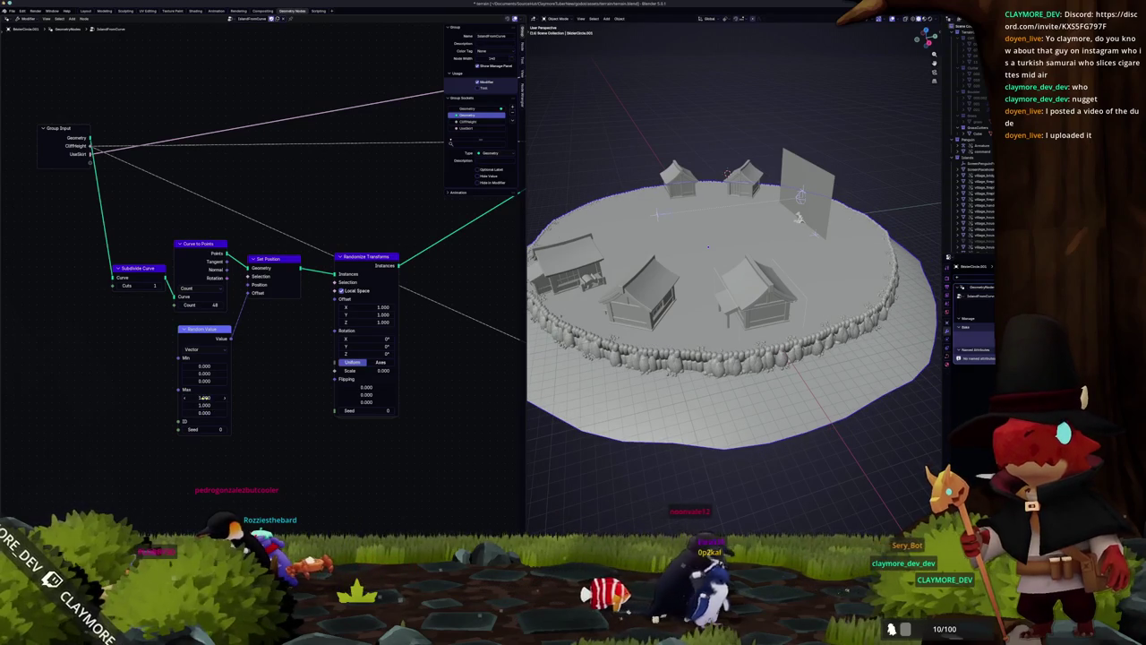
drag(208, 396, 206, 398)
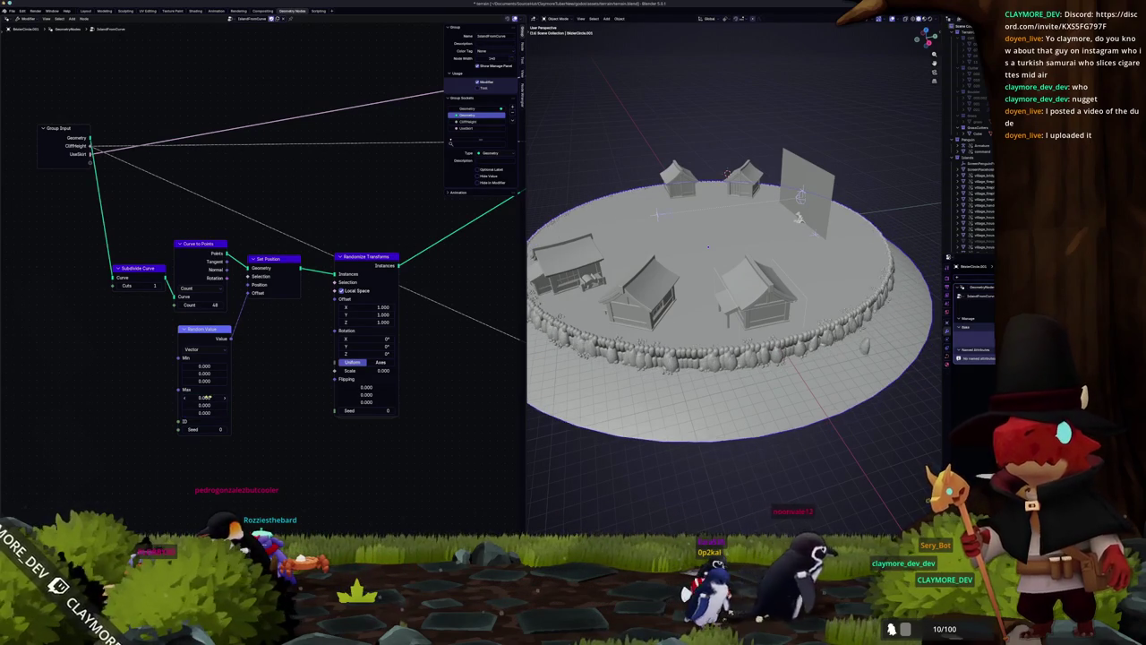
middle_drag(577, 397, 580, 398)
scroll(581, 398, down, 2)
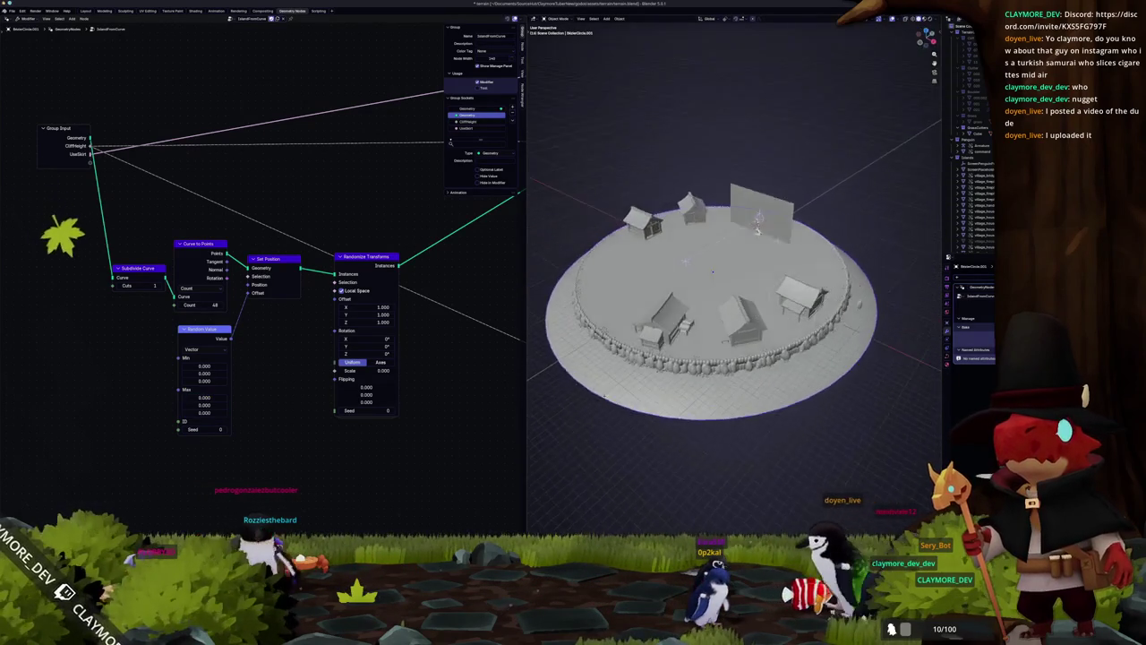
scroll(581, 397, up, 2)
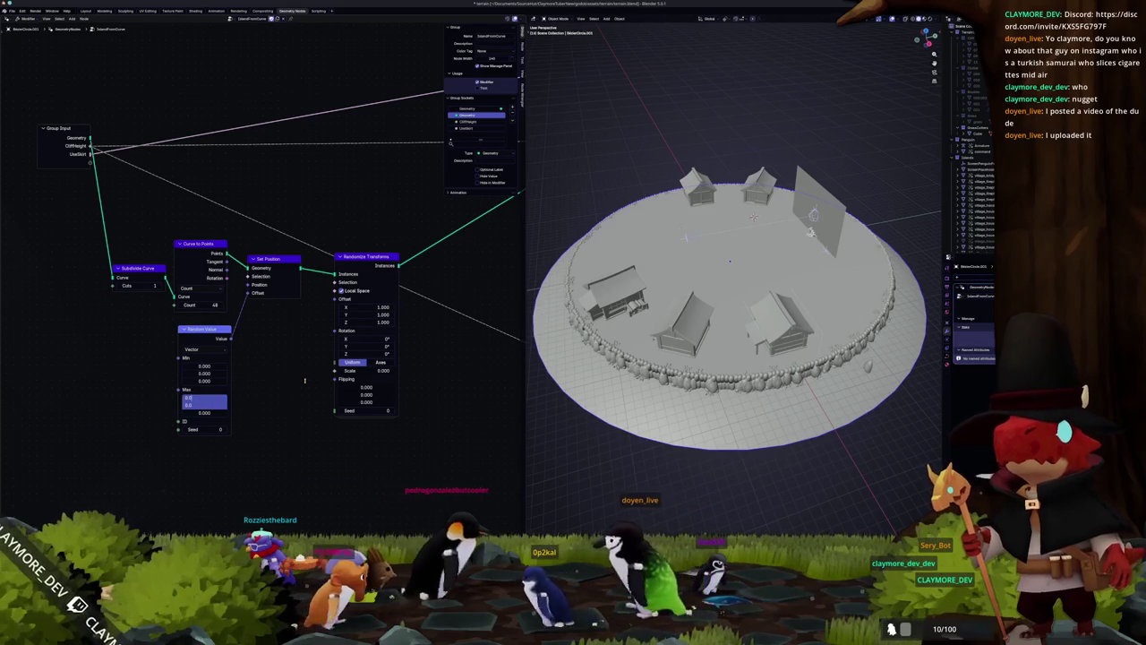
drag(303, 379, 306, 383)
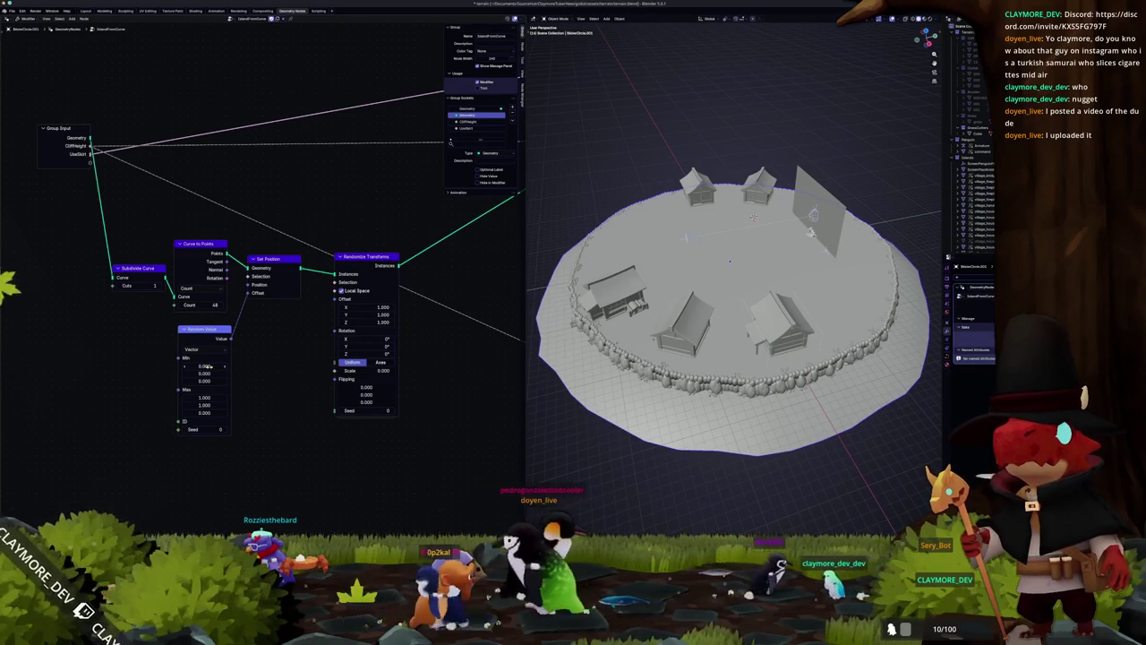
Step: Set Random Value Min X/Y to -0.5 and Max X/Y to 0.5
drag(204, 365, 208, 373)
text(-1)
key(Return)
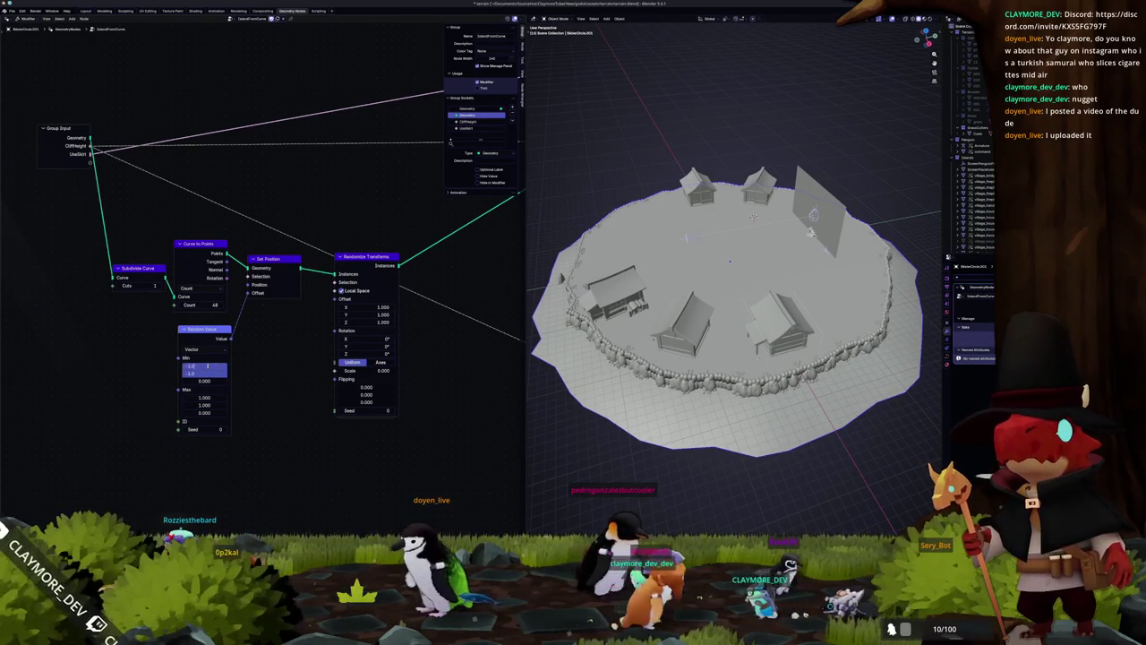
key(Return)
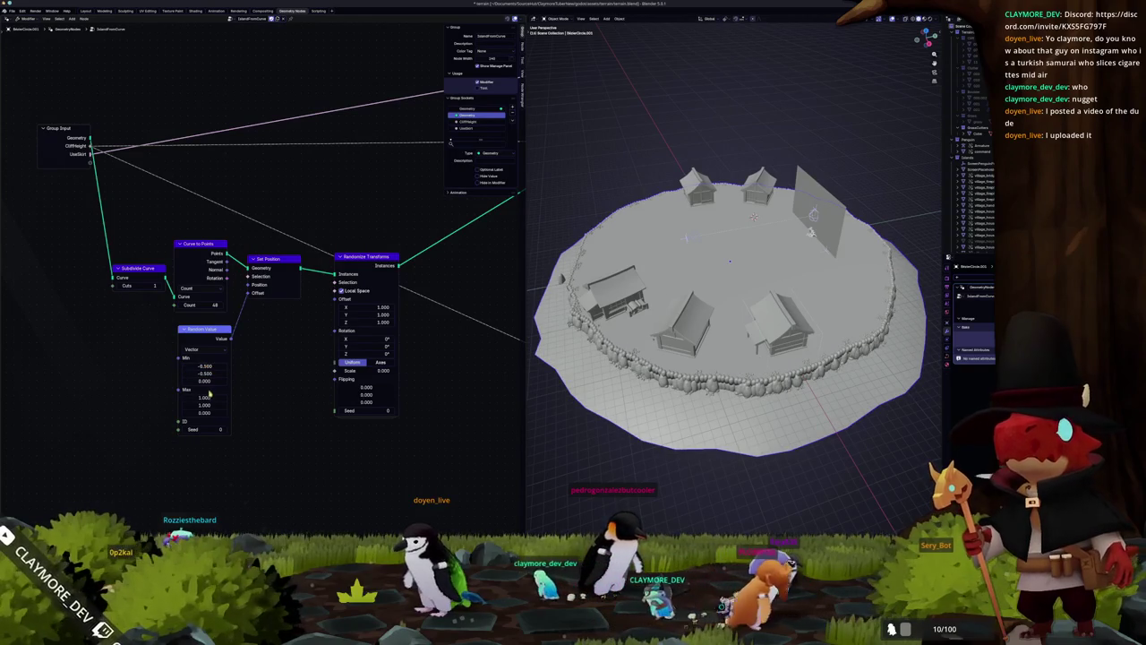
drag(206, 397, 206, 405)
text(0.5)
key(Return)
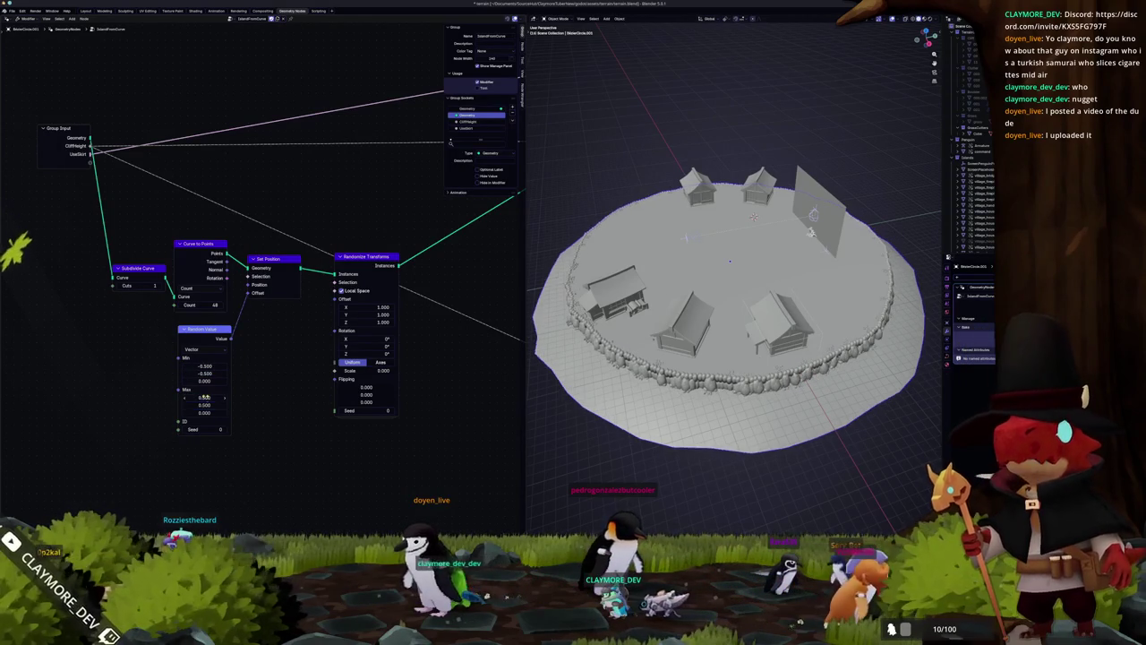
middle_drag(428, 322, 414, 380)
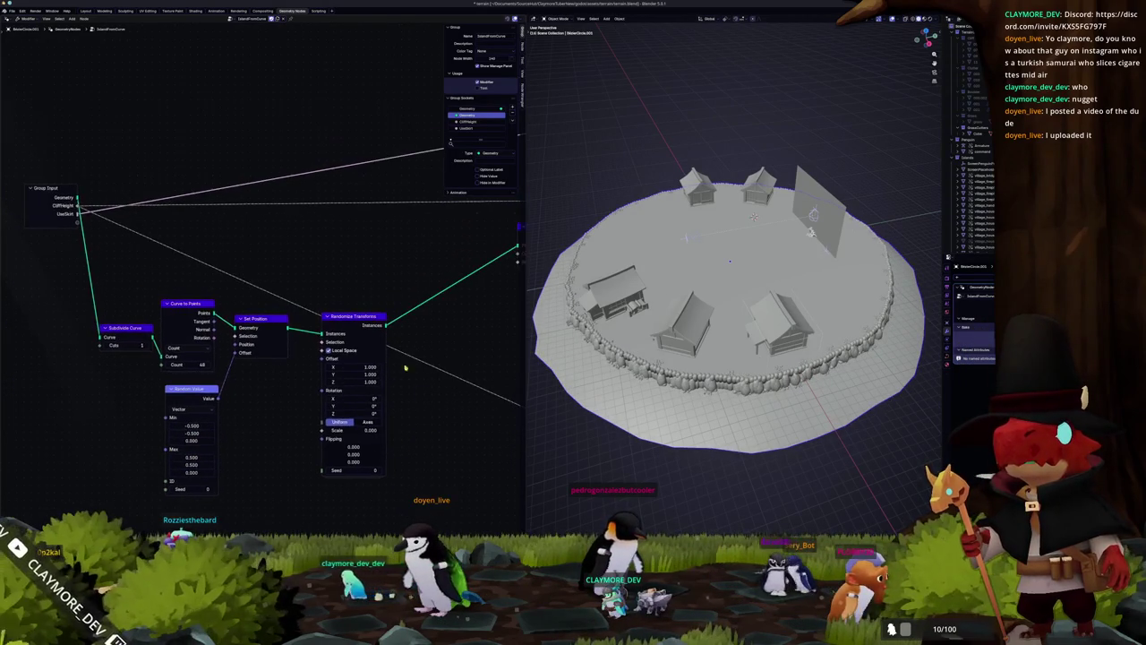
Step: Preview the node output with a Viewer and lower the Curve to Points count to form a hexagon
scroll(346, 311, down, 3)
middle_drag(225, 276, 179, 328)
scroll(268, 326, up, 1)
ctrl+shift+click(302, 319)
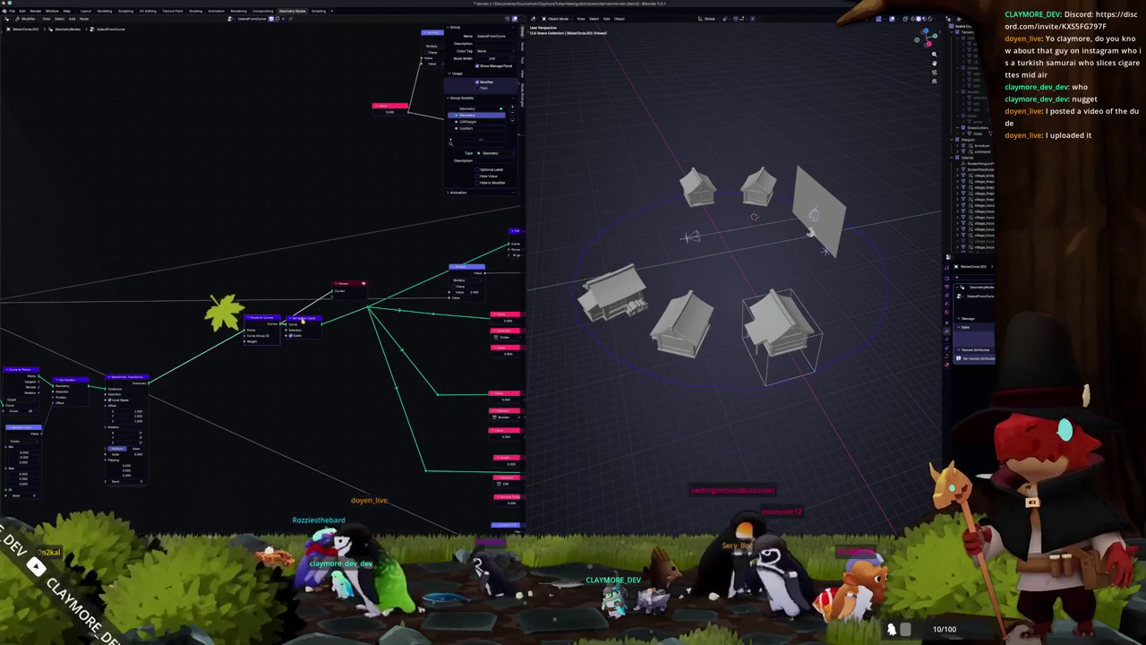
key(KP_Decimal)
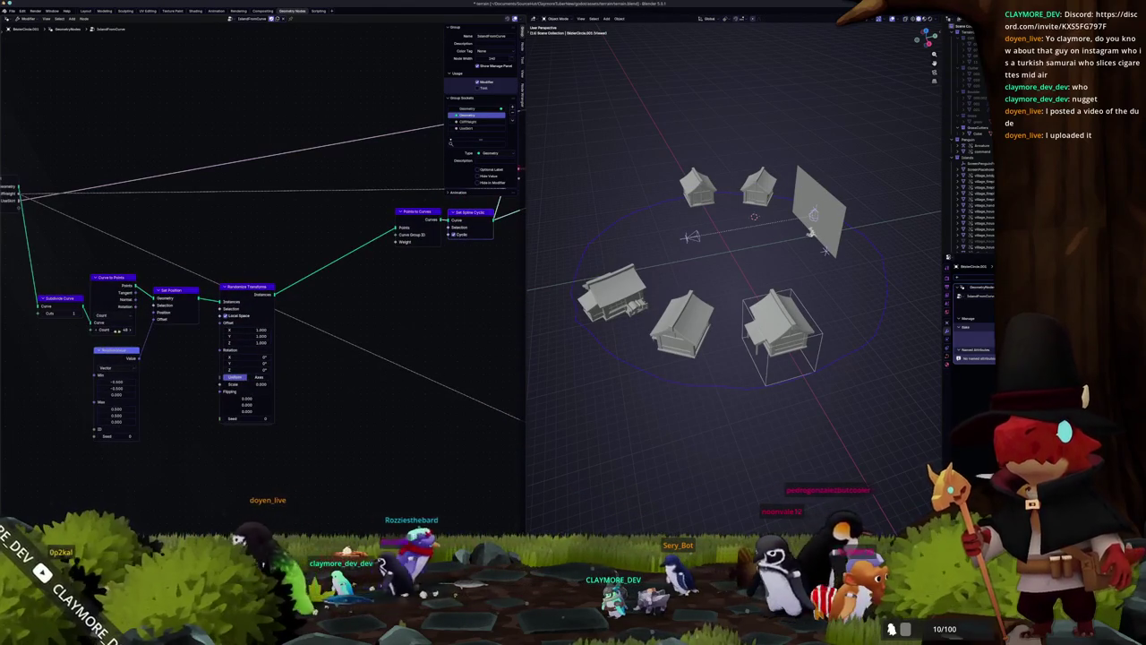
click(118, 330)
text(6)
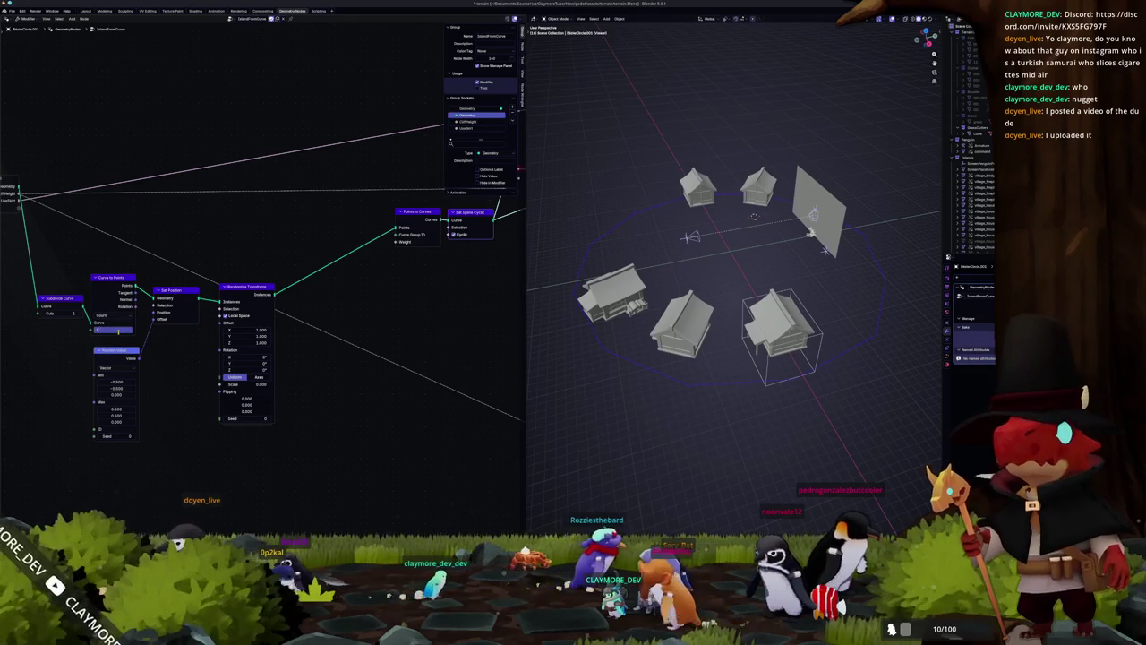
Step: Drop a node onto the terrain link to extrude the hexagonal plane into a thick slab
mouse_move(297, 317)
middle_down()
mouse_move(266, 350)
mouse_move(141, 301)
middle_up()
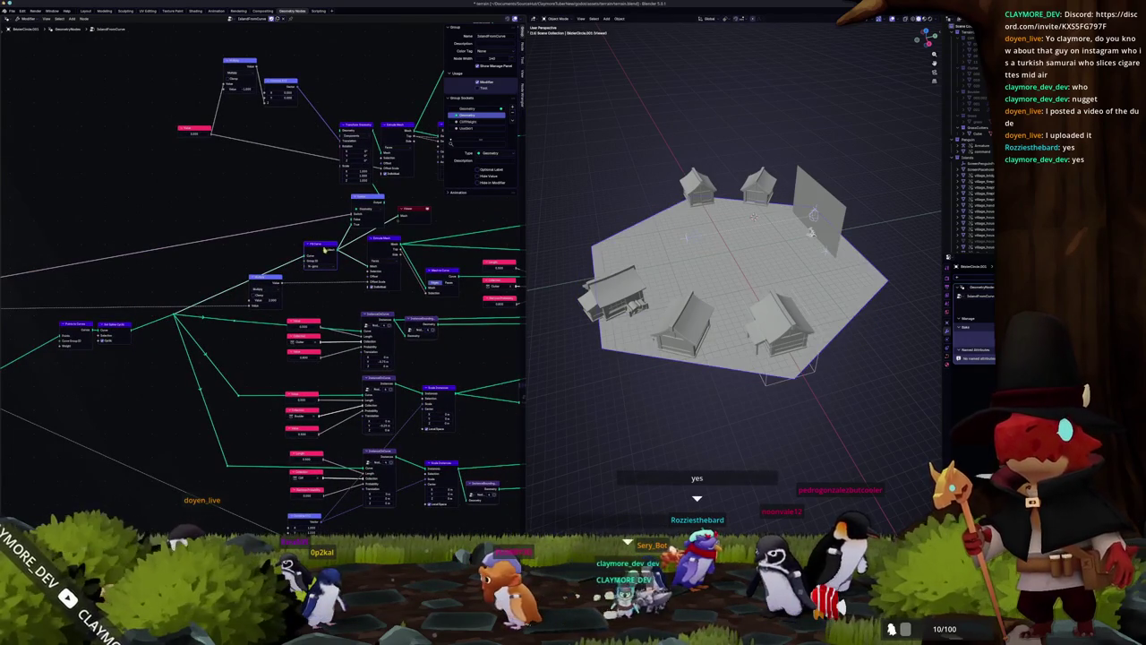
drag(376, 240, 382, 244)
middle_drag(442, 272, 343, 315)
scroll(343, 314, up, 2)
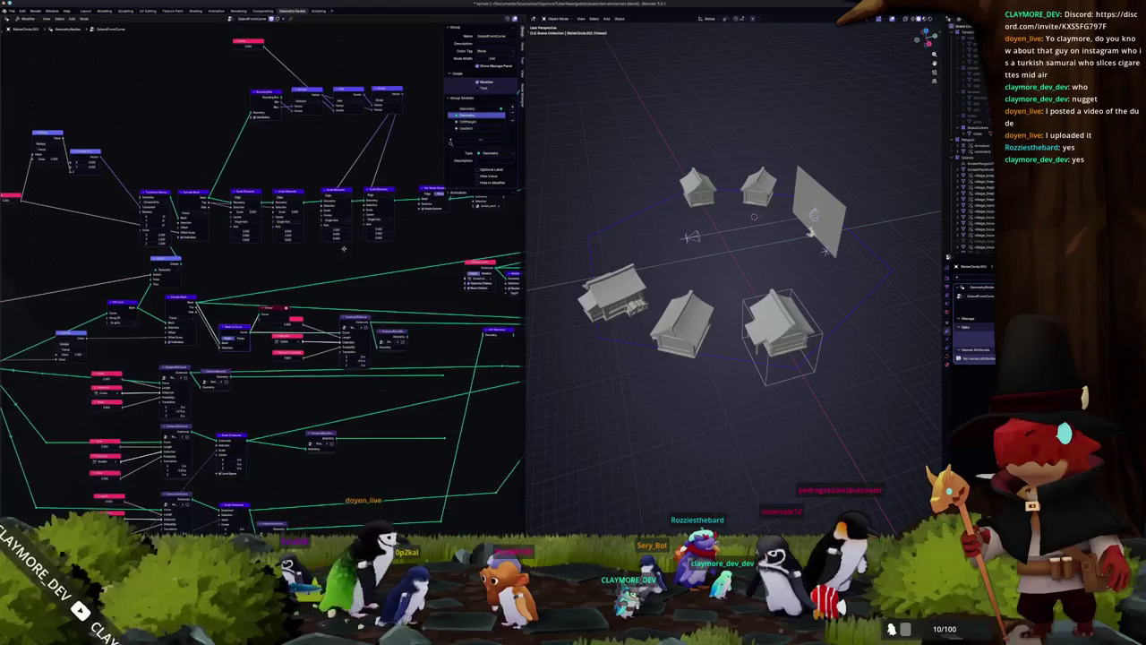
scroll(358, 309, up, 2)
scroll(381, 301, up, 2)
Step: Select the cutter cube around the house and orbit toward it
scroll(397, 296, down, 2)
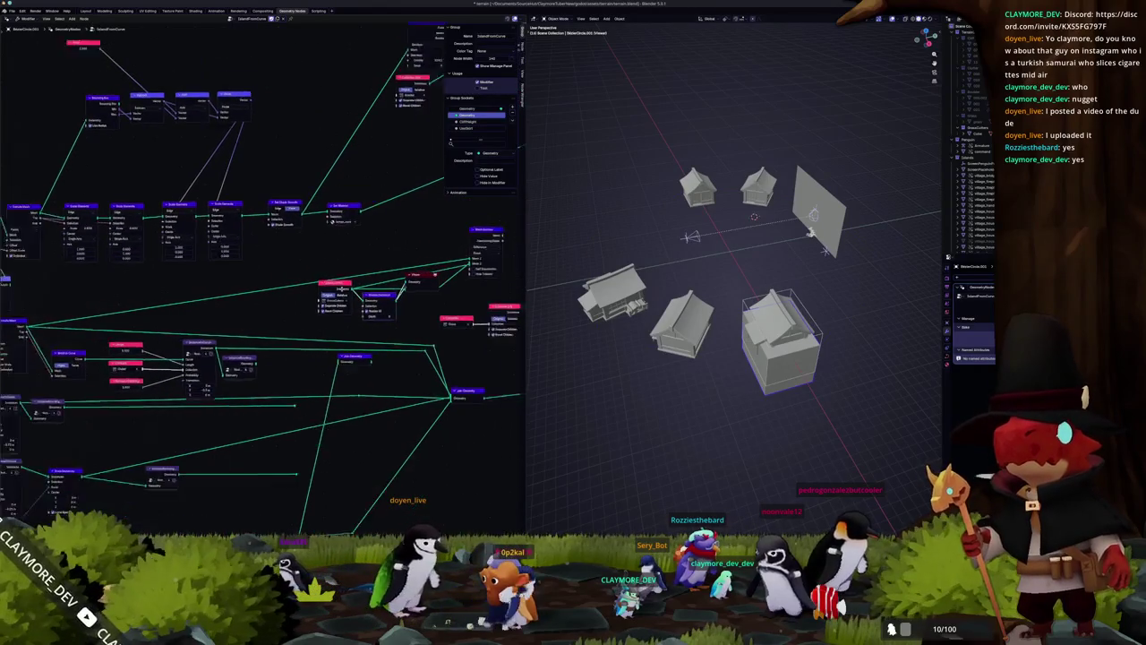
scroll(412, 278, down, 1)
scroll(426, 261, up, 1)
scroll(427, 261, up, 2)
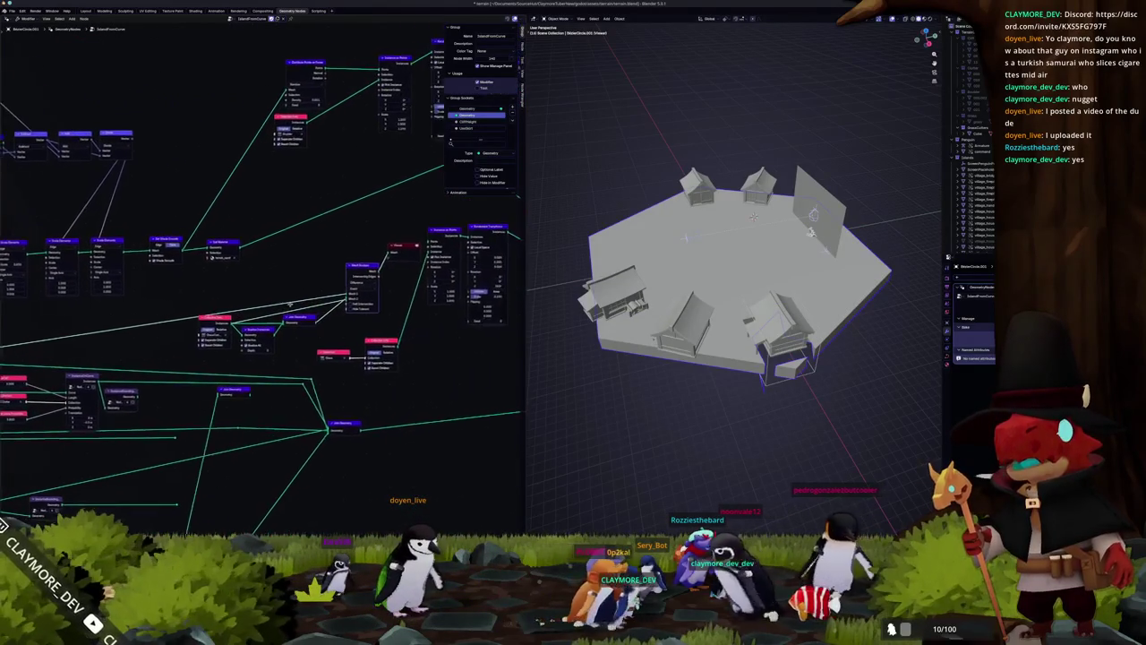
scroll(426, 260, up, 1)
scroll(710, 362, up, 1)
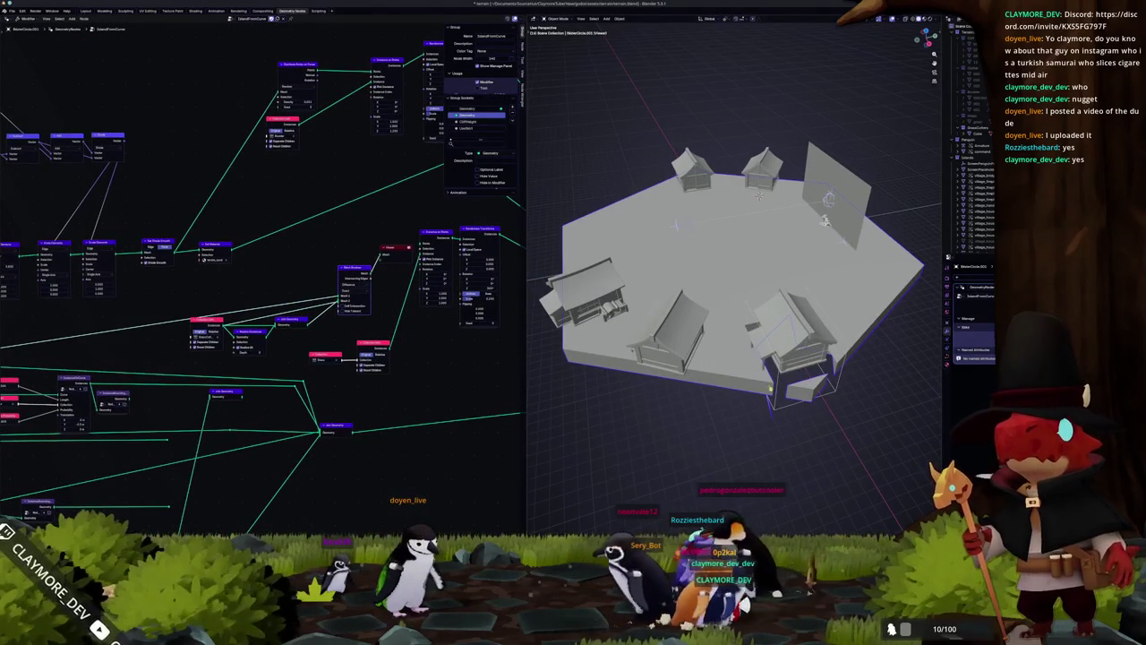
click(768, 385)
mouse_move(768, 385)
middle_down()
mouse_move(706, 349)
mouse_move(761, 309)
middle_up()
Step: Scale the cutter cube's mesh about 1.14 along X in Edit Mode, then return to Object Mode
key(s)
key(x)
key(Escape)
key(Tab)
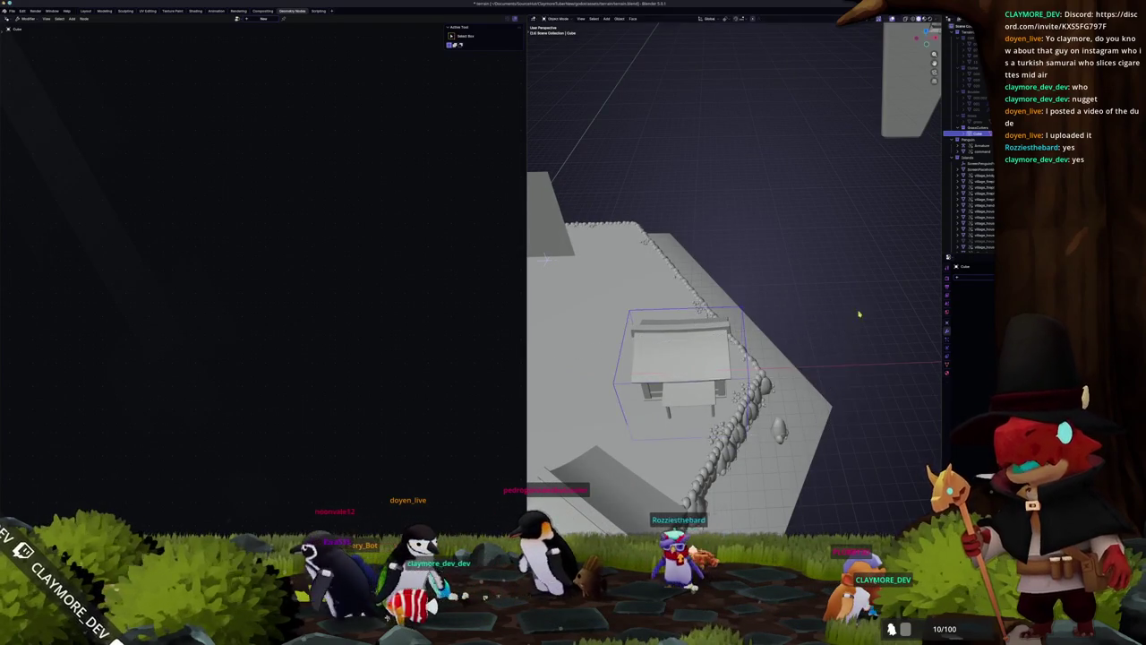
middle_drag(860, 295, 808, 337)
key(s)
key(x)
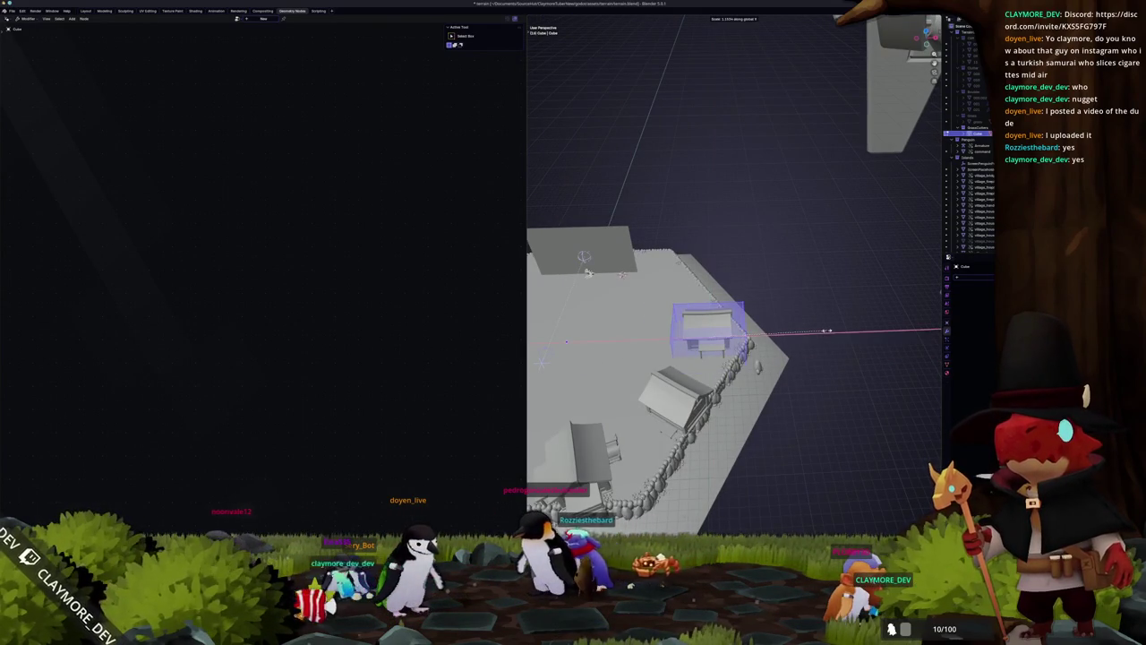
key(Escape)
key(Tab)
mouse_move(818, 340)
middle_down()
mouse_move(628, 223)
mouse_move(705, 254)
middle_up()
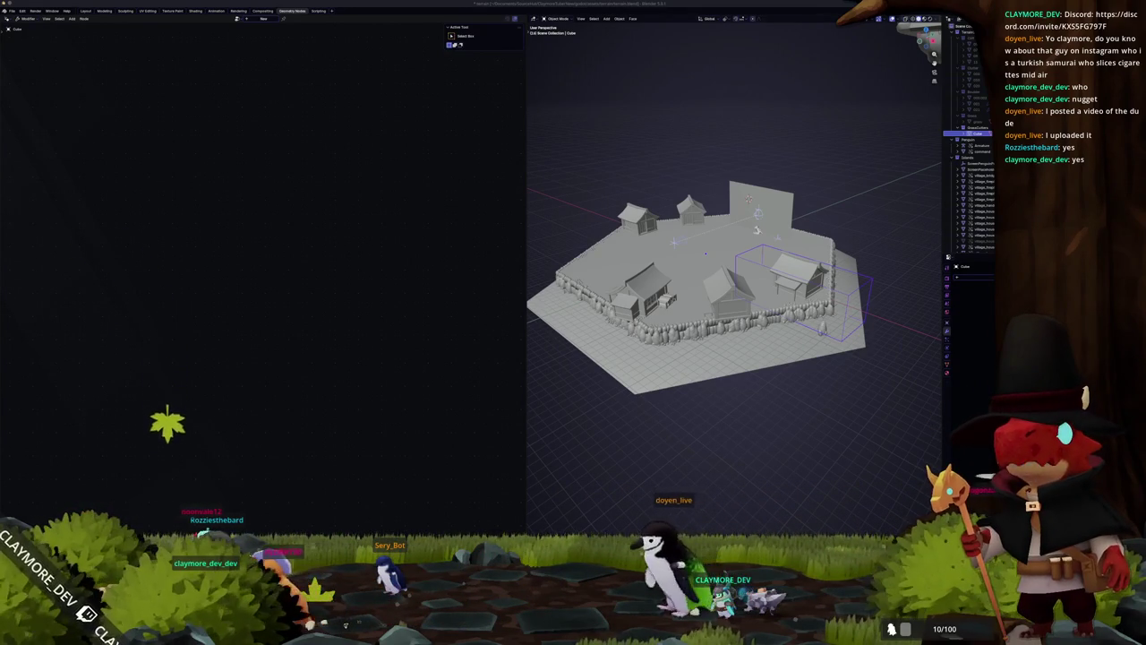
key(alt+Tab)
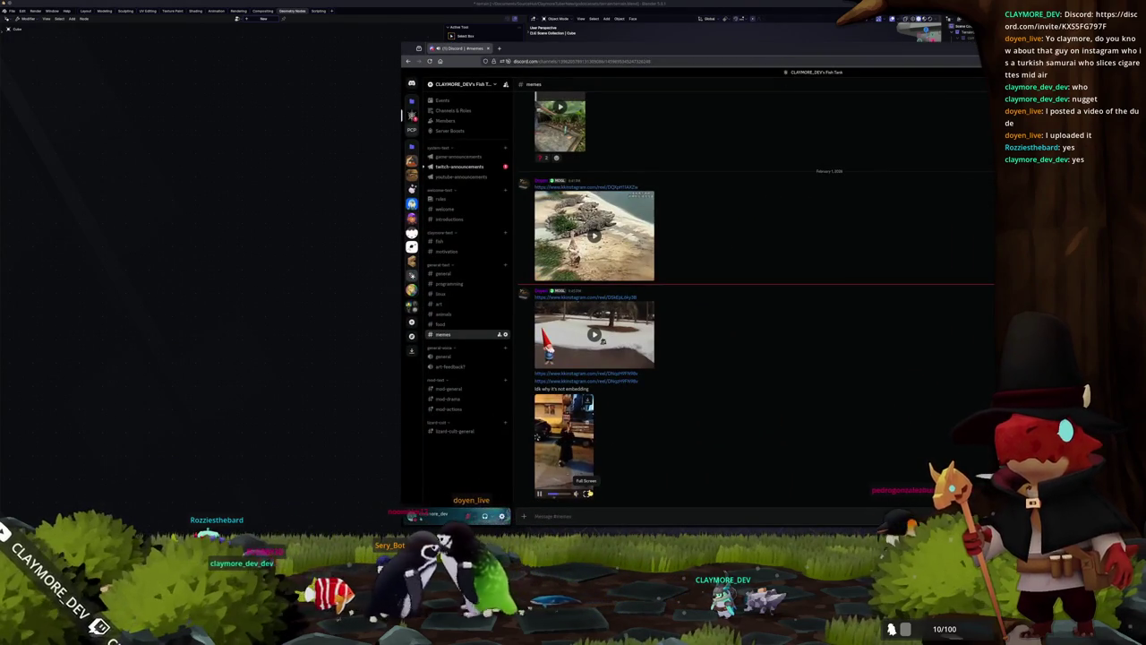
click(588, 493)
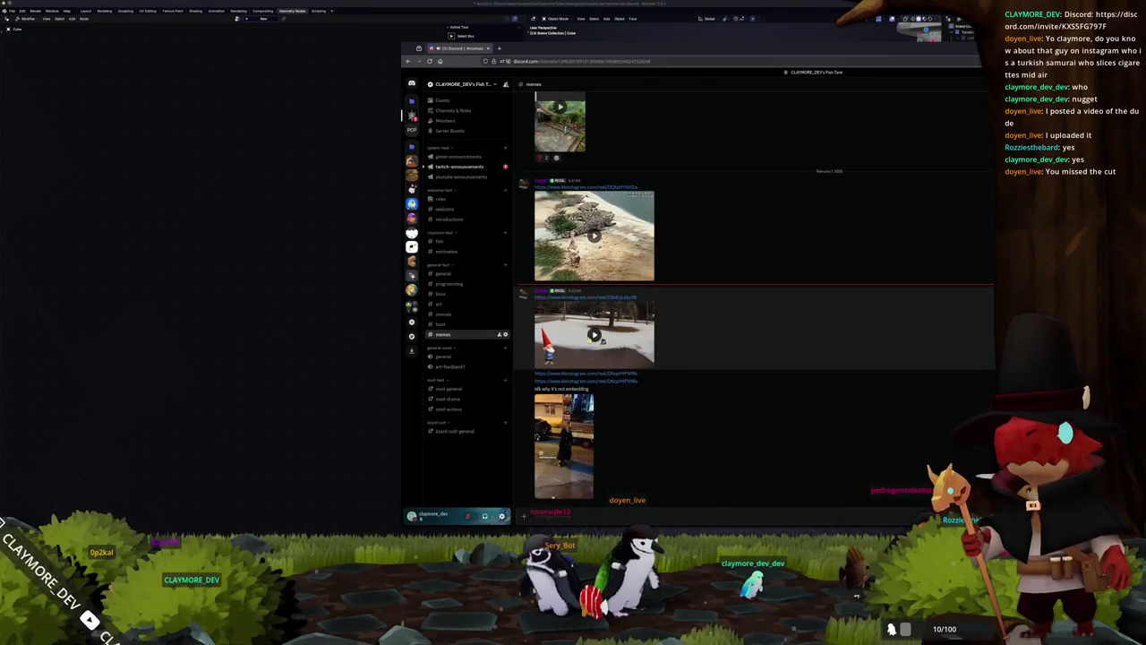
click(646, 362)
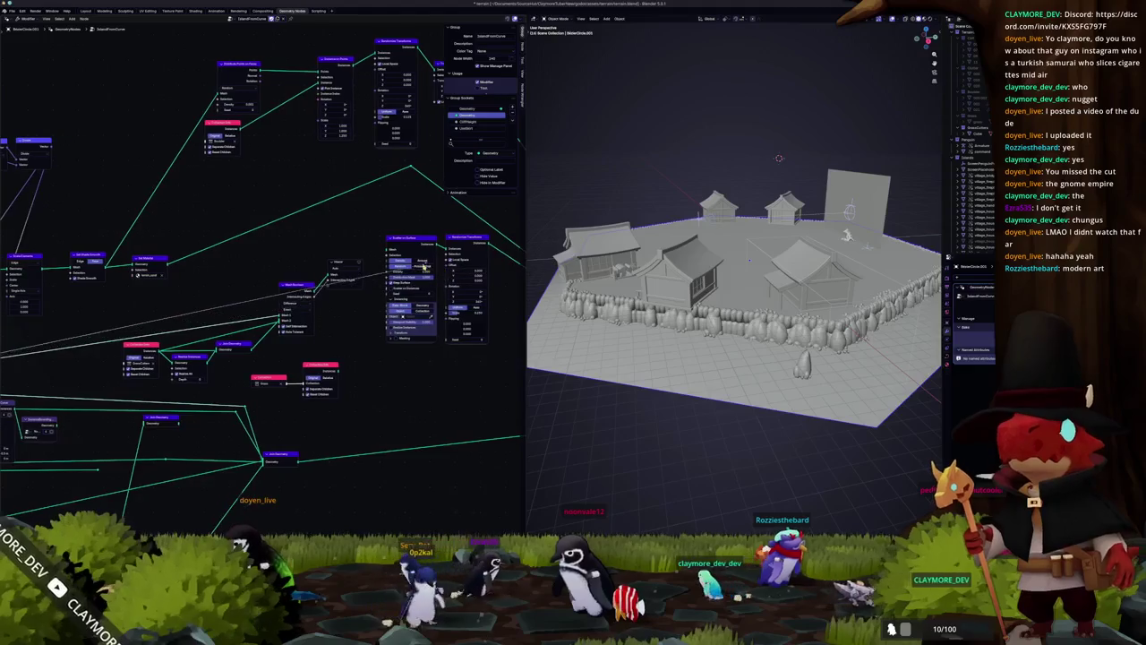
Step: Remove the Viewer node and pick 'grass' in the Object node so grass is scattered
scroll(380, 258, up, 2)
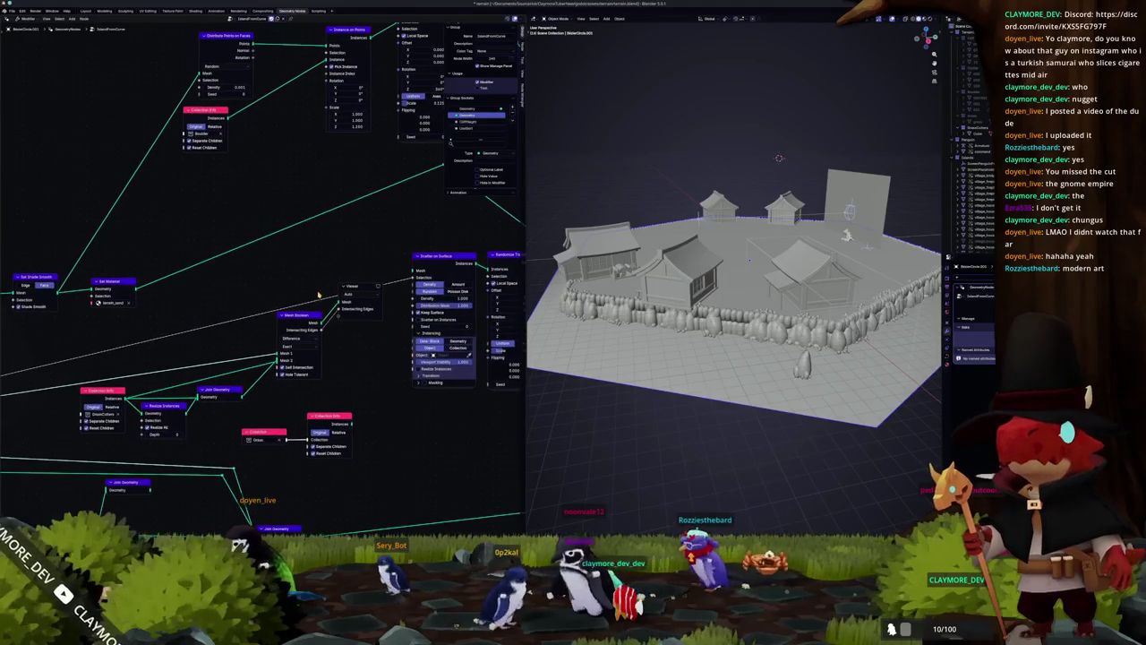
ctrl+shift+click(409, 270)
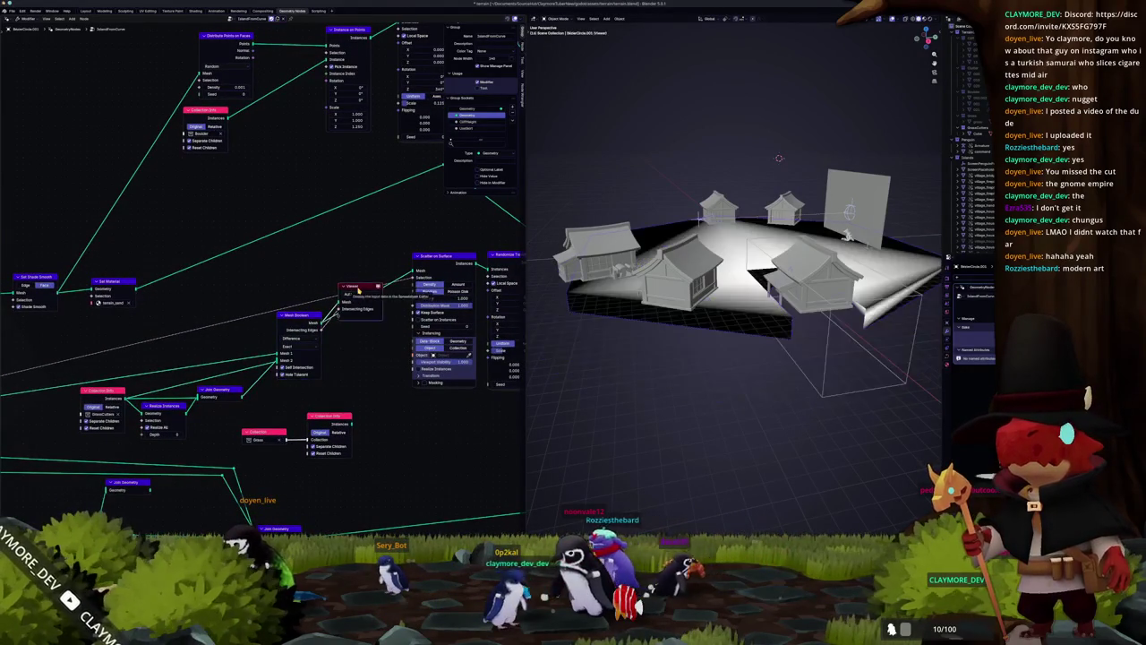
scroll(378, 365, up, 2)
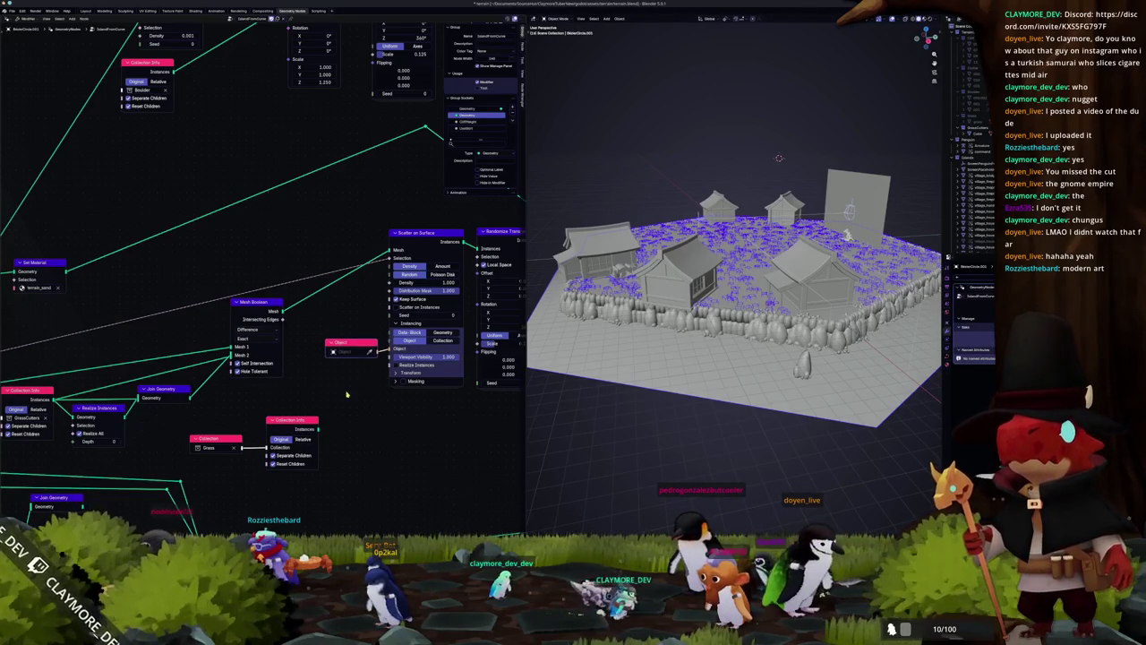
text(grass)
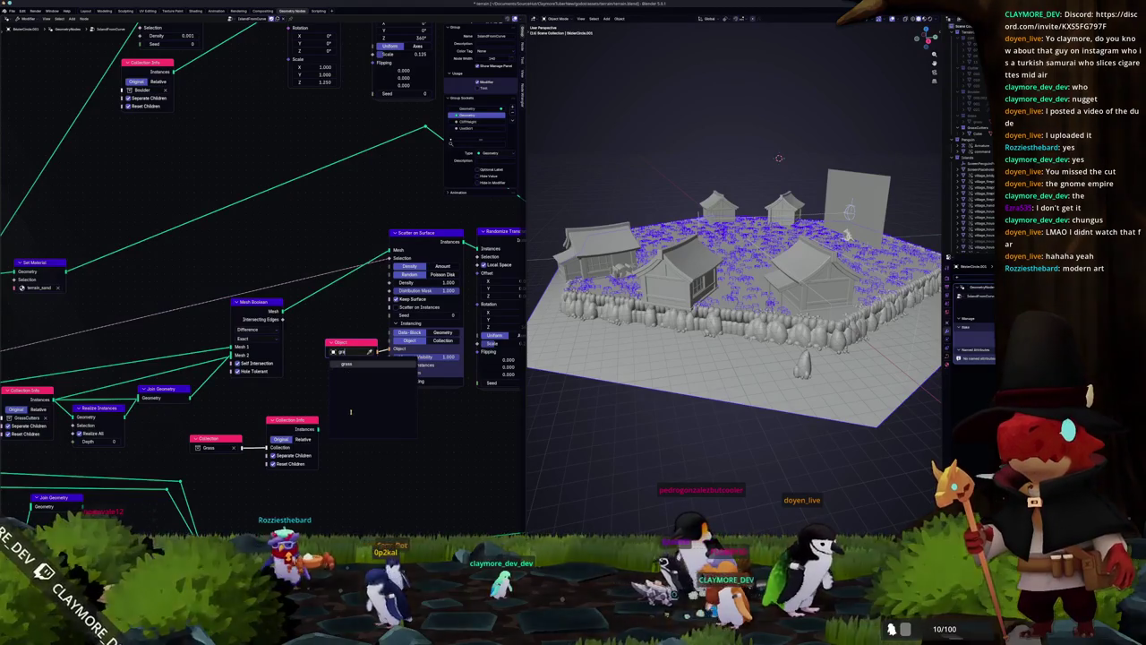
key(Return)
mouse_move(734, 287)
middle_down()
mouse_move(734, 250)
mouse_move(792, 122)
middle_up()
mouse_move(268, 358)
middle_down()
mouse_move(145, 481)
mouse_move(110, 481)
middle_up()
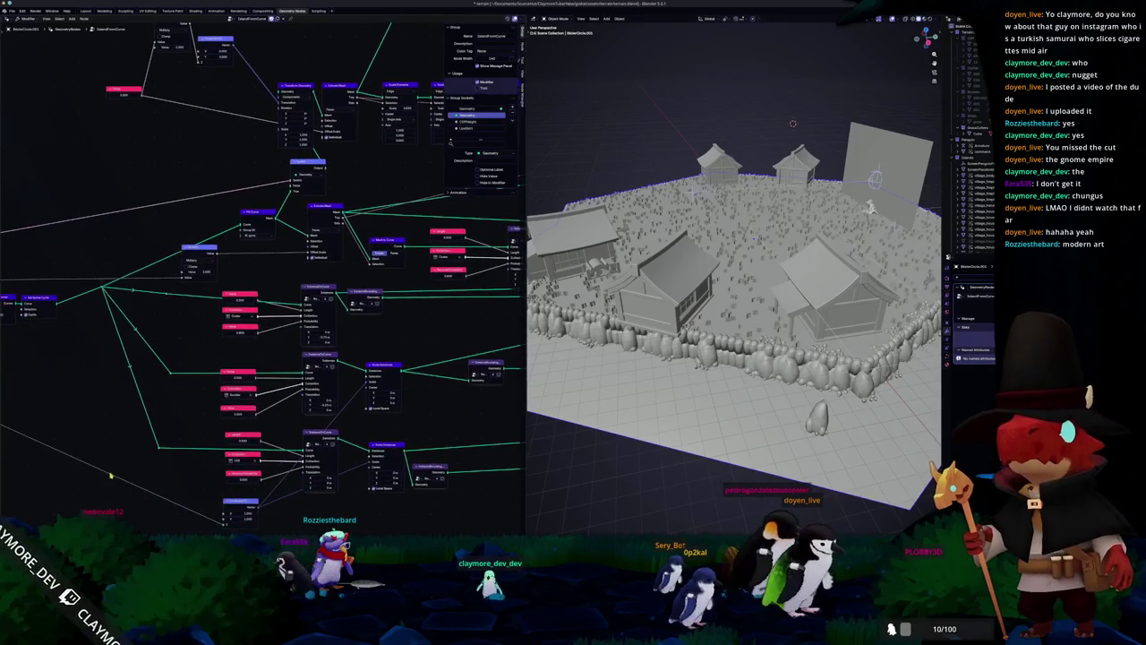
Step: Set the Curve to Points count to 48 for the ring wall
scroll(189, 403, up, 2)
scroll(152, 408, up, 2)
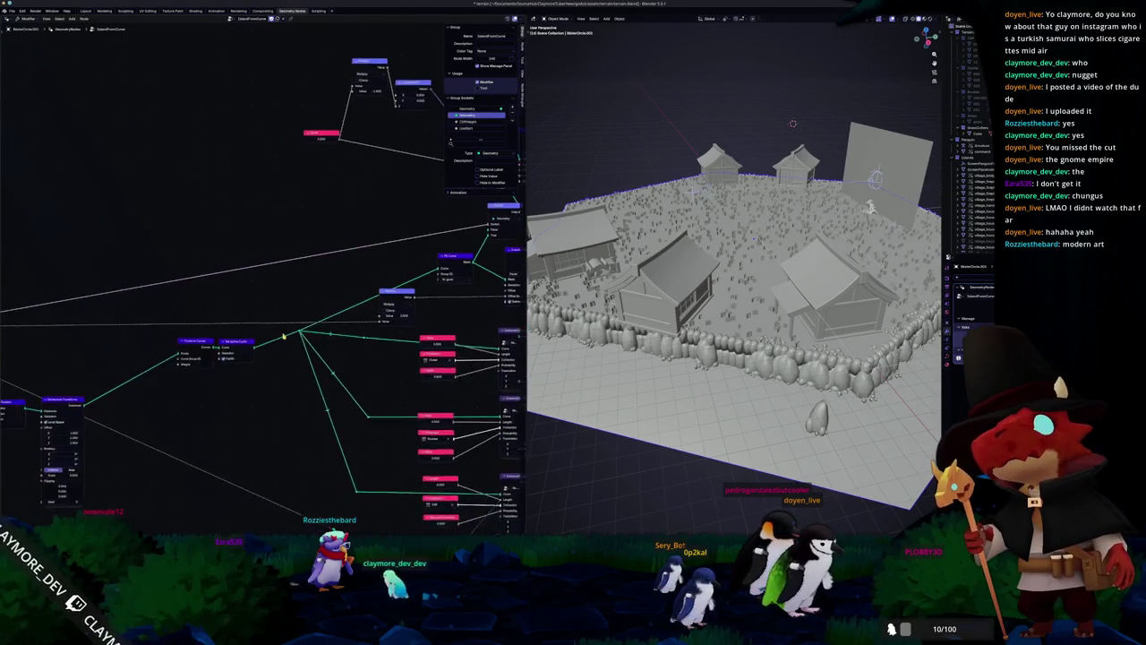
scroll(131, 408, up, 1)
middle_drag(132, 409, 196, 341)
text(48)
scroll(197, 341, up, 1)
scroll(196, 341, up, 1)
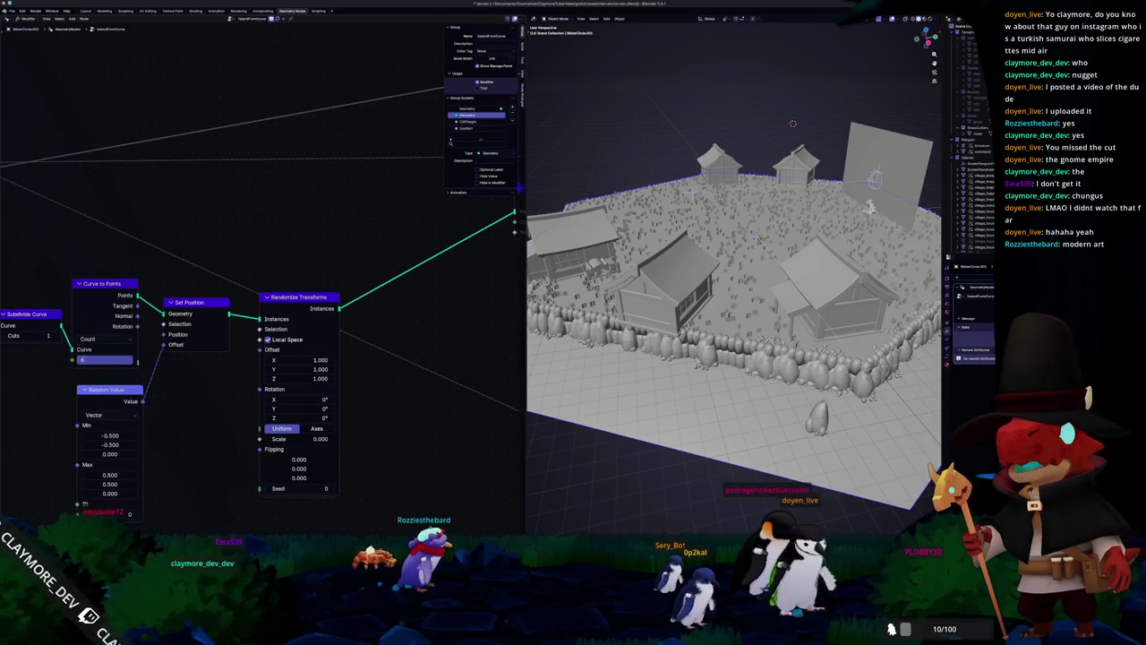
key(Return)
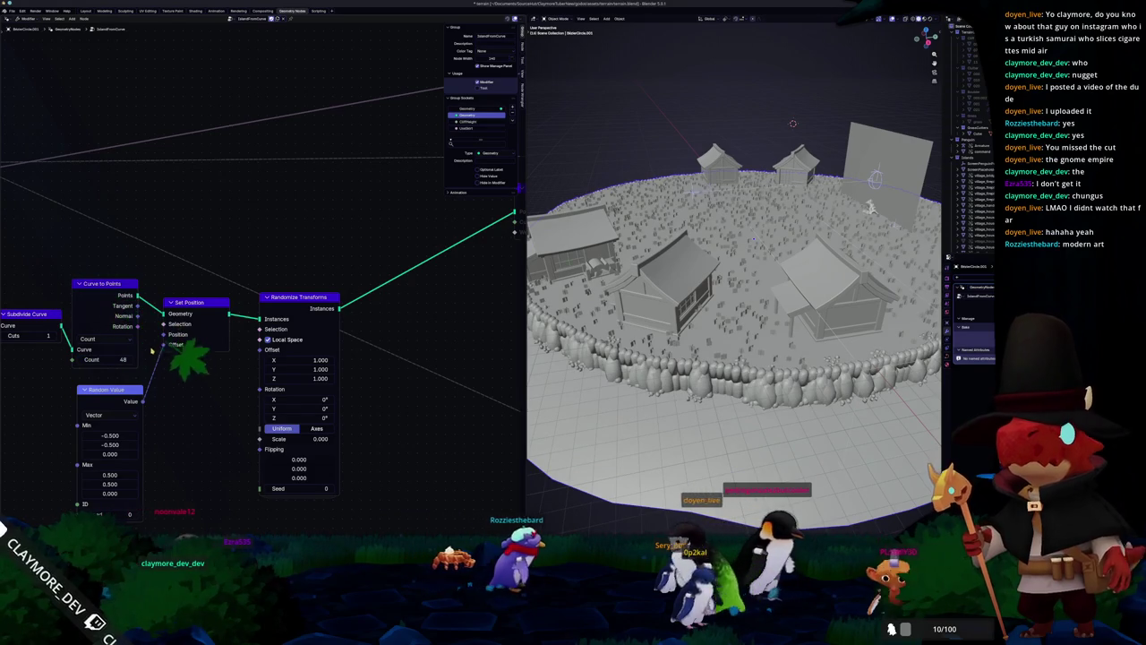
middle_drag(734, 360, 683, 358)
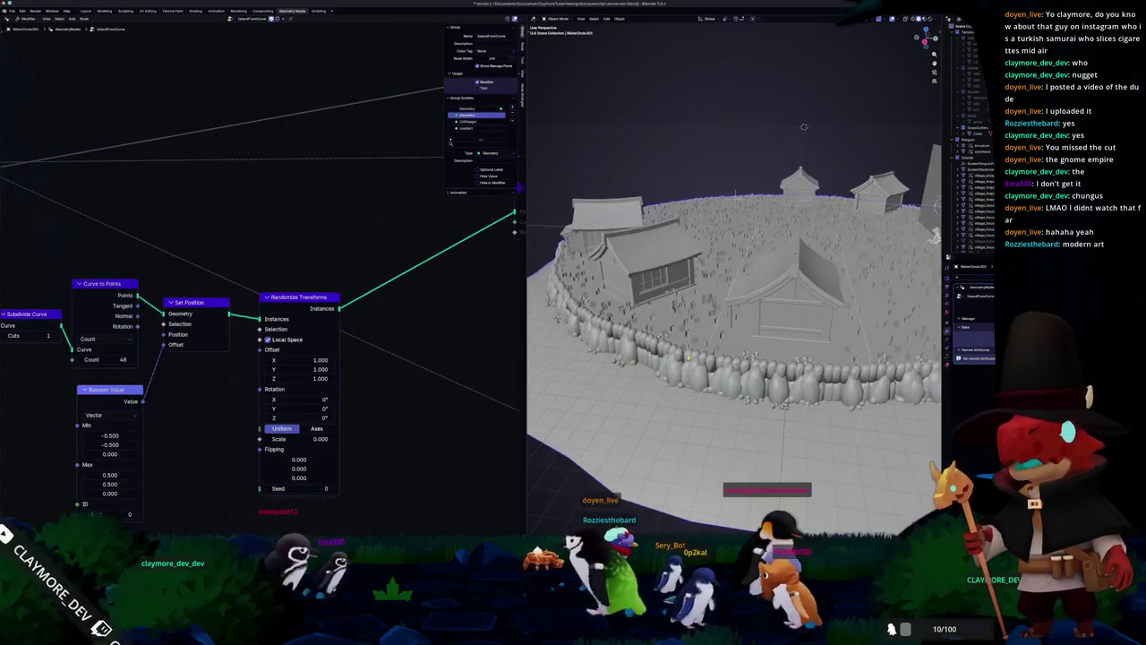
Step: Move the Cube cutter along Y over a house
click(803, 126)
middle_drag(804, 126, 805, 129)
key(g)
key(y)
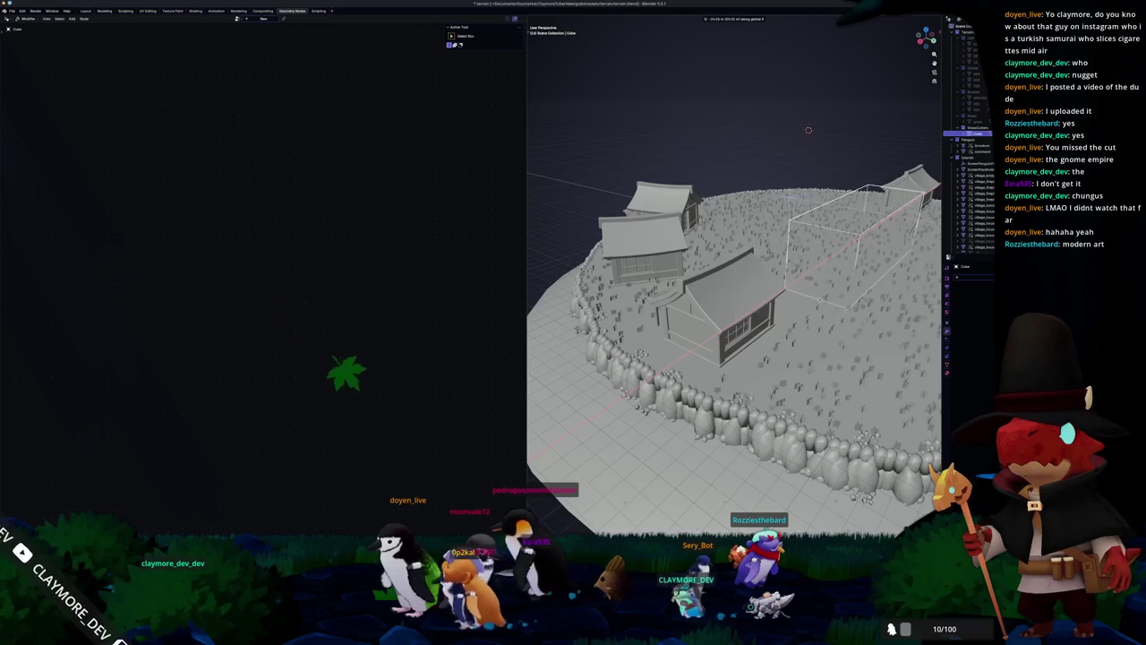
click(807, 130)
mouse_move(808, 130)
middle_down()
mouse_move(835, 128)
mouse_move(772, 267)
mouse_move(717, 224)
middle_up()
key(g)
key(y)
click(772, 267)
Step: Select the terrain and inspect its nodes from Collection Info through Mesh Boolean to Scatter on Surface
click(806, 421)
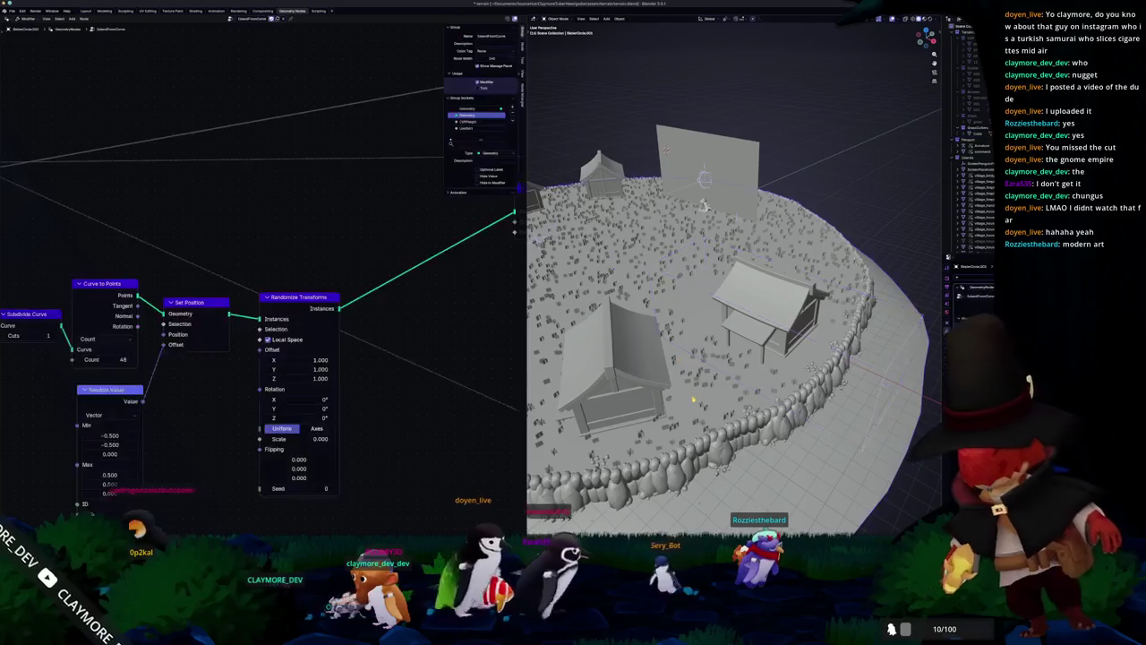
middle_drag(806, 421, 673, 146)
scroll(358, 394, down, 3)
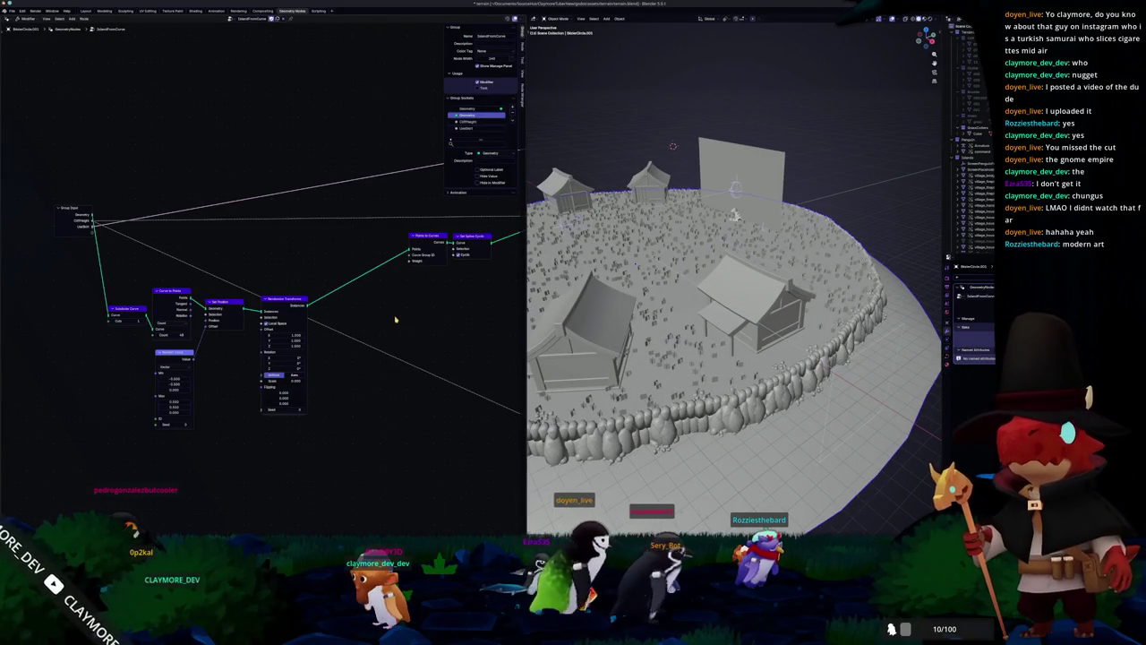
mouse_move(395, 319)
middle_down()
mouse_move(355, 355)
mouse_move(283, 385)
middle_up()
middle_drag(433, 331, 361, 338)
middle_drag(493, 257, 279, 323)
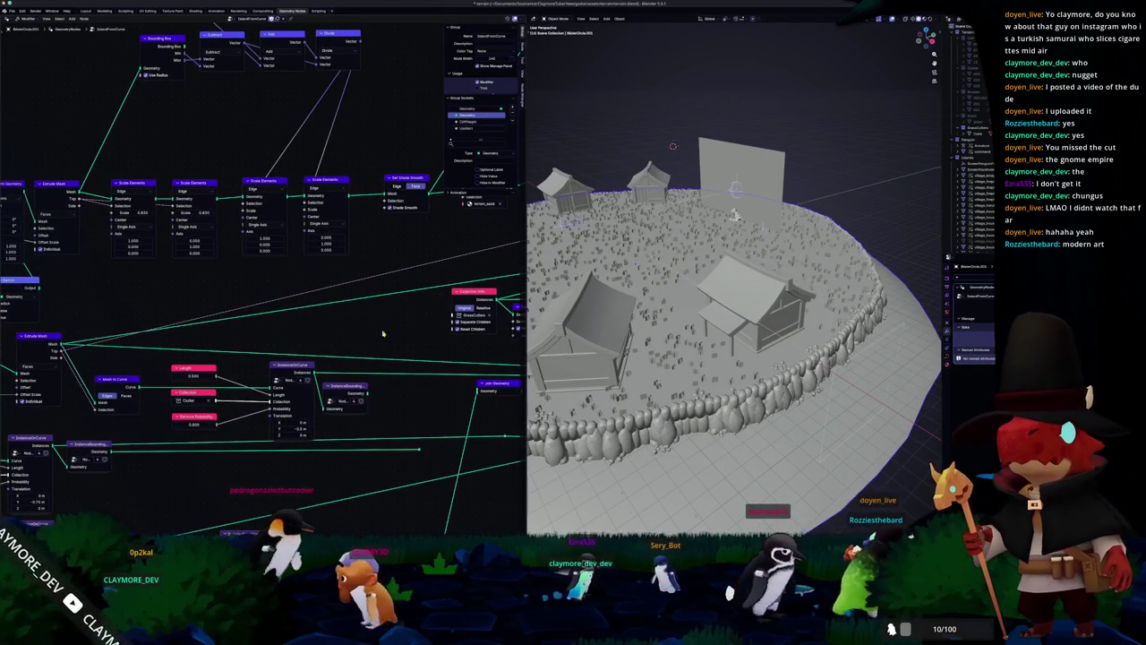
middle_drag(381, 333, 211, 349)
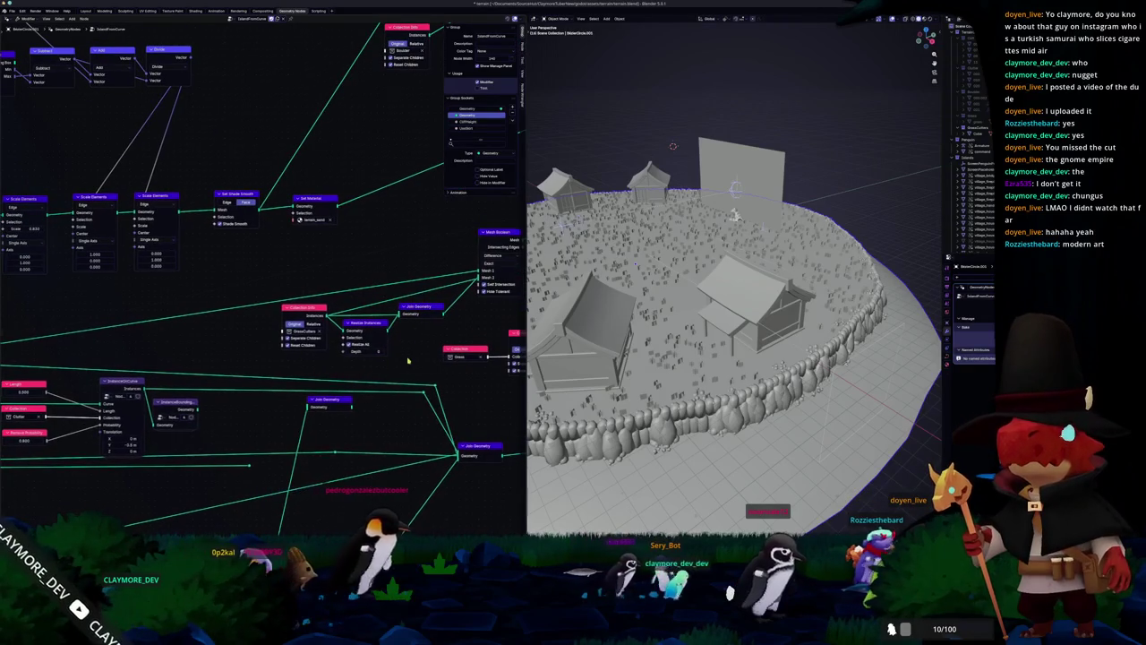
middle_drag(408, 360, 274, 379)
middle_drag(420, 326, 318, 367)
middle_drag(437, 382, 326, 384)
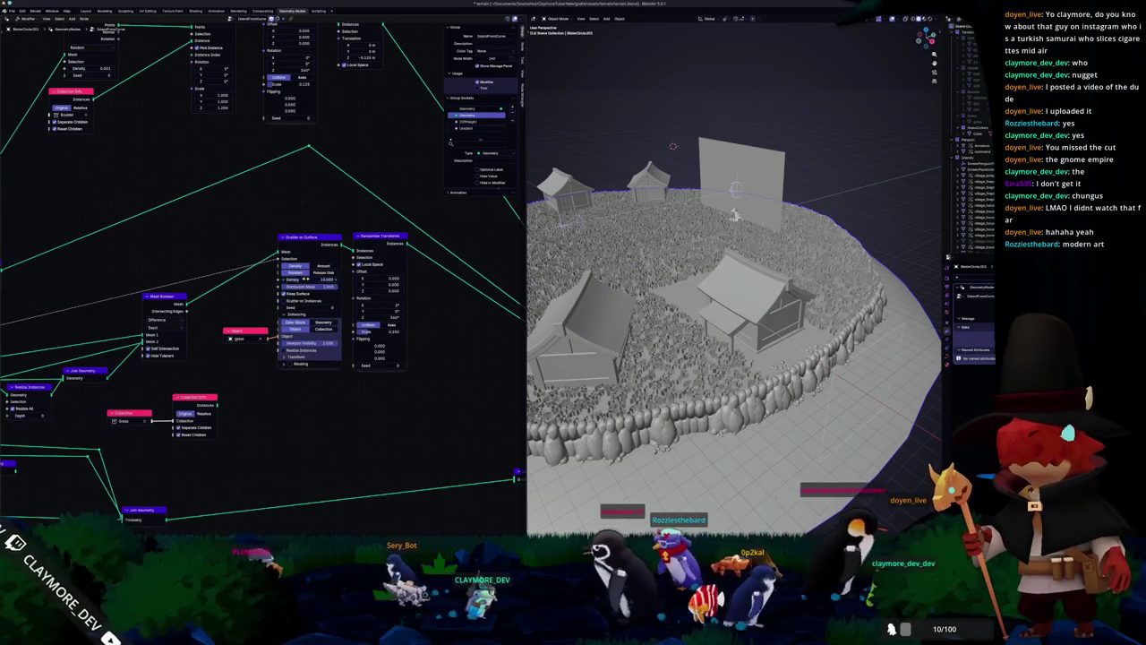
Step: Pull back from the island and select the Cube cutter
middle_drag(645, 287, 624, 291)
scroll(624, 291, down, 5)
scroll(645, 291, up, 2)
scroll(672, 293, up, 3)
scroll(694, 293, up, 3)
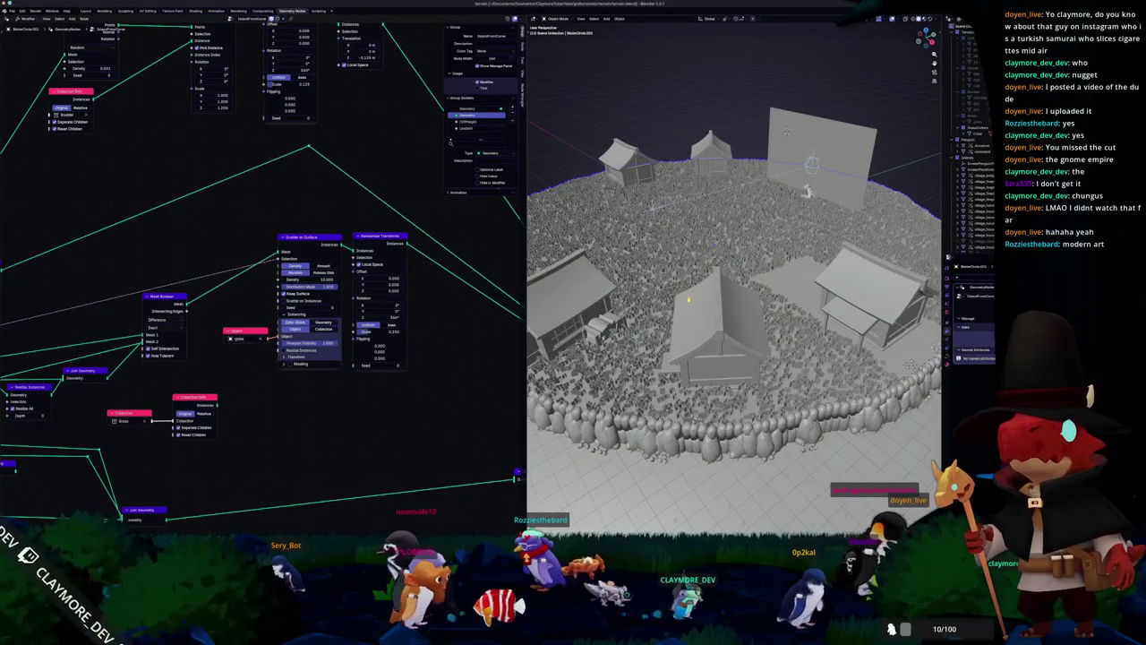
middle_drag(643, 378, 788, 269)
click(794, 261)
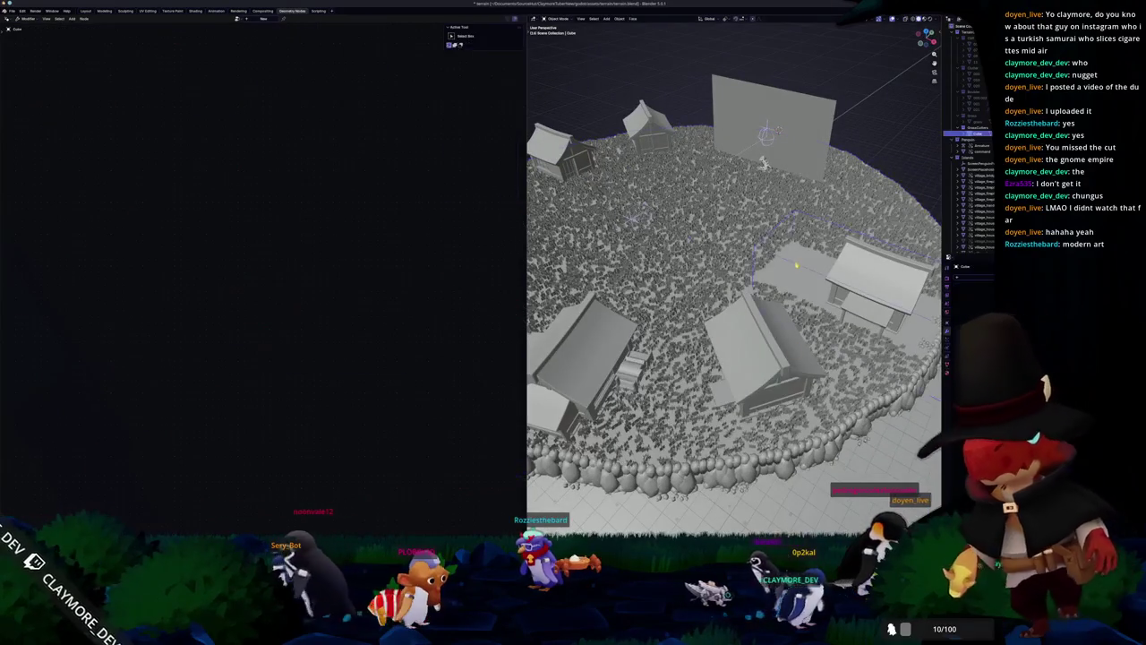
Step: In top view, move the cube along X onto the house beside the wall
mouse_move(794, 261)
middle_down()
mouse_move(806, 340)
mouse_move(678, 306)
middle_up()
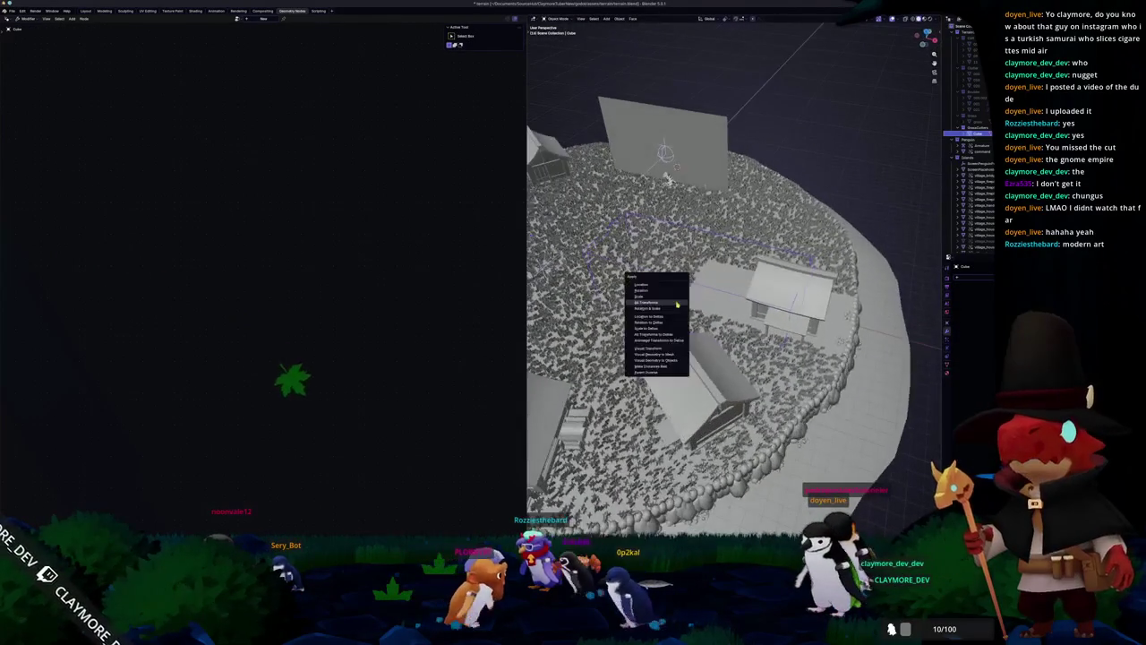
key(KP_7)
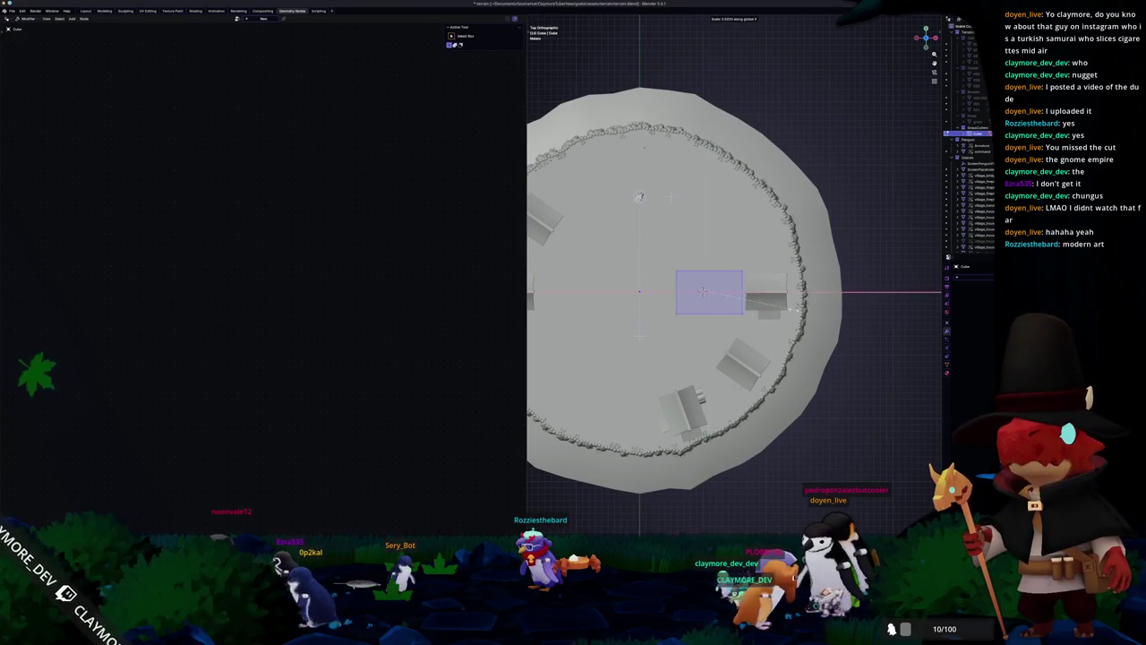
key(x)
click(842, 309)
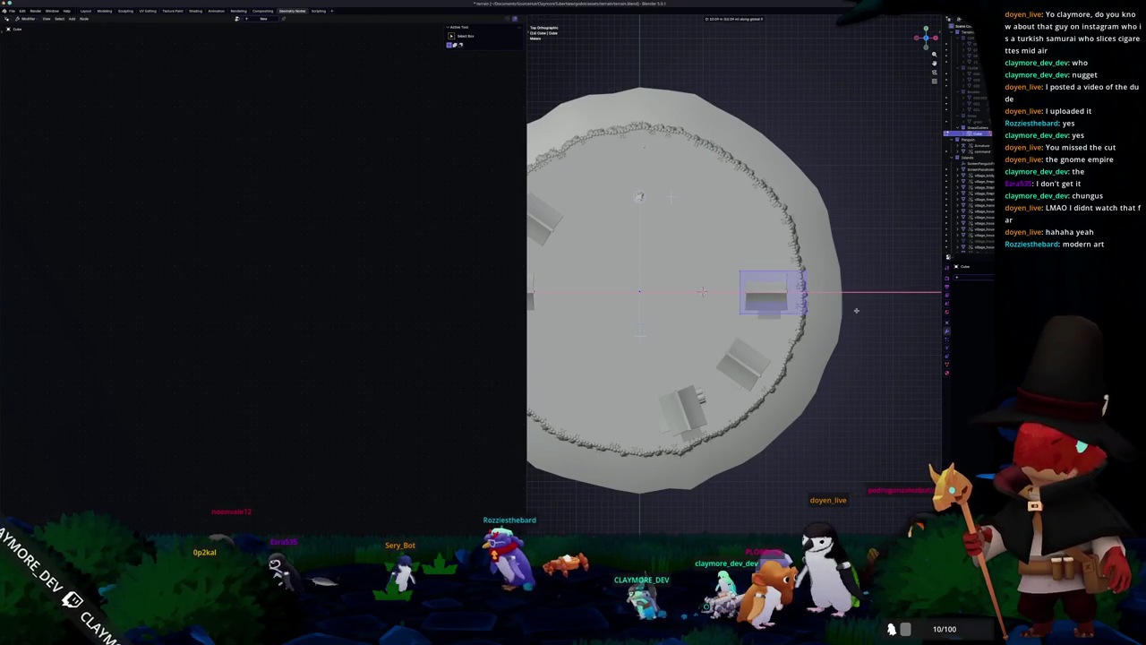
Step: Scale the cube along Y to narrow it around the house
key(s)
key(y)
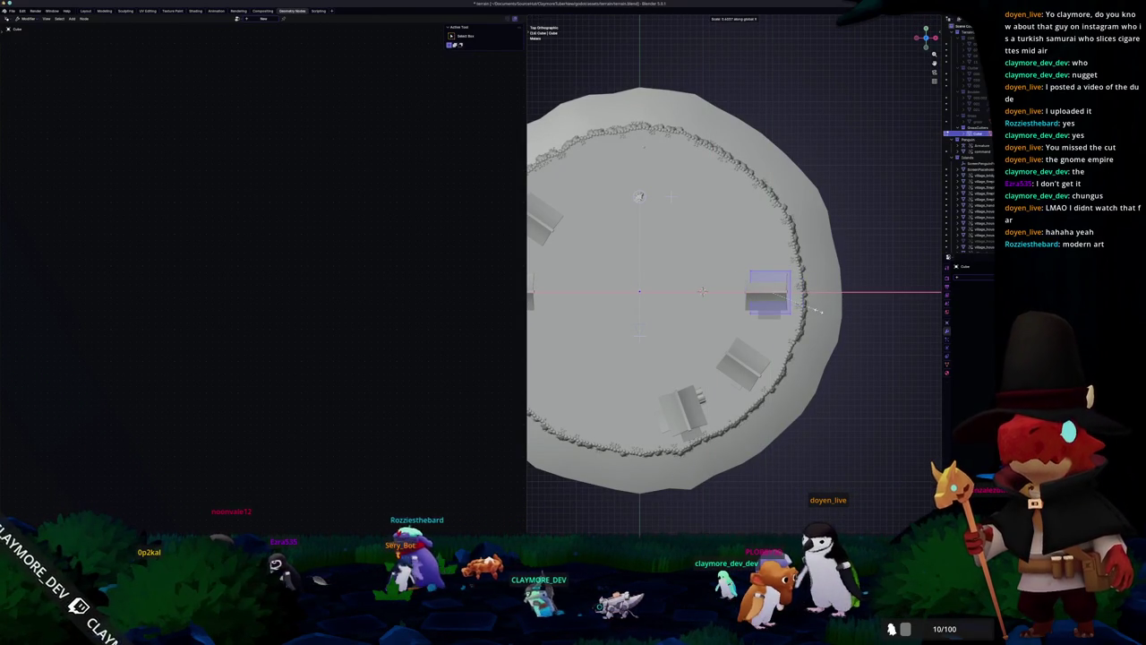
click(822, 311)
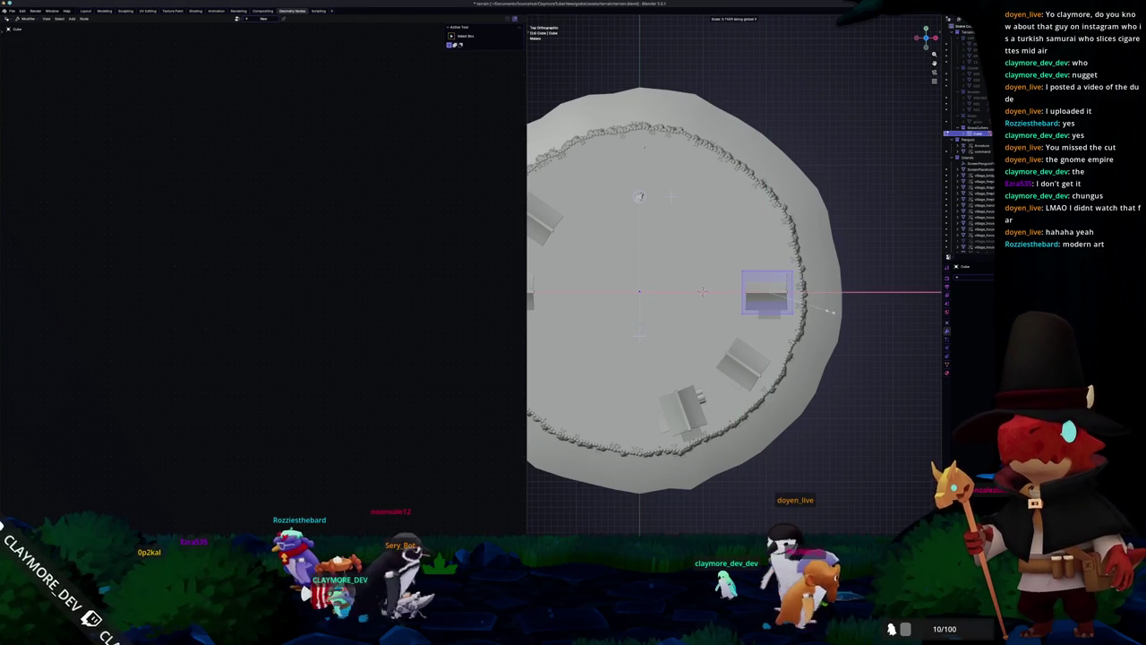
click(824, 311)
middle_drag(824, 311, 850, 385)
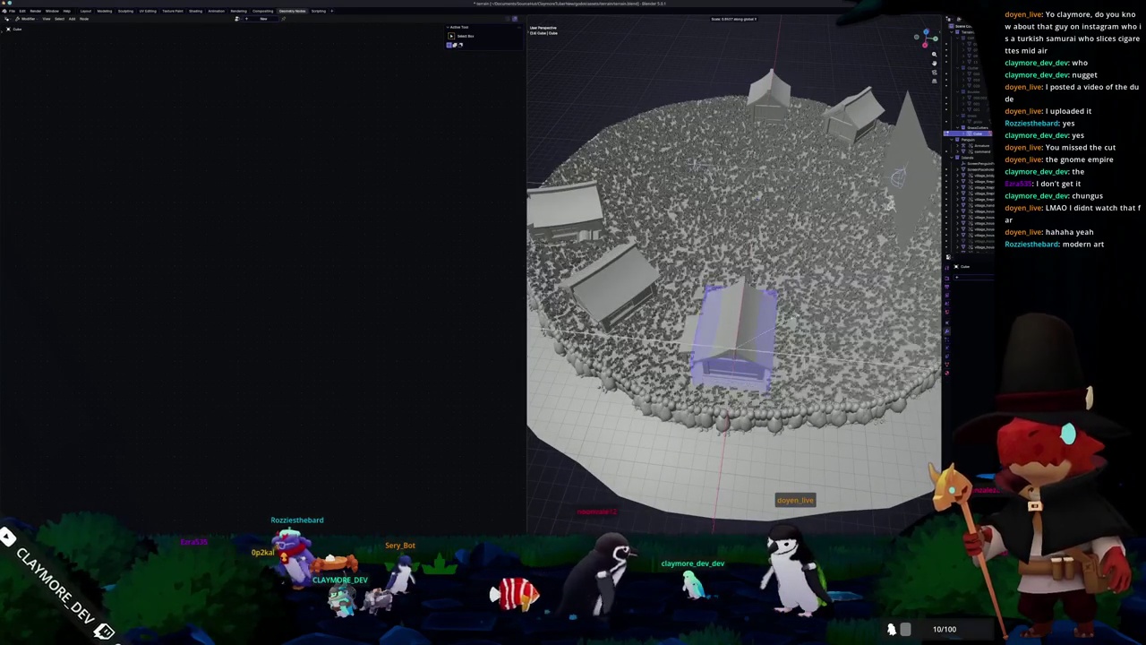
key(Return)
Step: Zoom to the house front and frame the cube, cancelling a vertical move
middle_drag(734, 269, 770, 322)
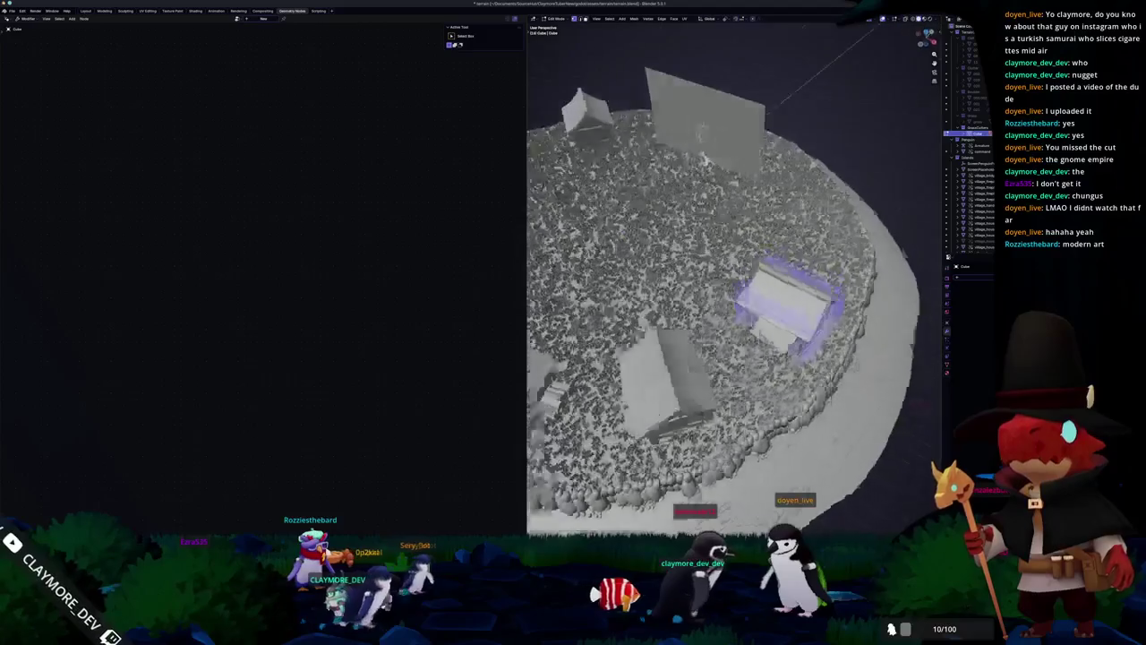
middle_drag(749, 257, 757, 355)
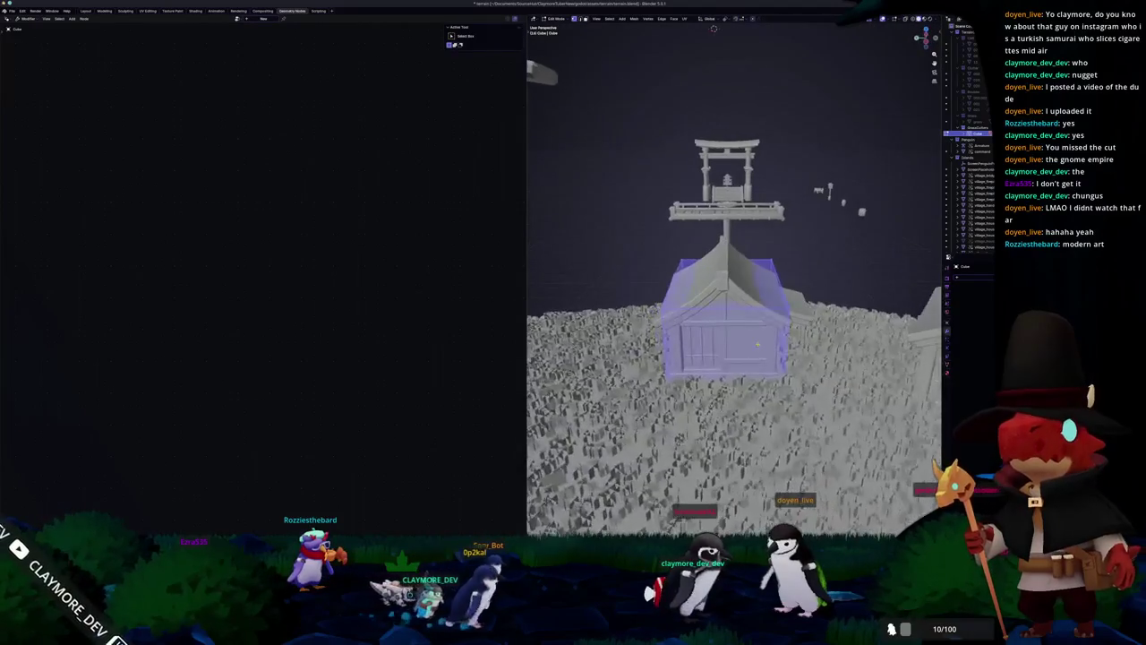
key(g)
key(z)
right_click(756, 354)
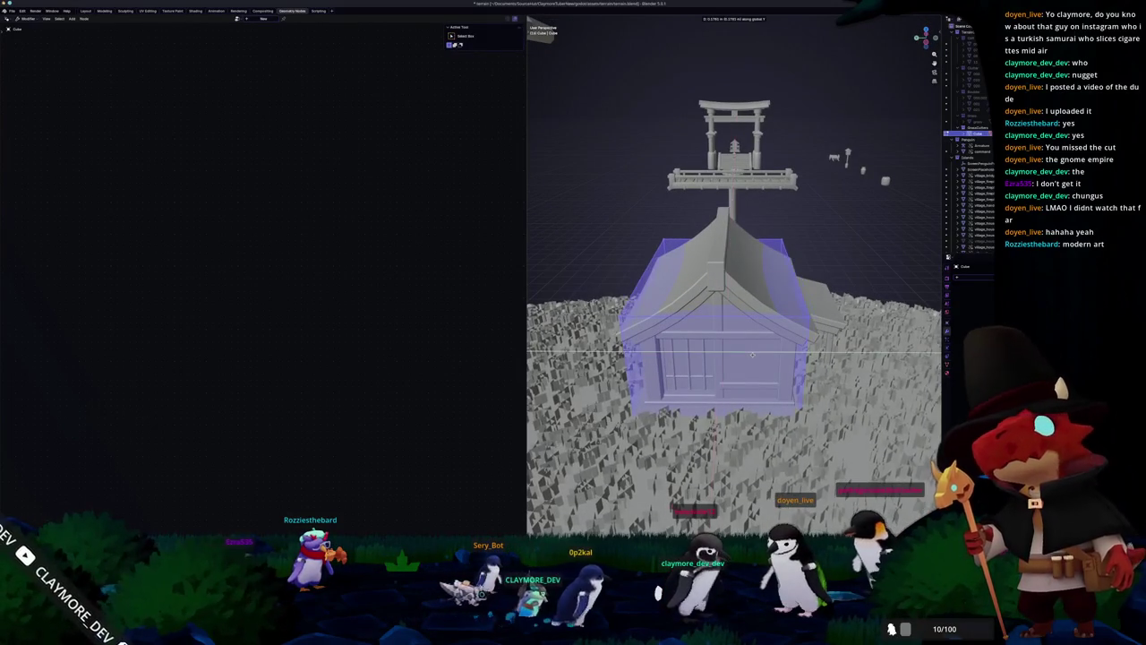
key(KP_Decimal)
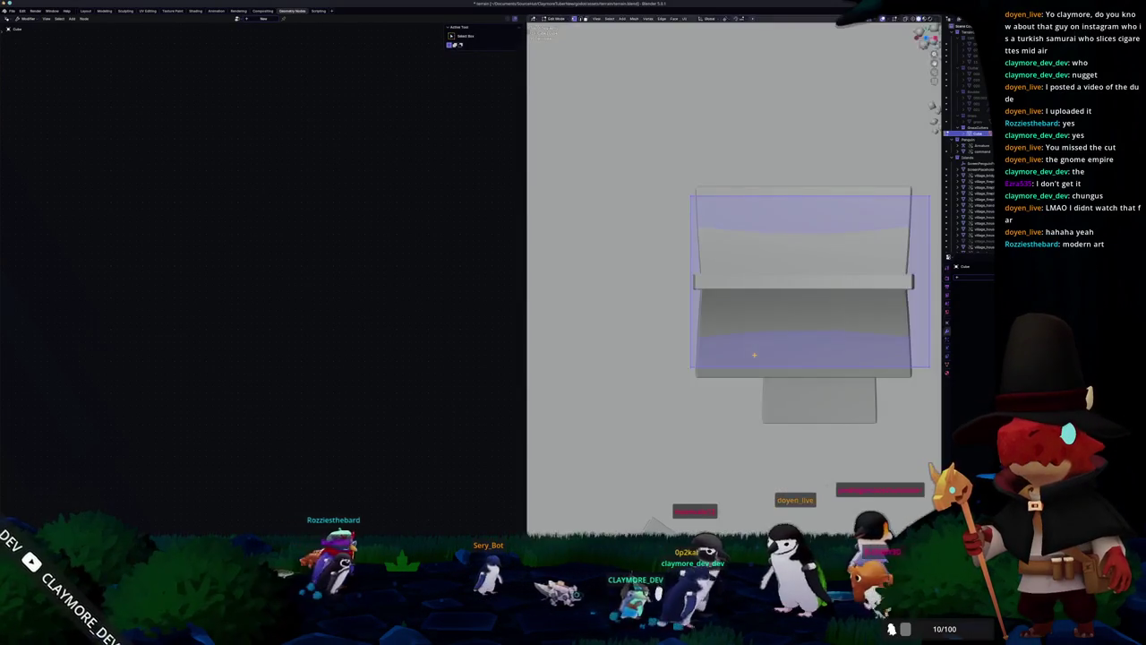
Step: Resize the cube along X and Z, then select its bottom face
key(s)
key(x)
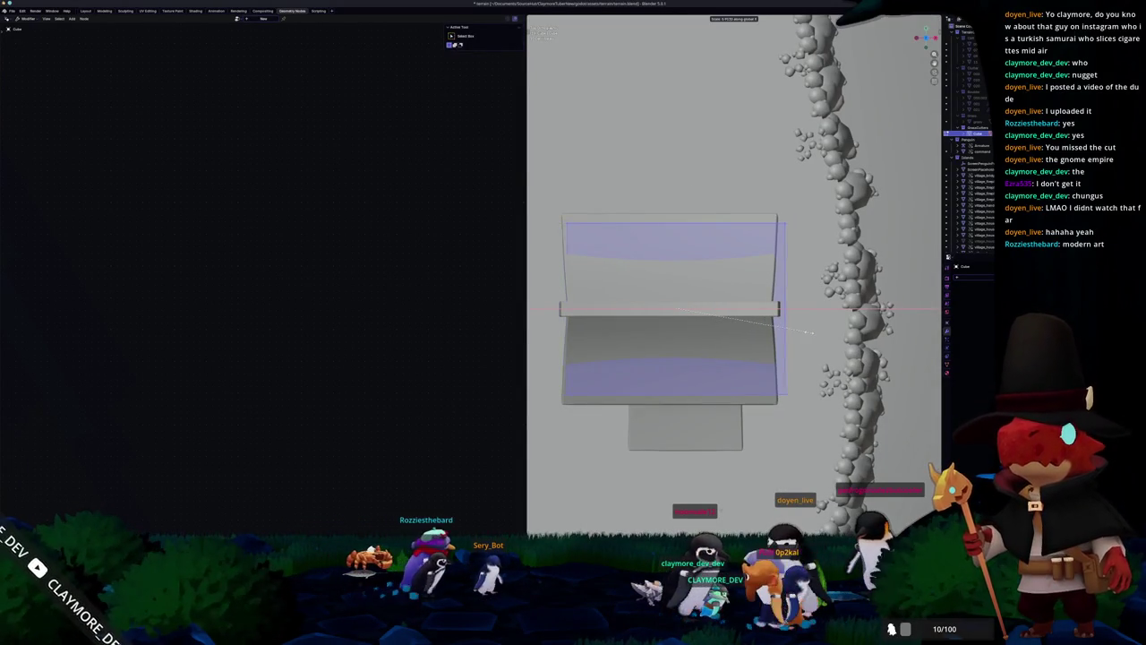
key(z)
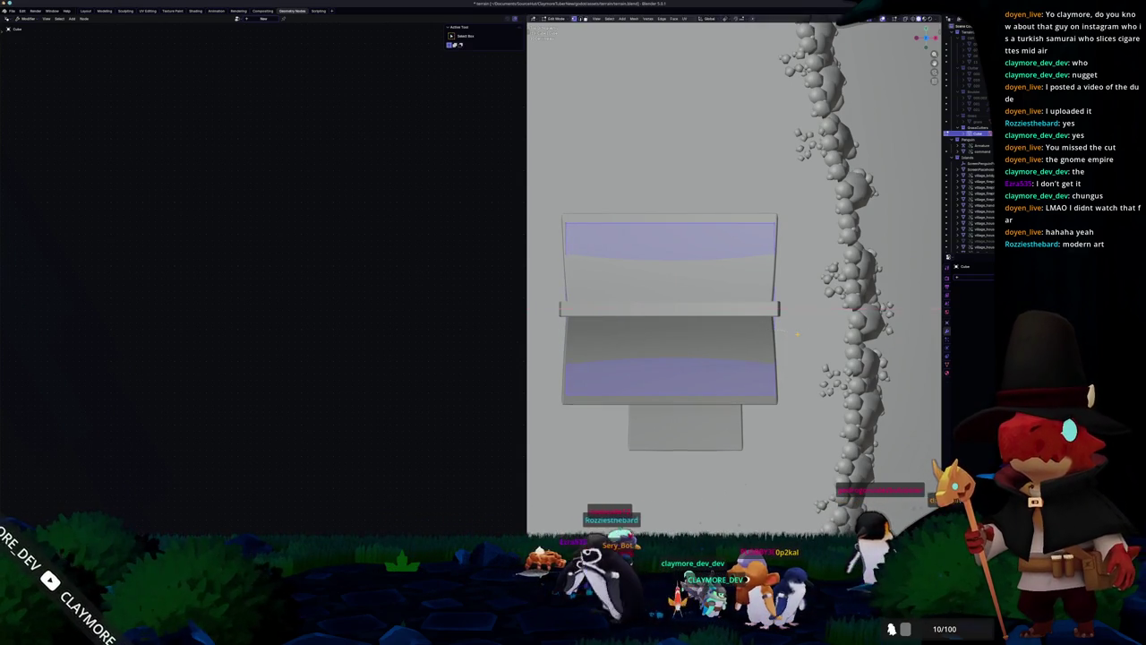
scroll(797, 334, down, 5)
mouse_move(797, 334)
middle_down()
mouse_move(690, 121)
mouse_move(651, 279)
mouse_move(706, 380)
middle_up()
click(885, 259)
middle_drag(885, 259, 877, 208)
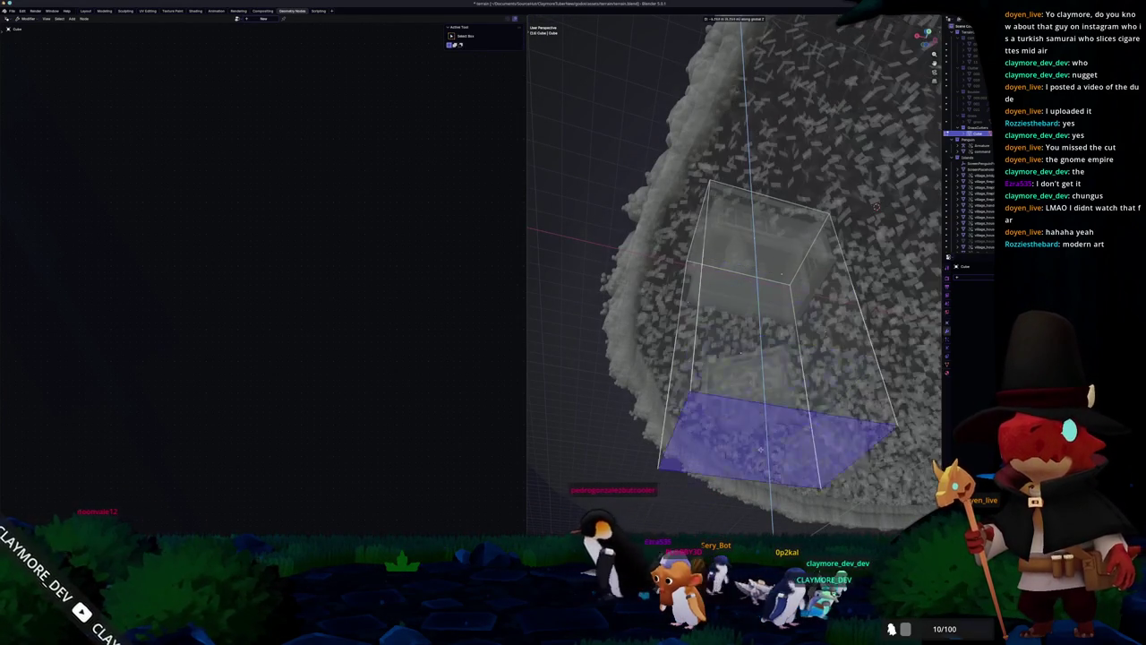
Step: In top view, duplicate the cutter cube and place the copy over the tilted house
scroll(877, 207, down, 5)
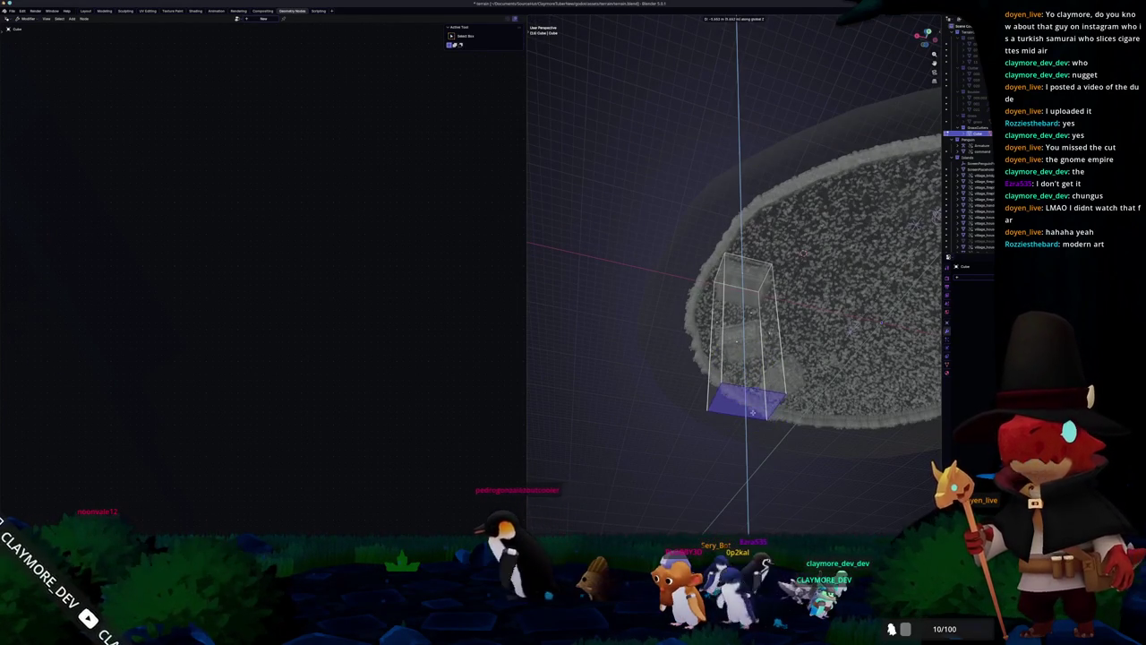
key(Tab)
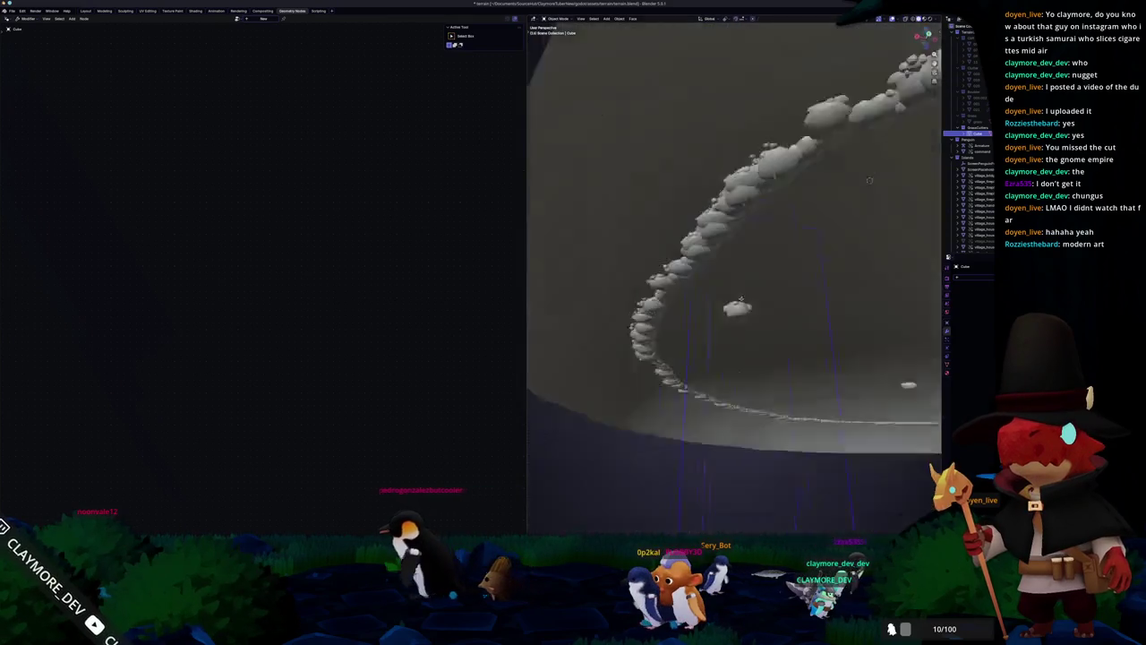
key(Tab)
middle_drag(746, 301, 858, 195)
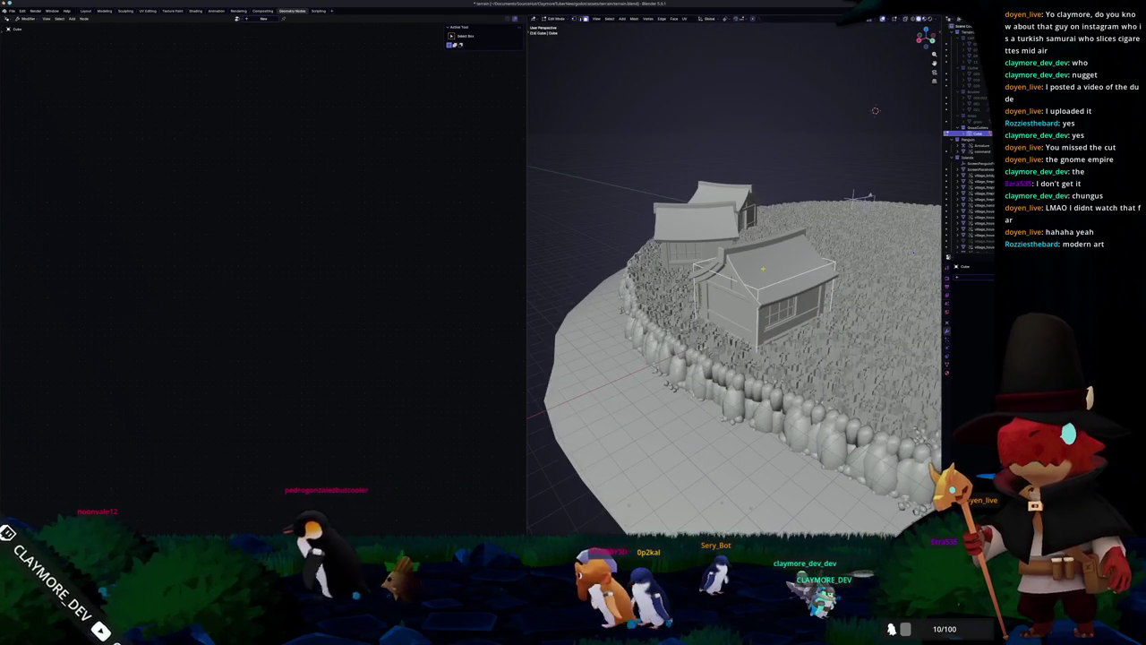
scroll(734, 314, down, 3)
middle_drag(734, 313, 681, 287)
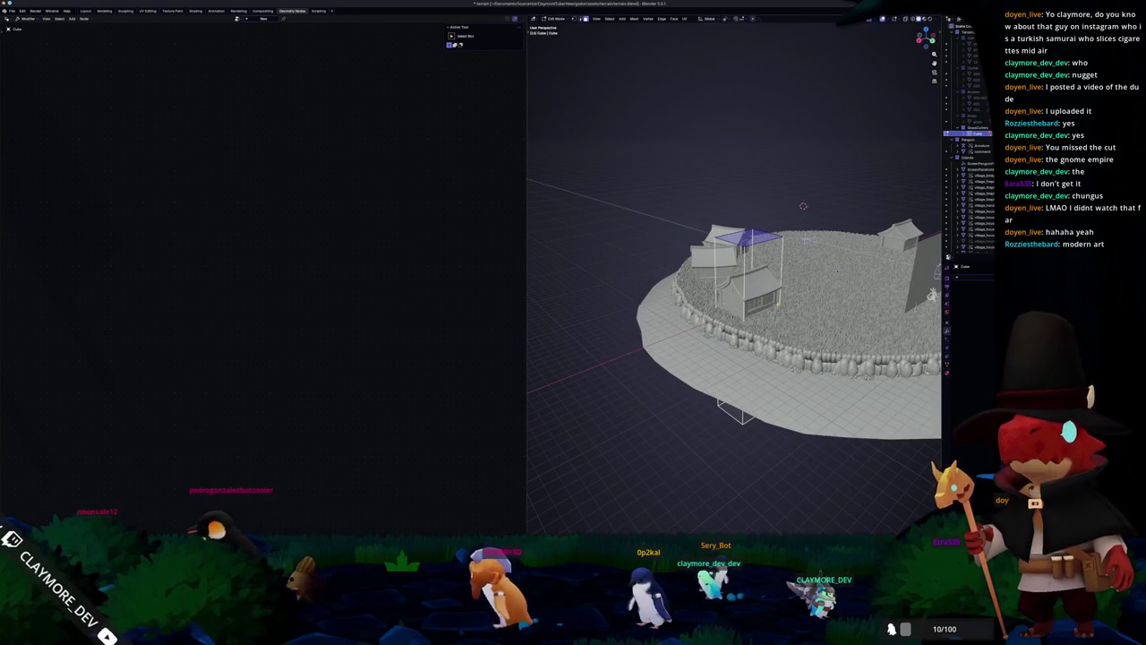
key(KP_7)
shift+middle_drag(778, 307, 824, 253)
key(g)
key(Return)
Step: Rotate the cube copy with typed angles (30, then 135 degrees) to match the house
text(r30)
key(Return)
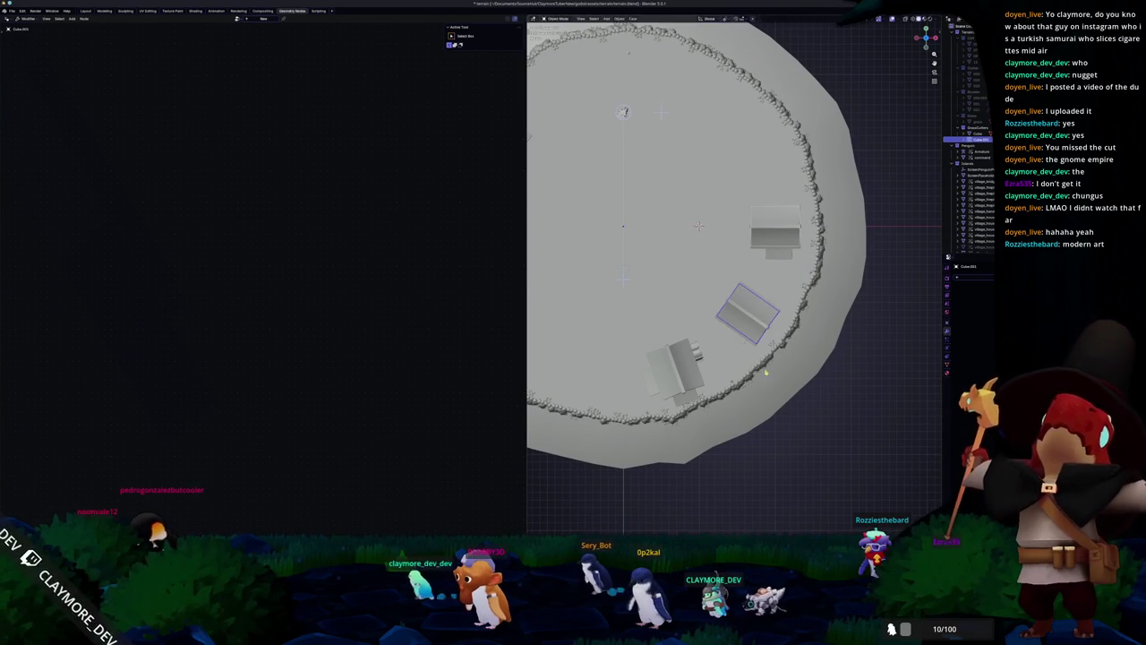
text(r30)
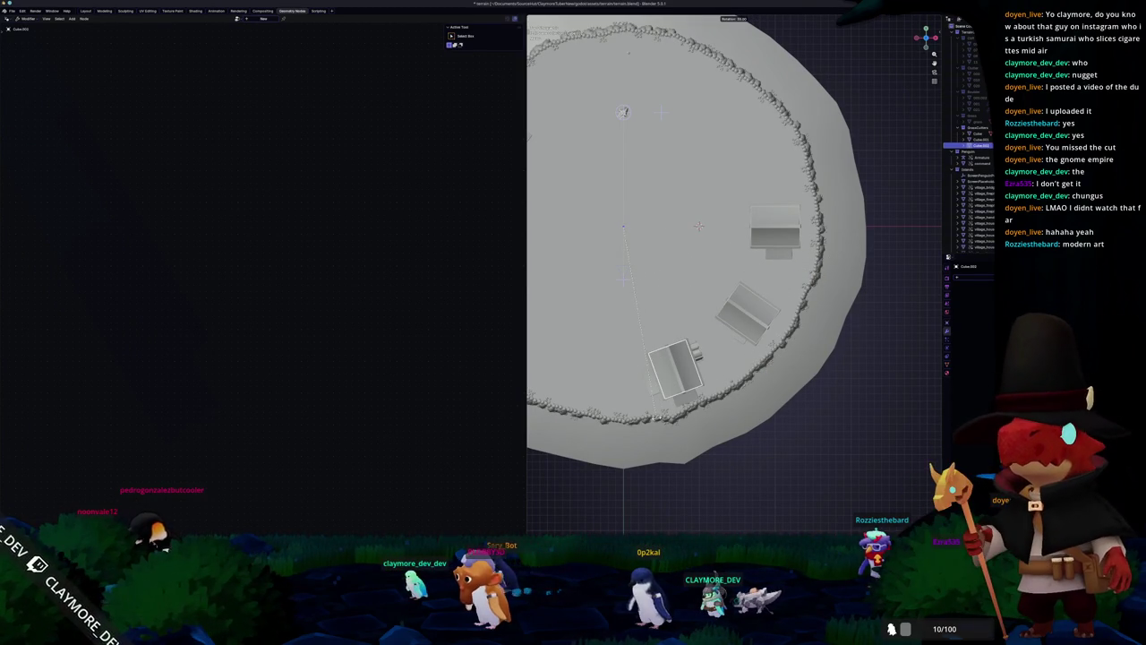
key(KP_7)
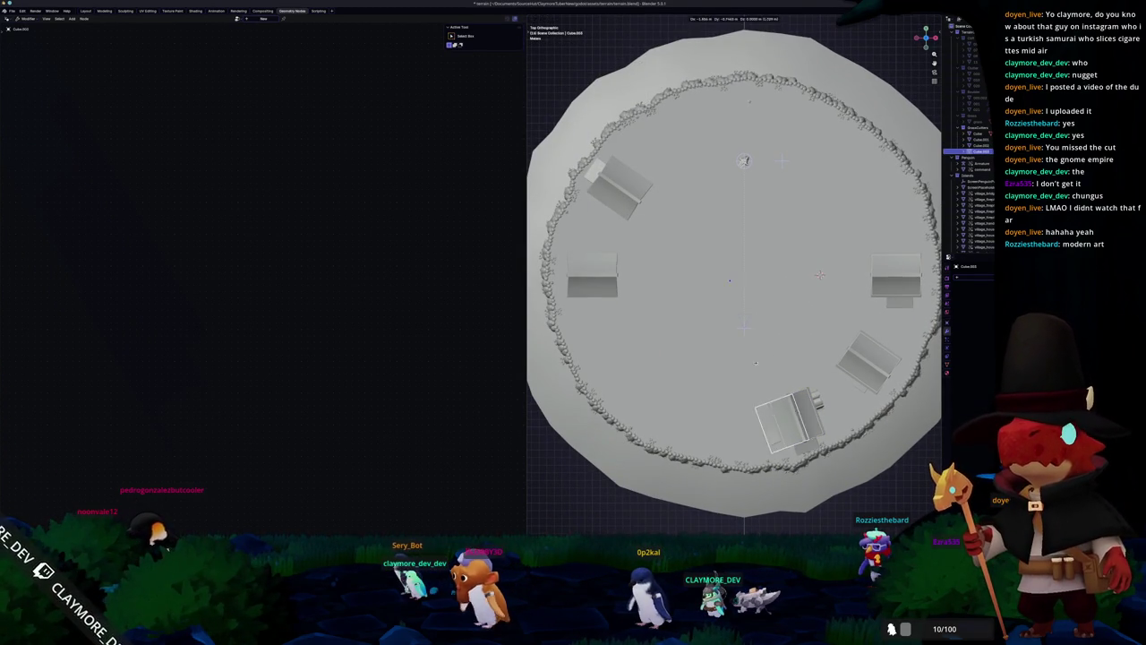
key(Return)
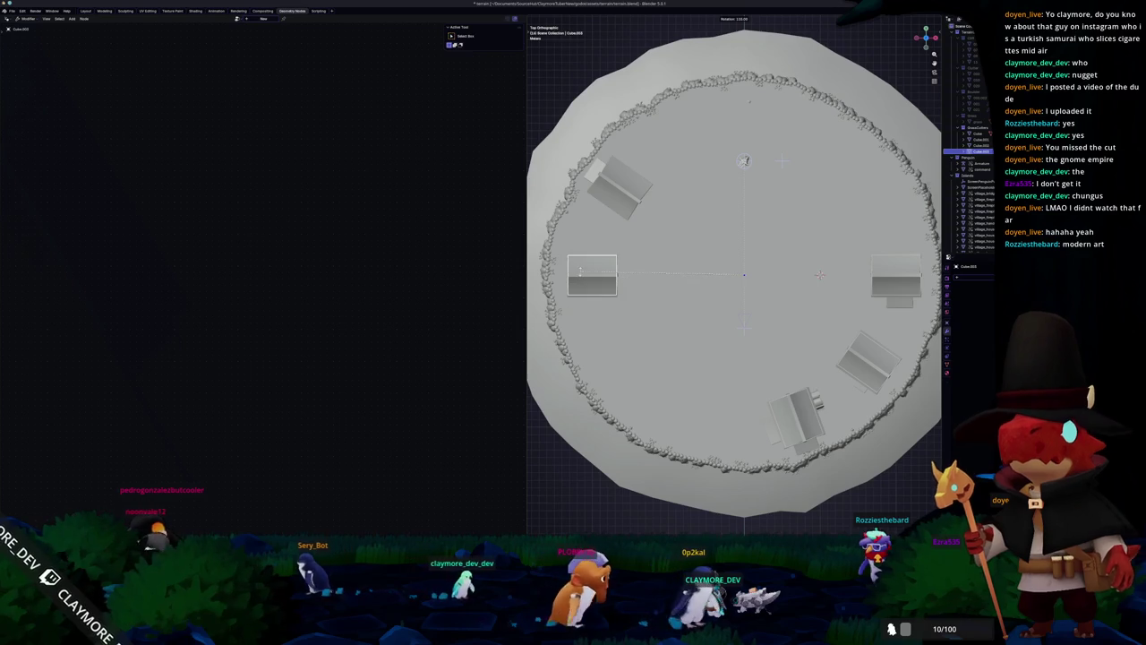
Step: Rotate the cutter cube over the top-left house to match its angle, then undo
click(627, 192)
key(r)
click(643, 222)
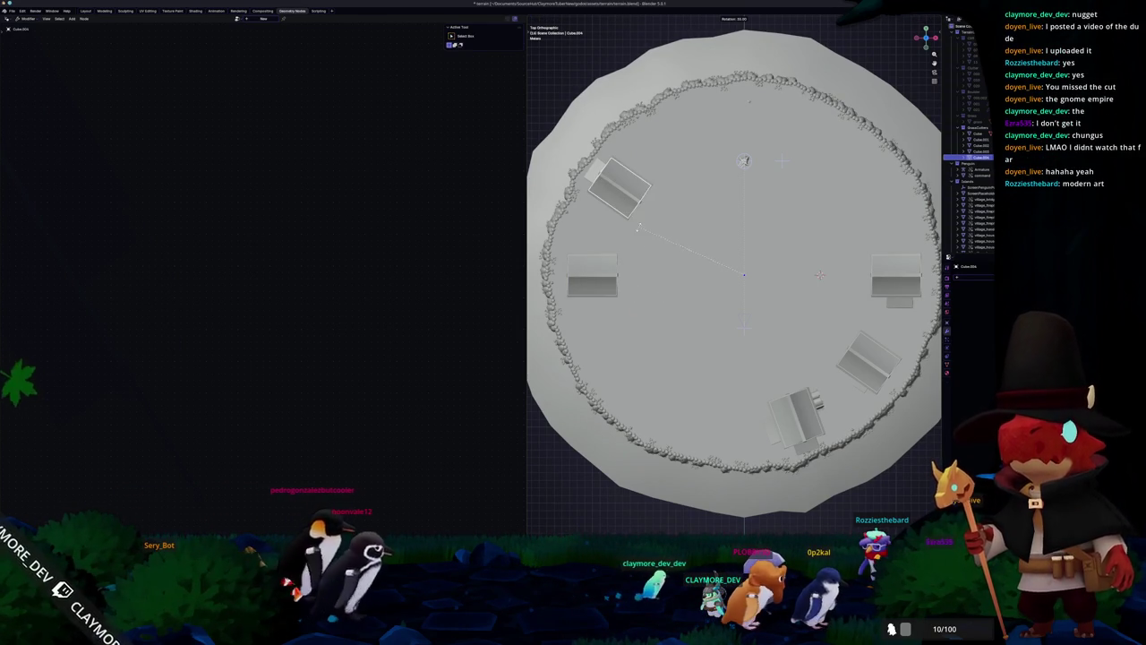
mouse_move(643, 222)
middle_down()
mouse_move(791, 242)
mouse_move(801, 258)
mouse_move(735, 242)
middle_up()
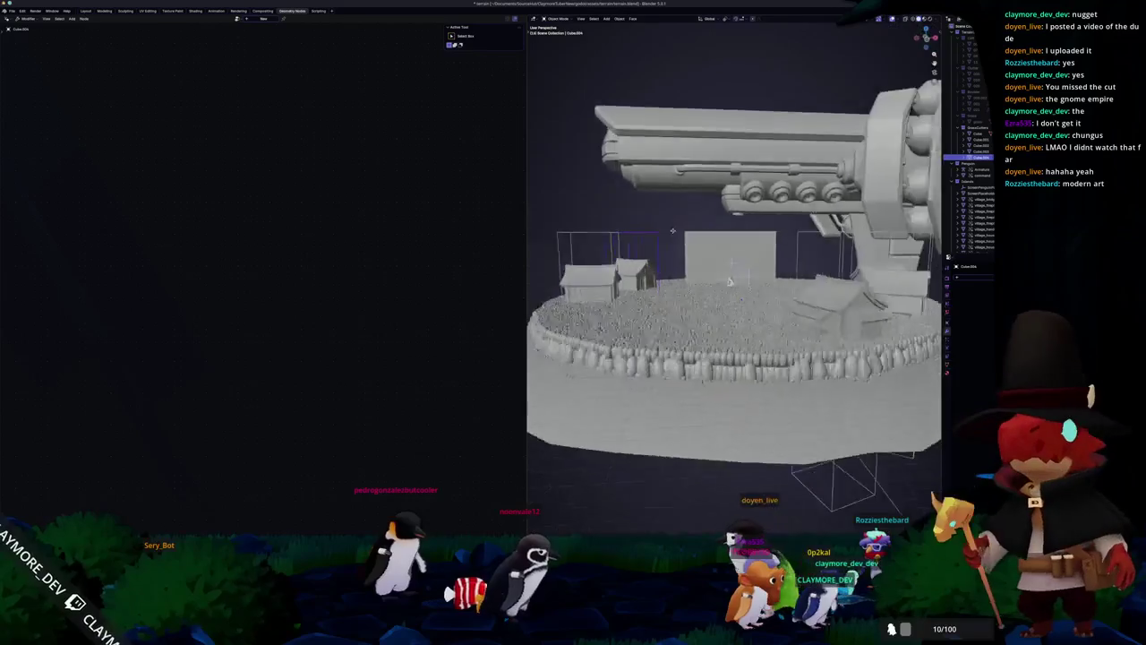
key(KP_7)
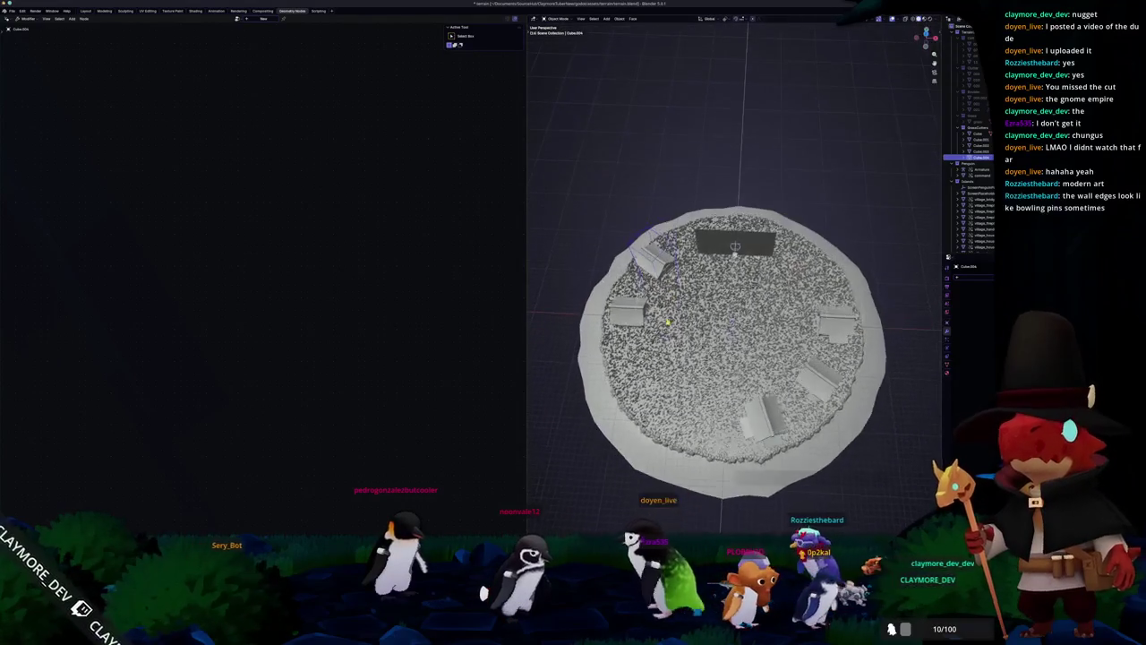
key(ctrl+z)
key(shift+a)
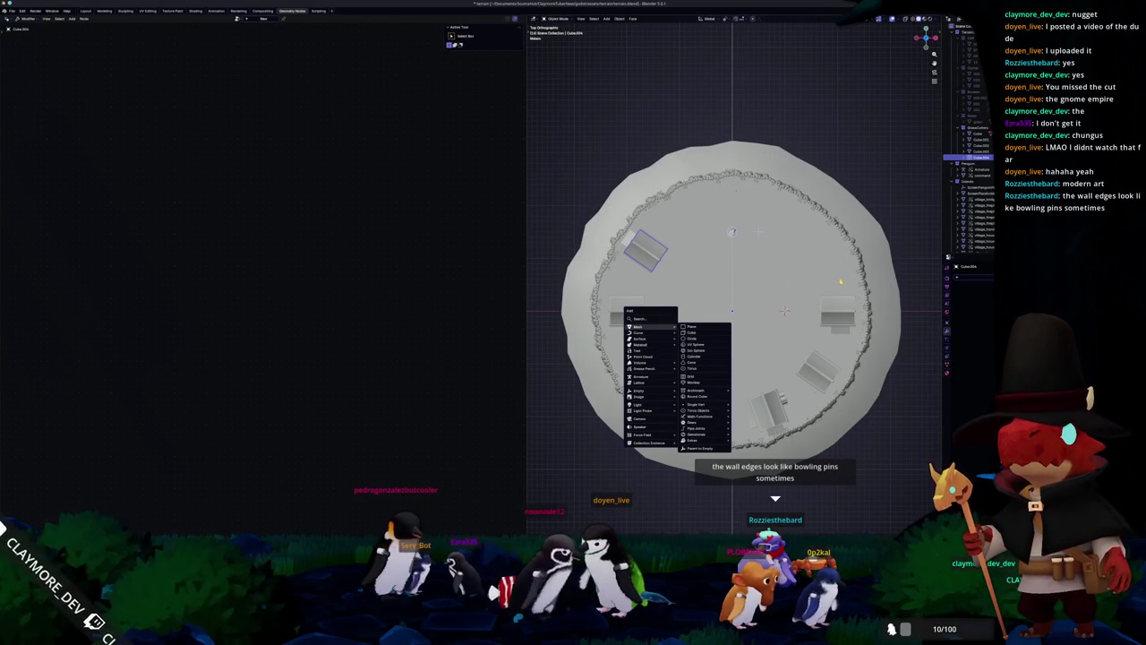
mouse_move(732, 231)
middle_down()
mouse_move(806, 245)
mouse_move(788, 209)
mouse_move(752, 199)
mouse_move(709, 215)
mouse_move(625, 207)
middle_up()
scroll(806, 245, up, 3)
scroll(806, 246, up, 2)
middle_drag(667, 271, 768, 149)
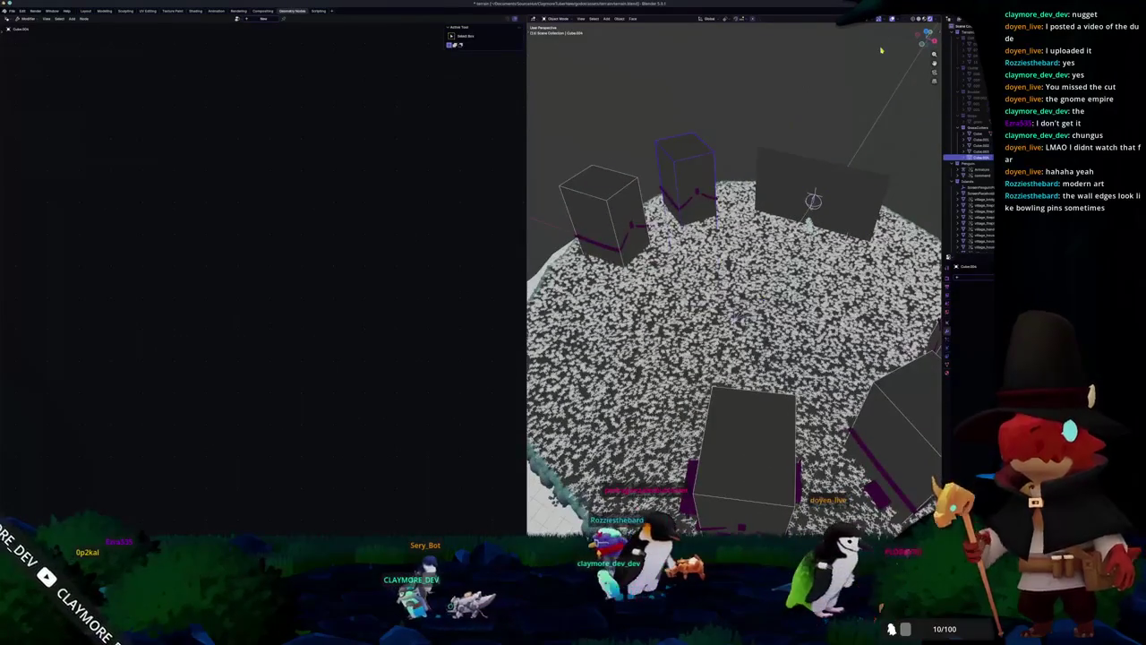
click(910, 19)
middle_drag(735, 295, 735, 242)
key(KP_Decimal)
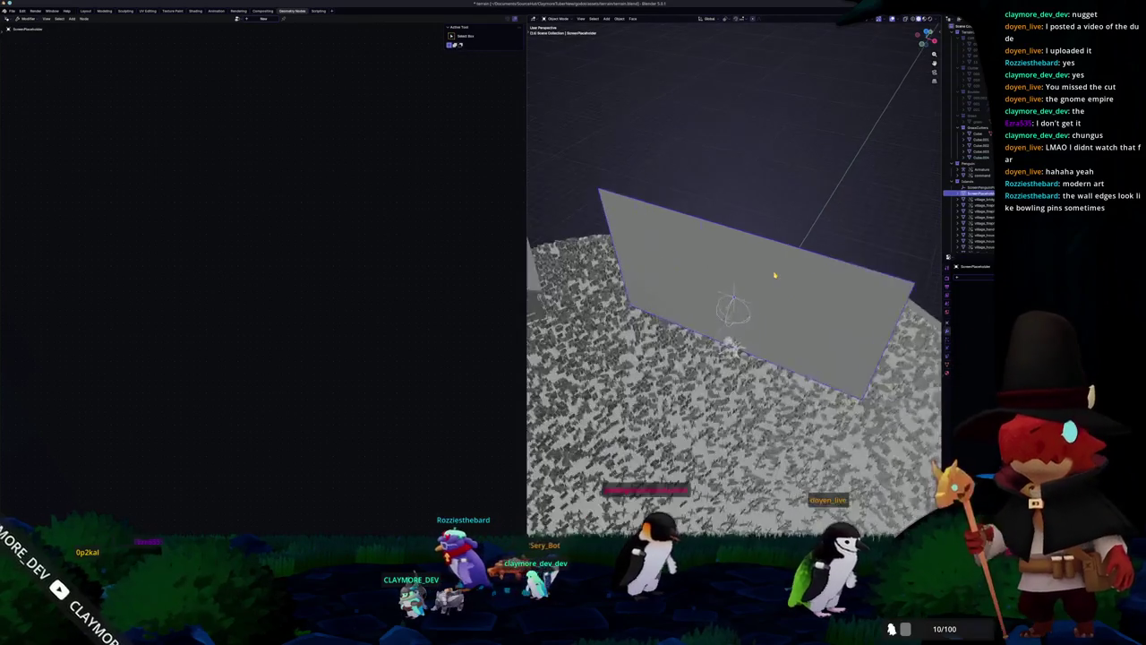
key(KP_7)
key(shift+a)
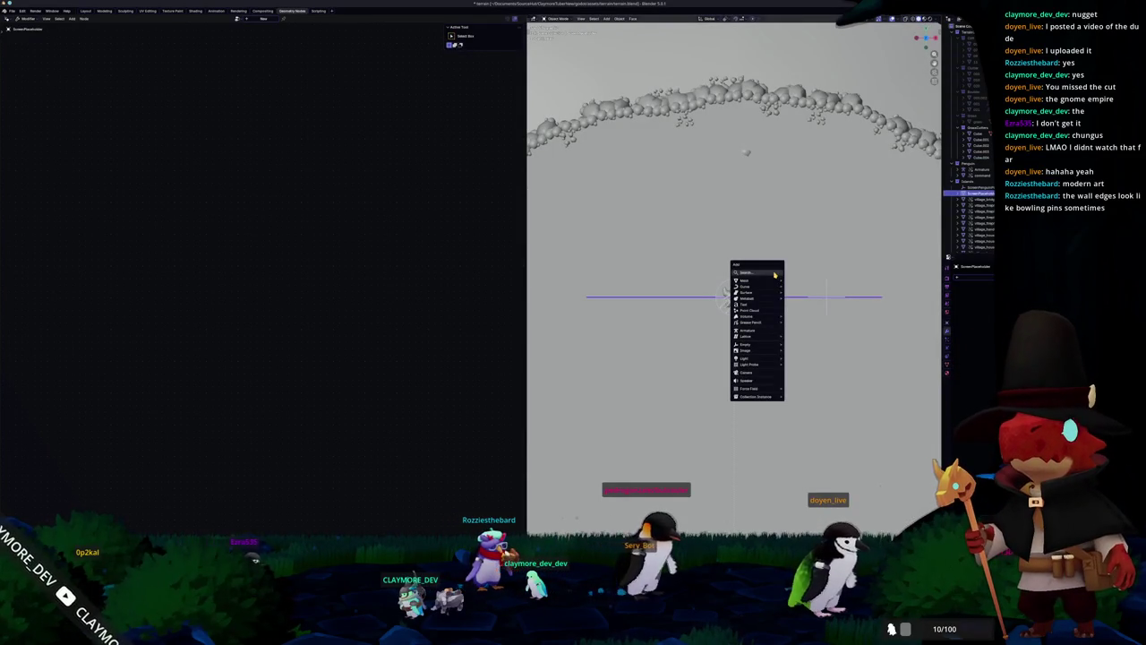
click(800, 286)
middle_drag(800, 289, 733, 334)
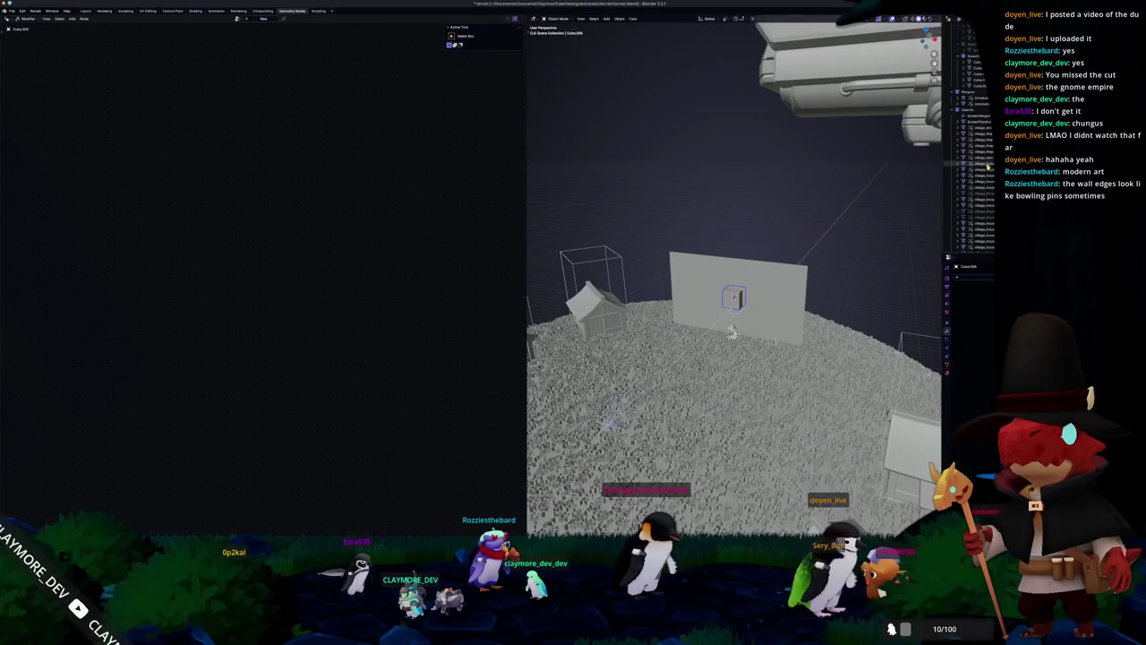
scroll(974, 206, down, 5)
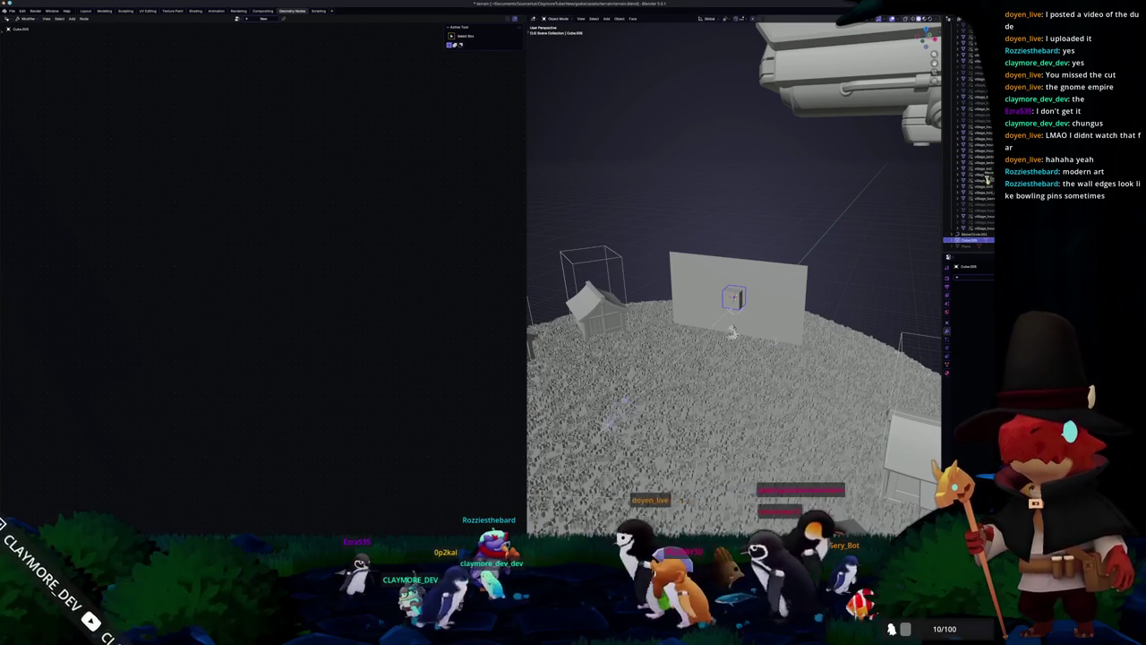
scroll(983, 135, up, 5)
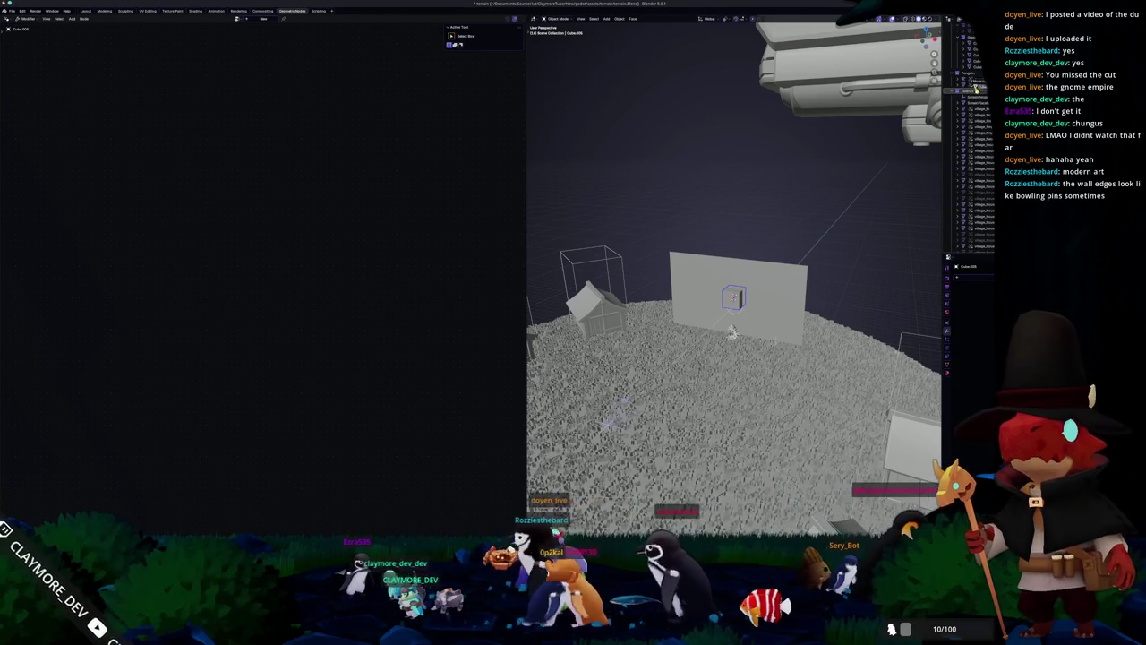
scroll(976, 88, up, 5)
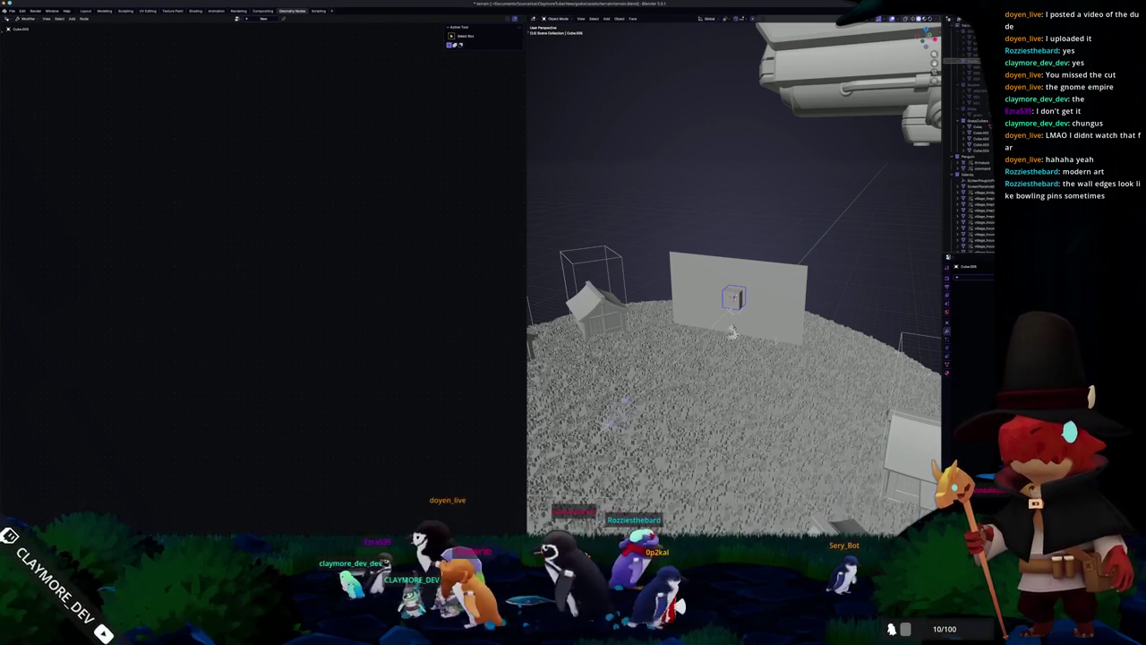
scroll(976, 90, down, 3)
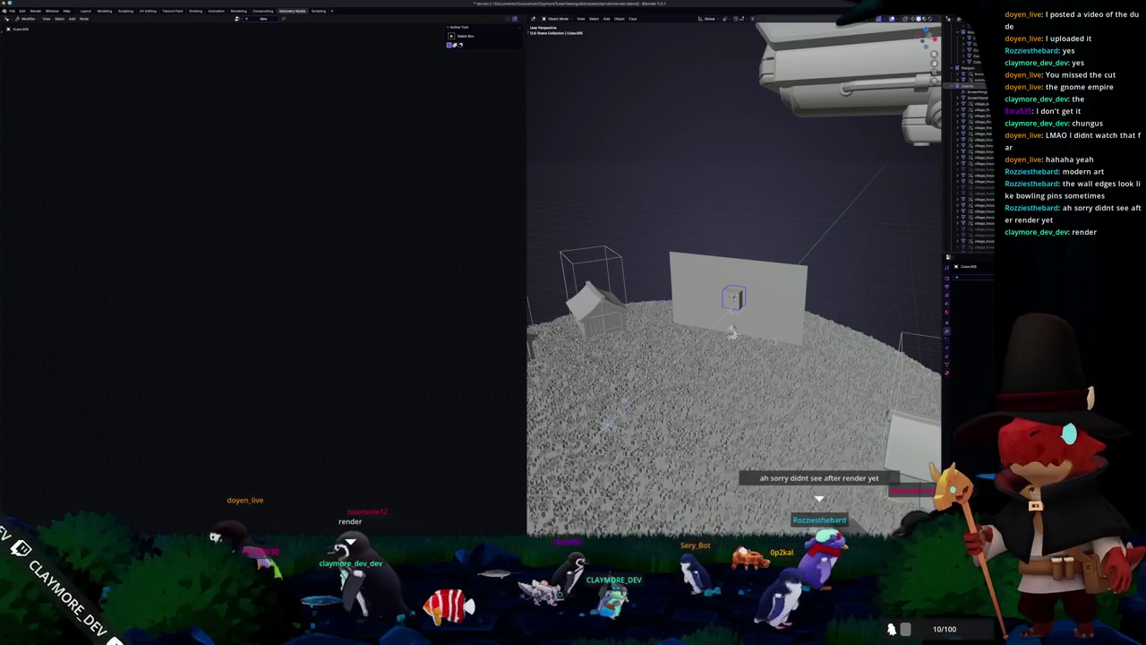
scroll(976, 134, up, 3)
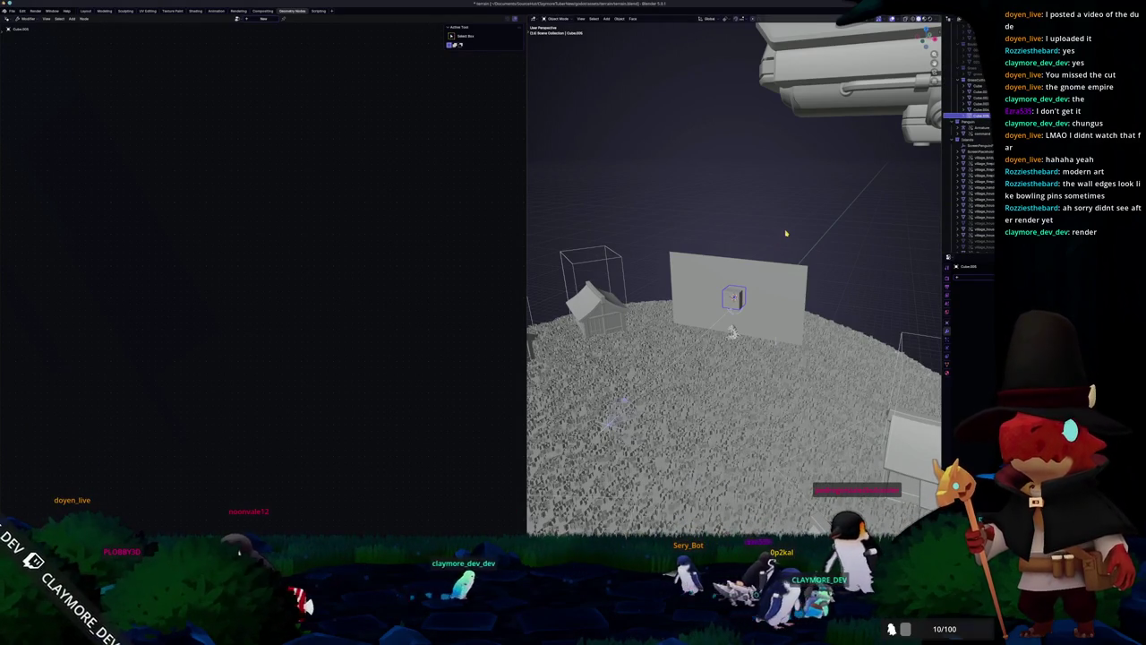
scroll(786, 234, up, 2)
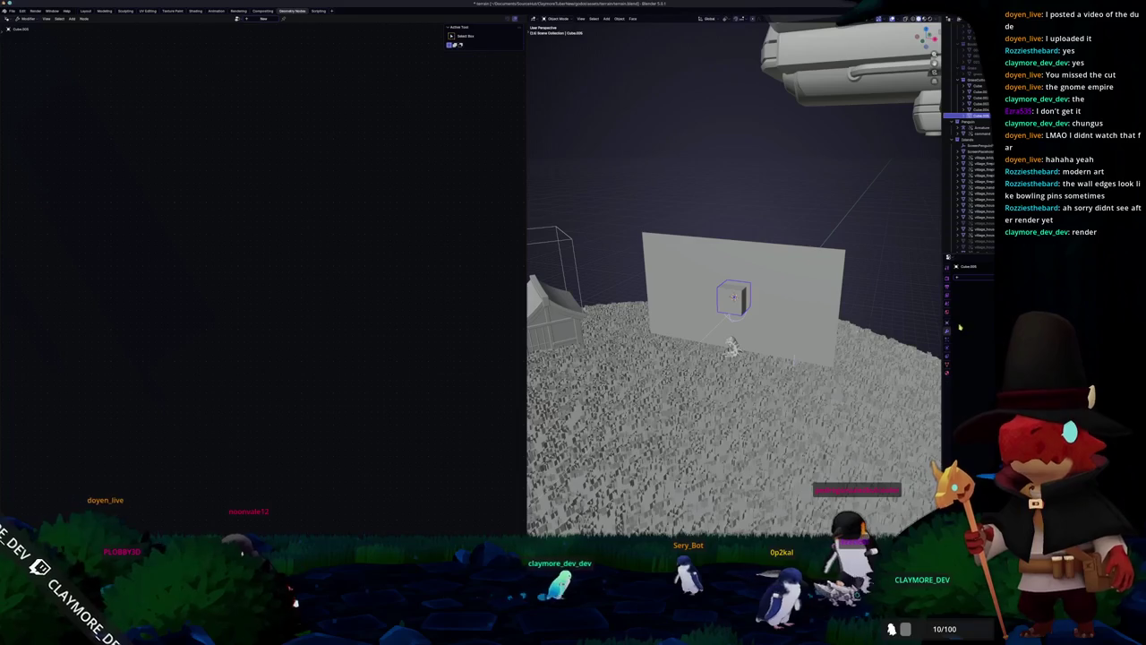
middle_drag(788, 309, 862, 304)
key(x)
click(855, 302)
scroll(789, 372, down, 5)
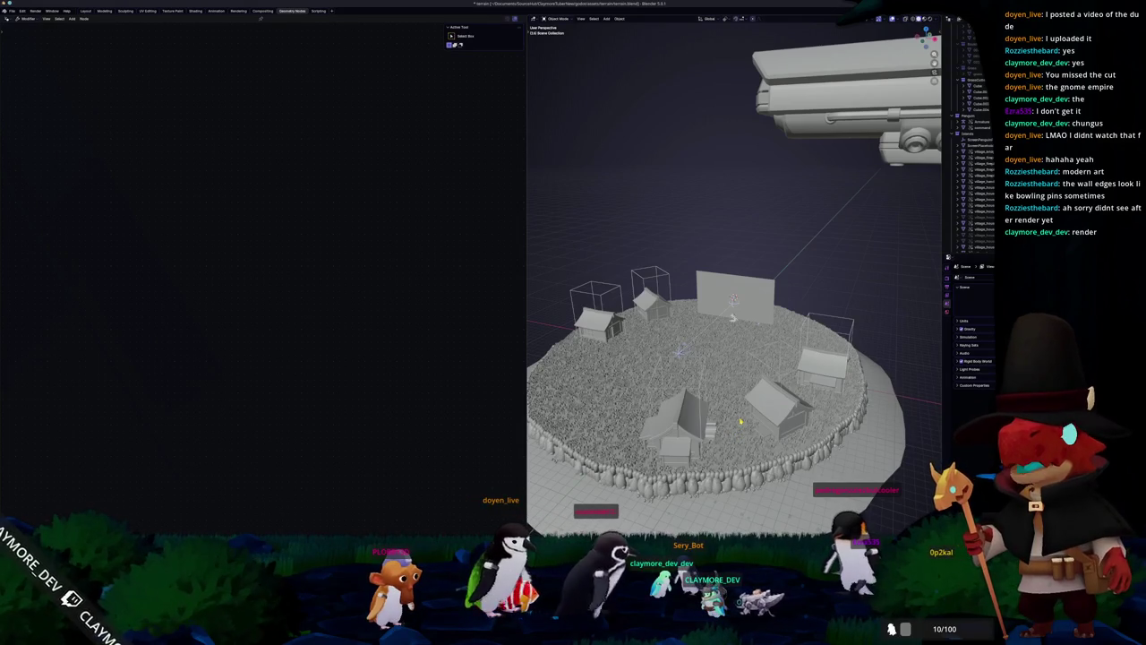
Step: Drag the outliner divider down to list more objects, then select a cutter cube in top view
click(740, 419)
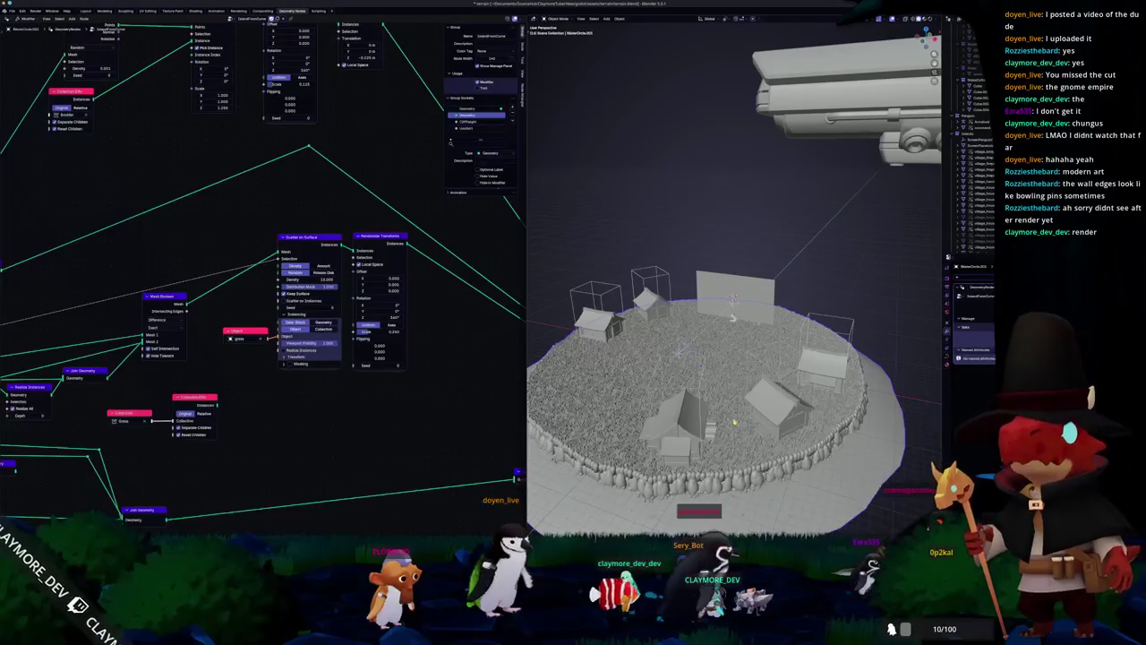
scroll(734, 421, up, 3)
mouse_move(734, 421)
middle_down()
mouse_move(758, 253)
mouse_move(710, 253)
mouse_move(762, 233)
mouse_move(757, 318)
middle_up()
drag(972, 262, 972, 367)
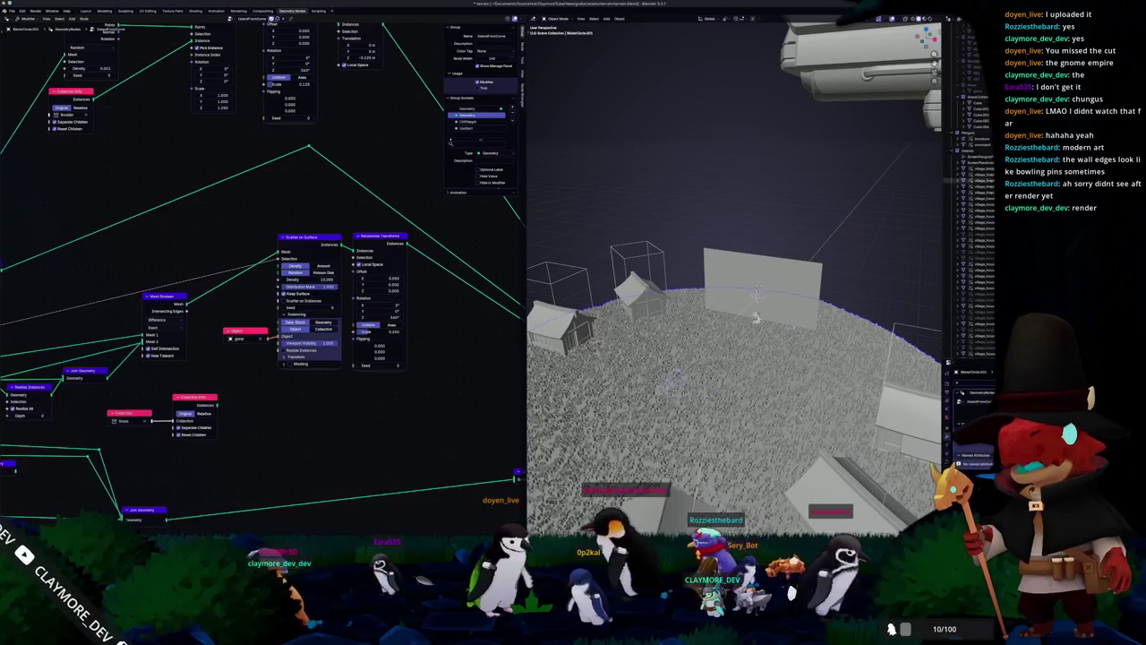
scroll(757, 318, down, 4)
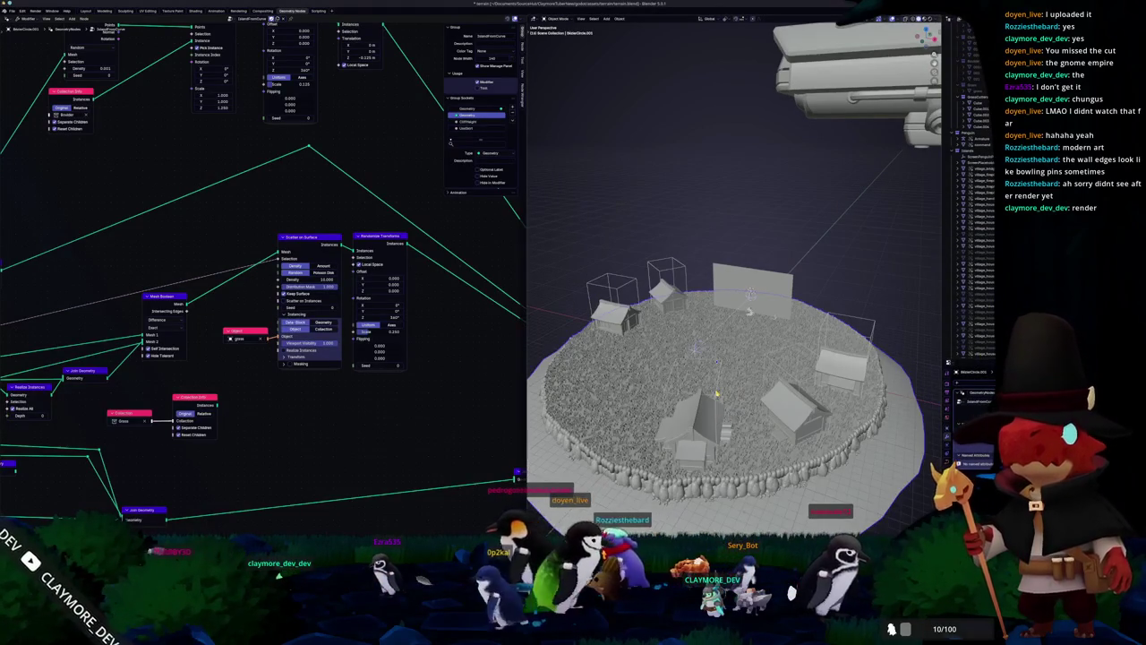
click(717, 393)
key(KP_7)
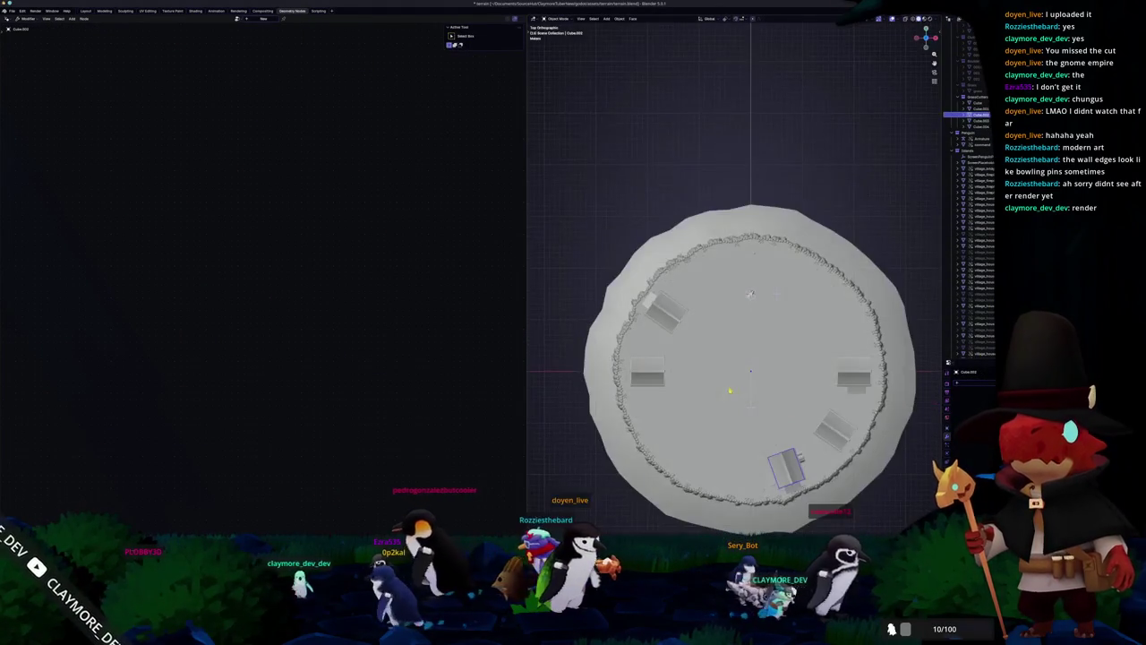
Step: Add a new cube by the back house and move it vertically along Z
click(854, 383)
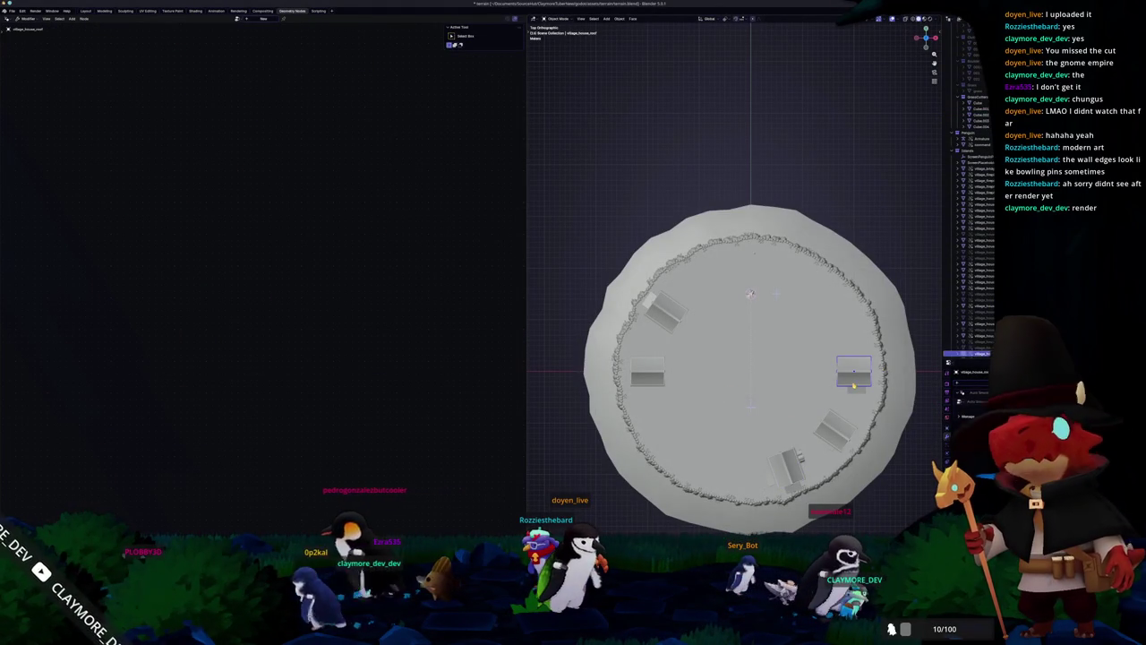
key(shift+a)
click(919, 241)
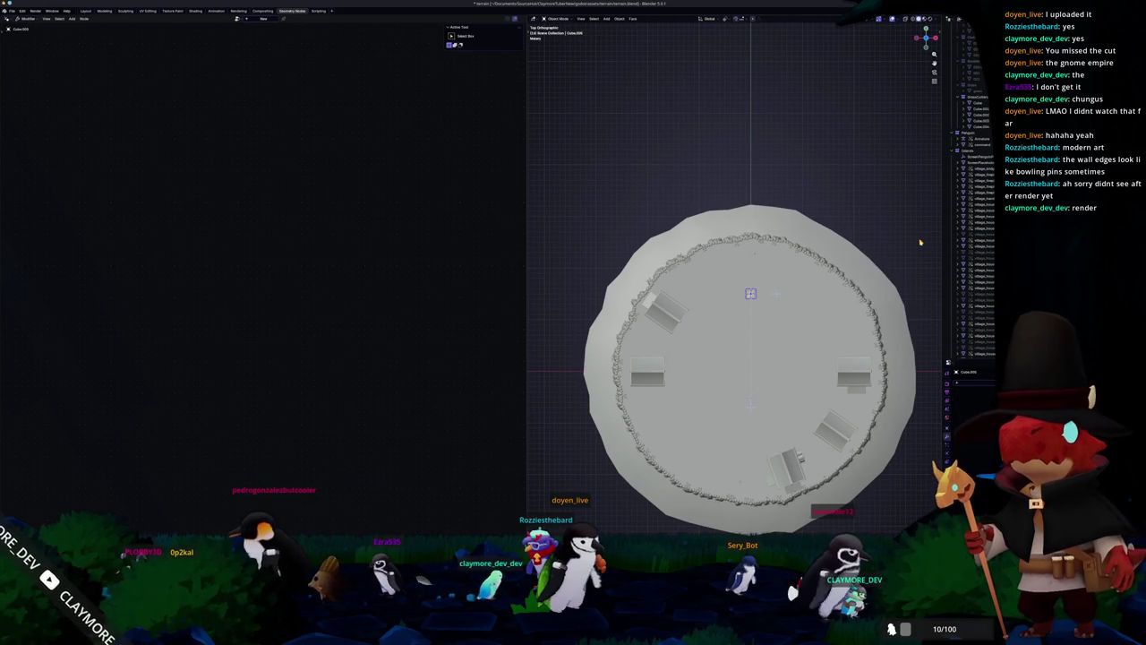
key(KP_Decimal)
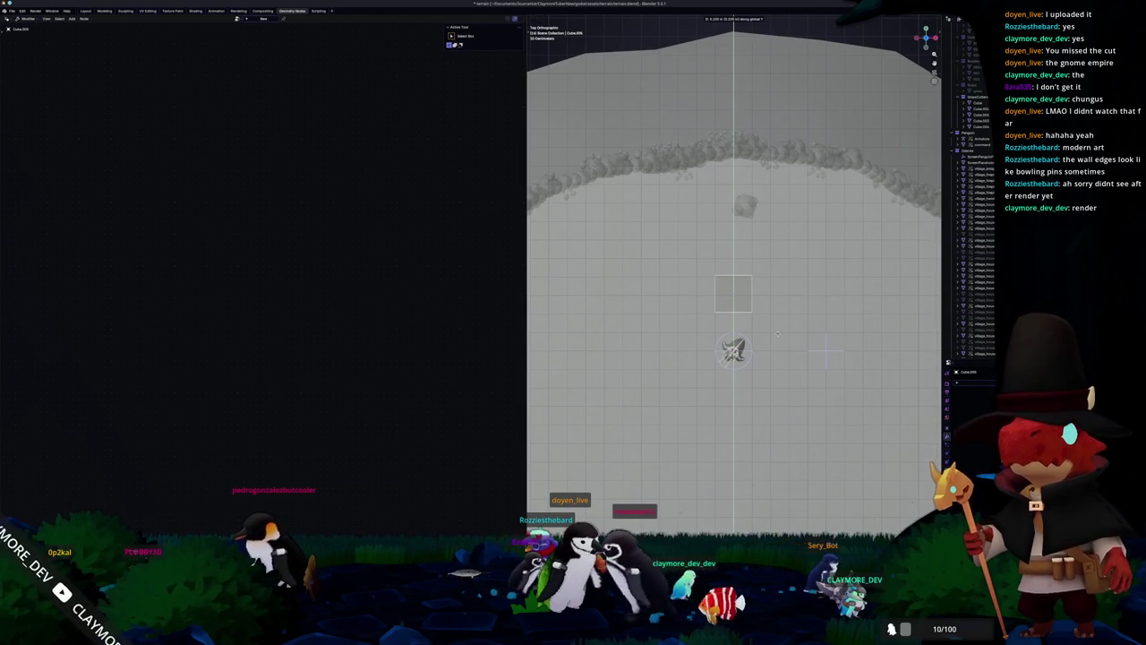
mouse_move(778, 333)
middle_down()
mouse_move(609, 333)
mouse_move(680, 304)
middle_up()
key(g)
key(z)
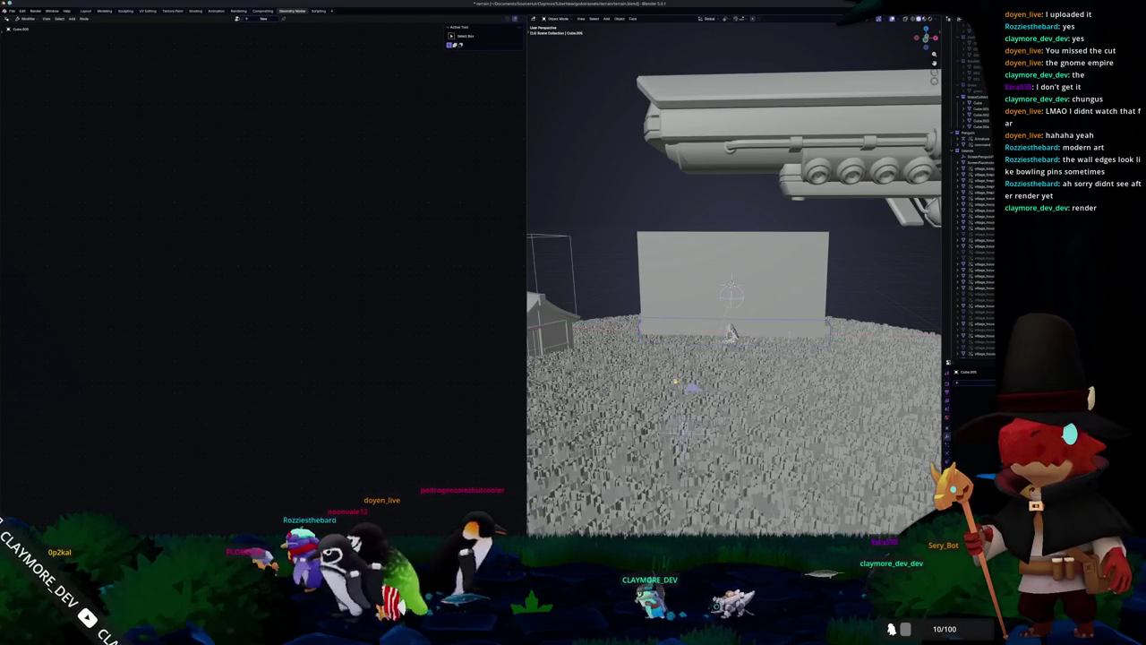
scroll(732, 296, up, 2)
middle_drag(730, 339, 699, 336)
Step: Scale the box into a taller slab wrapping the upright wall panel
key(s)
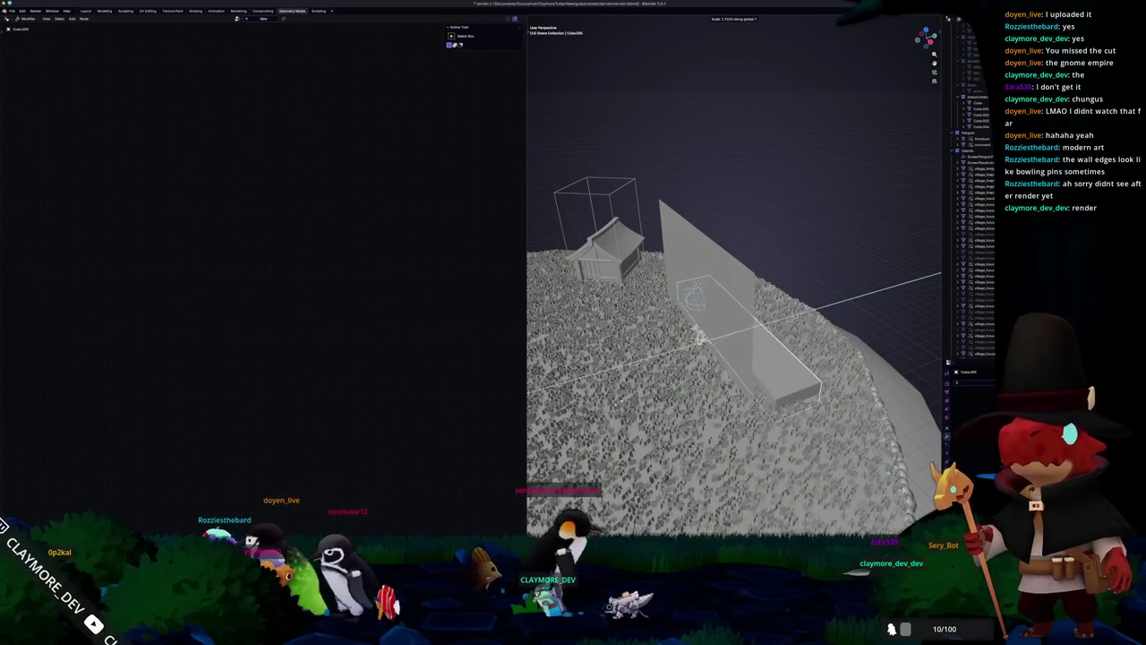
click(602, 412)
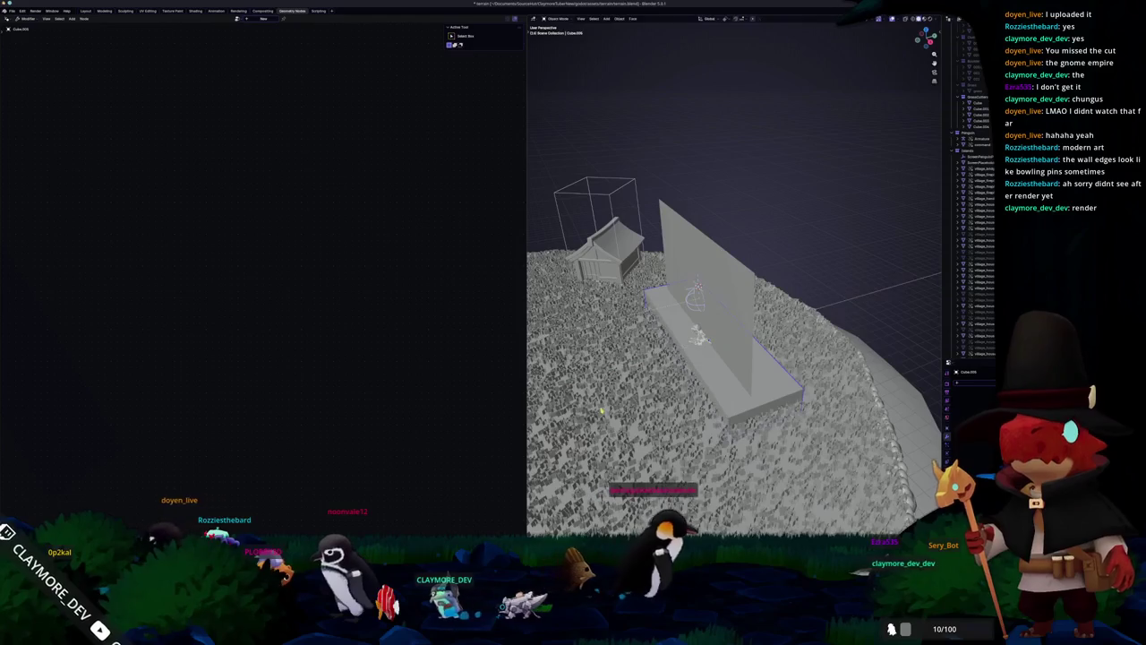
middle_drag(697, 337, 694, 337)
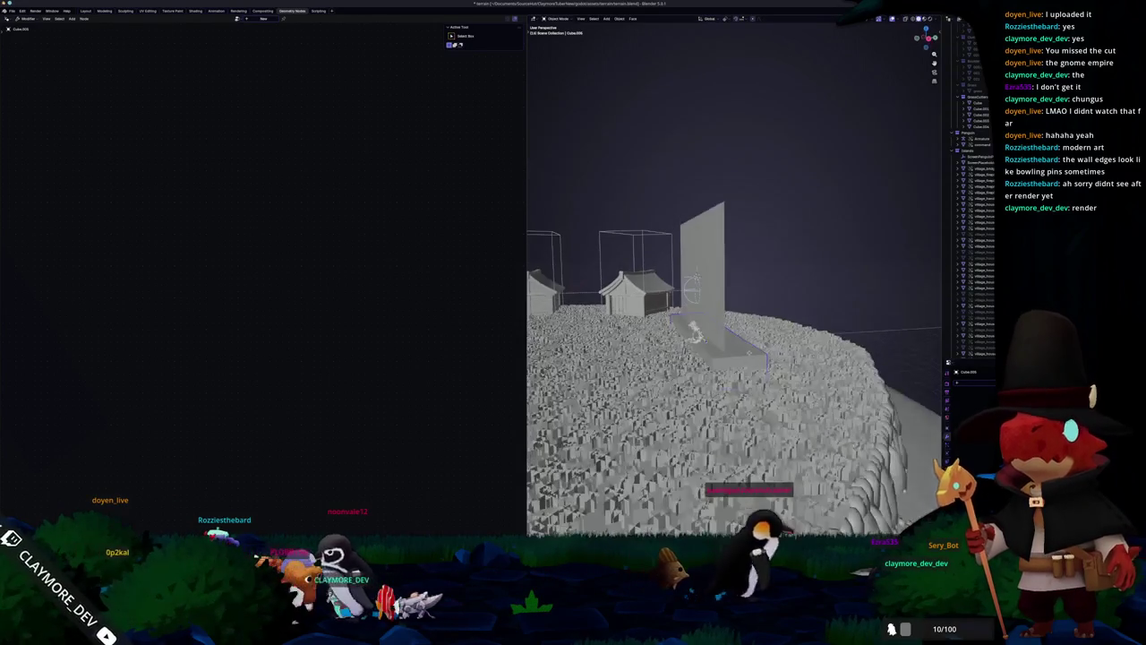
click(883, 287)
mouse_move(859, 268)
middle_down()
mouse_move(882, 286)
mouse_move(847, 333)
middle_up()
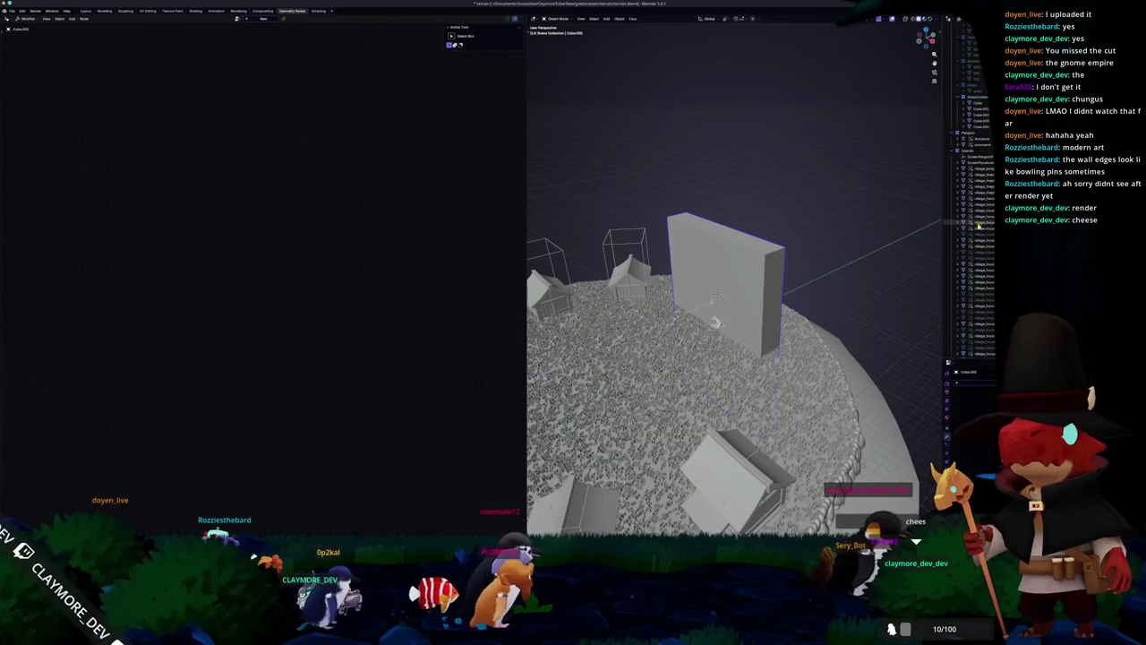
scroll(983, 229, down, 1)
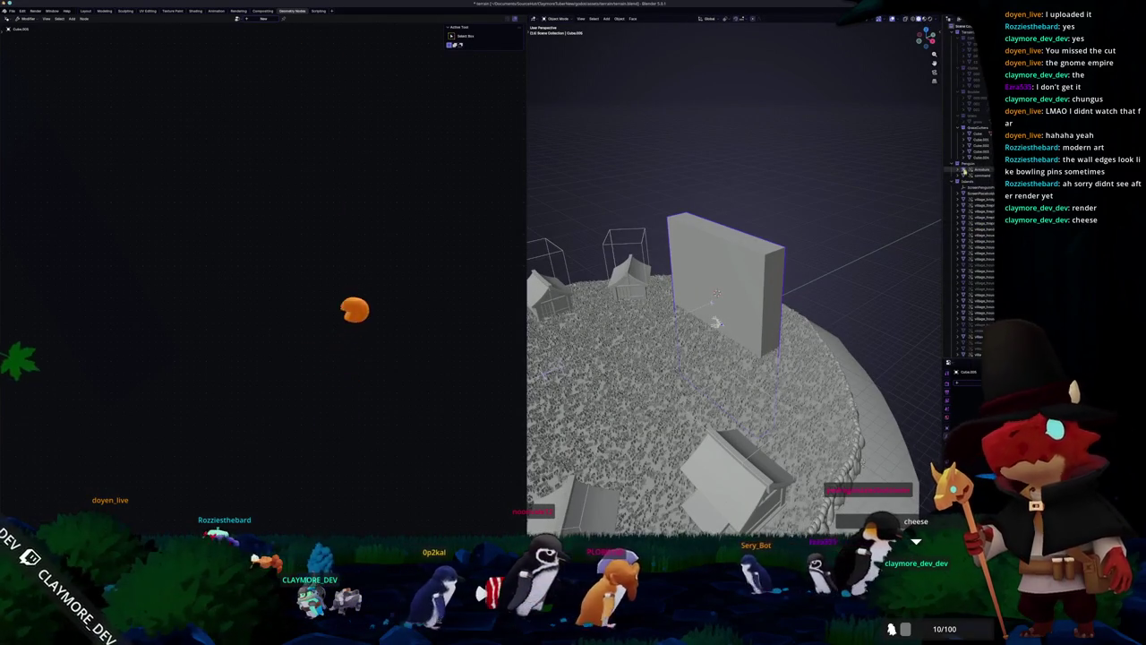
scroll(983, 215, up, 1)
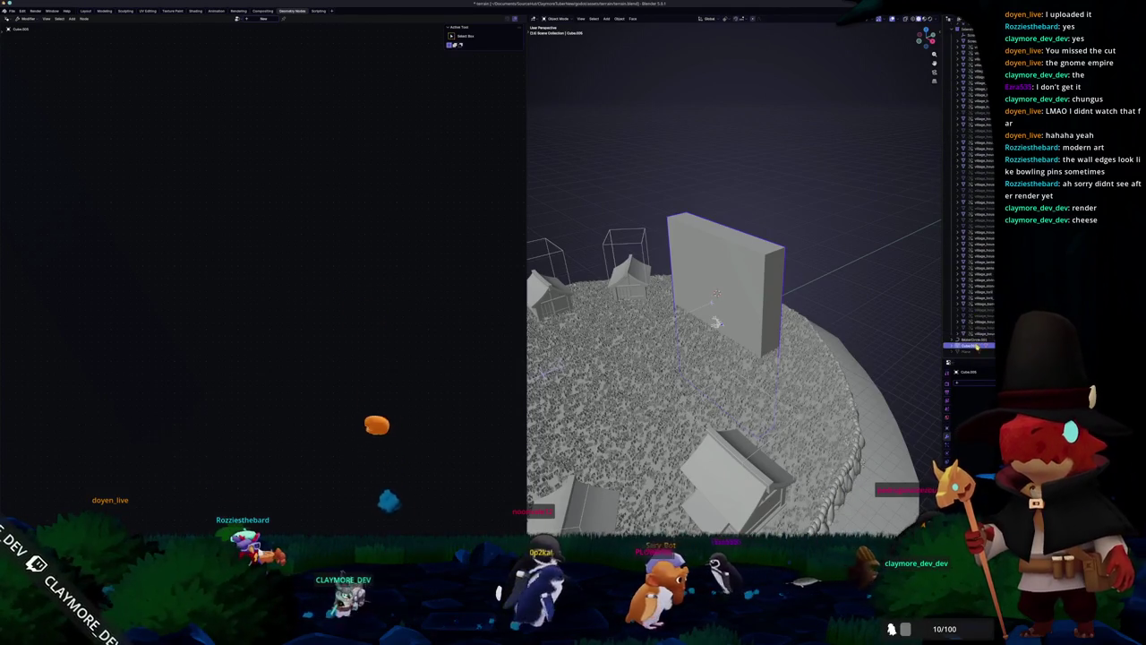
scroll(982, 215, up, 1)
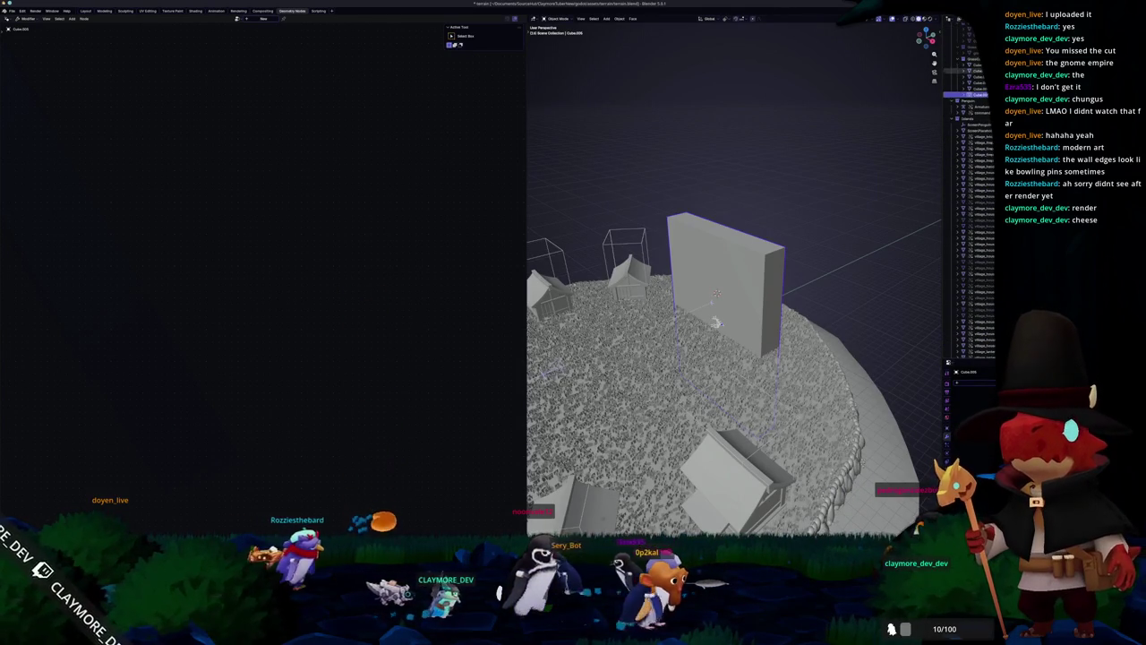
scroll(839, 287, up, 2)
Step: Sink the wall slab lower into the terrain and check its Object transform properties
key(g)
key(Escape)
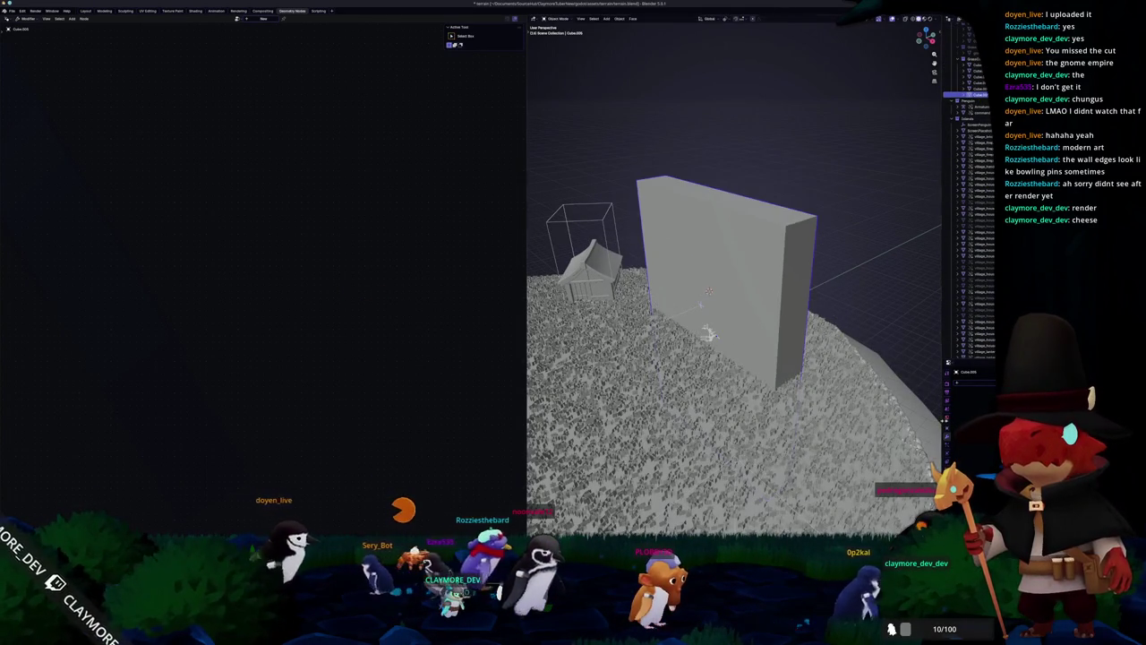
click(947, 428)
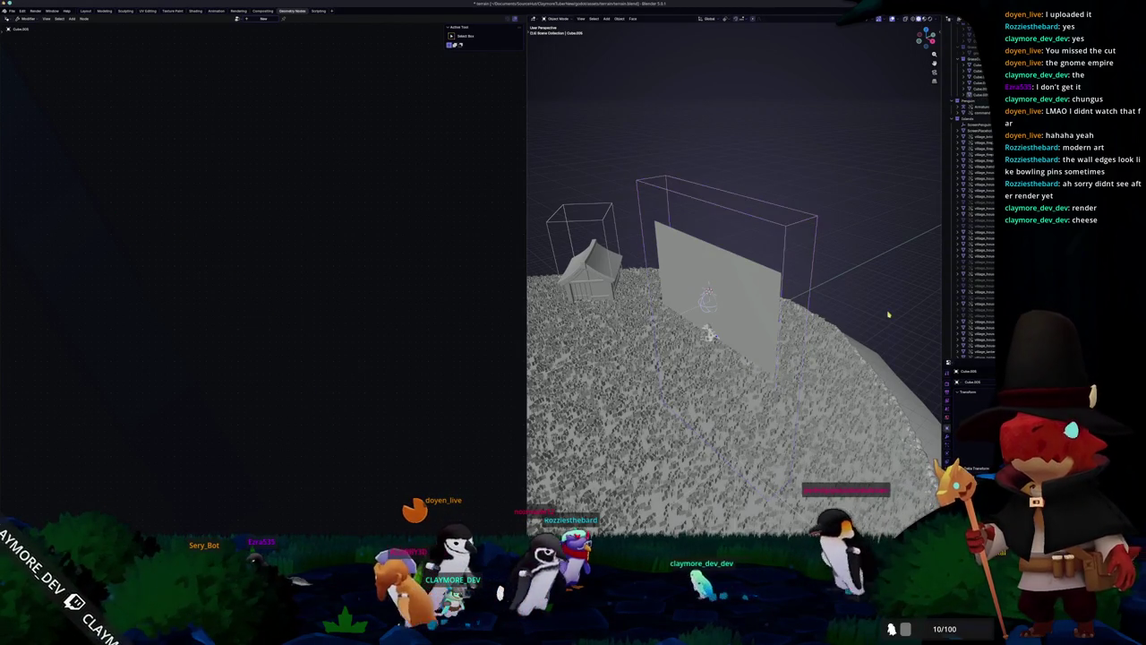
middle_drag(889, 314, 851, 329)
middle_drag(787, 345, 759, 387)
key(s)
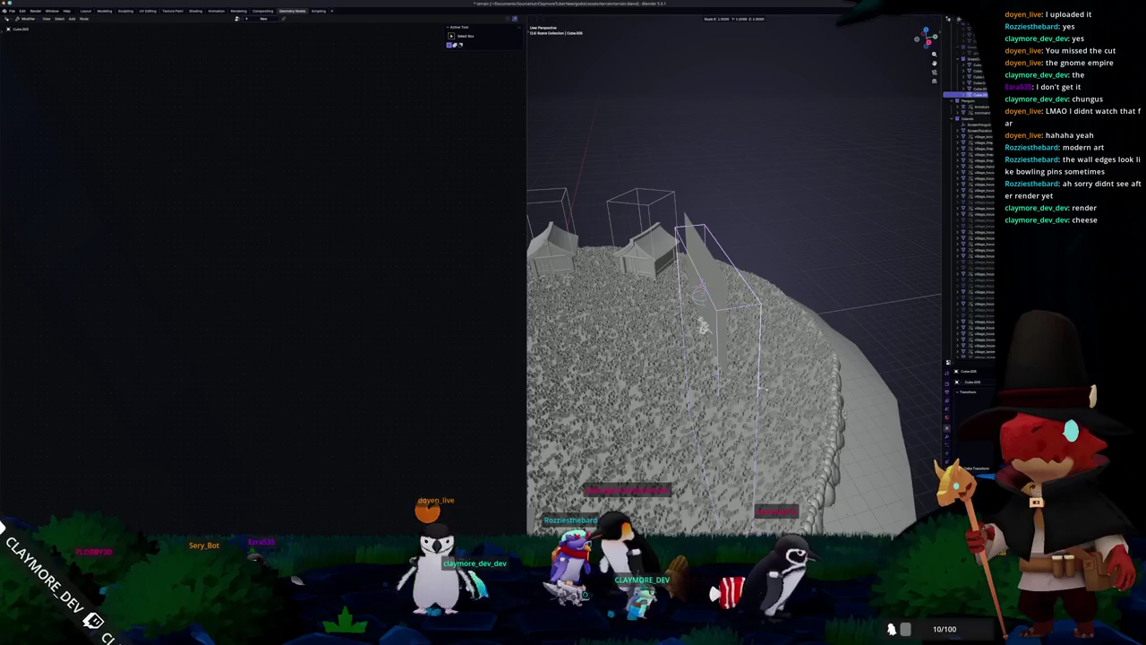
key(y)
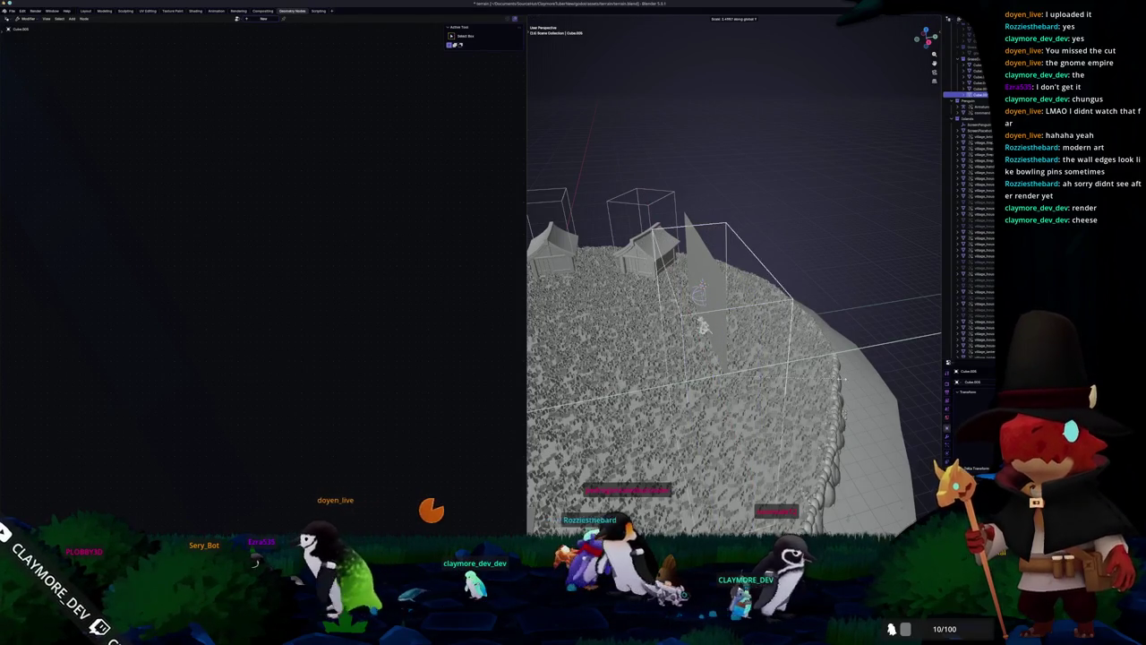
key(Escape)
right_click(763, 358)
key(Escape)
Step: Look straight down on the terrain, then tilt back to frame the whole disc
middle_drag(762, 358, 834, 408)
key(KP_7)
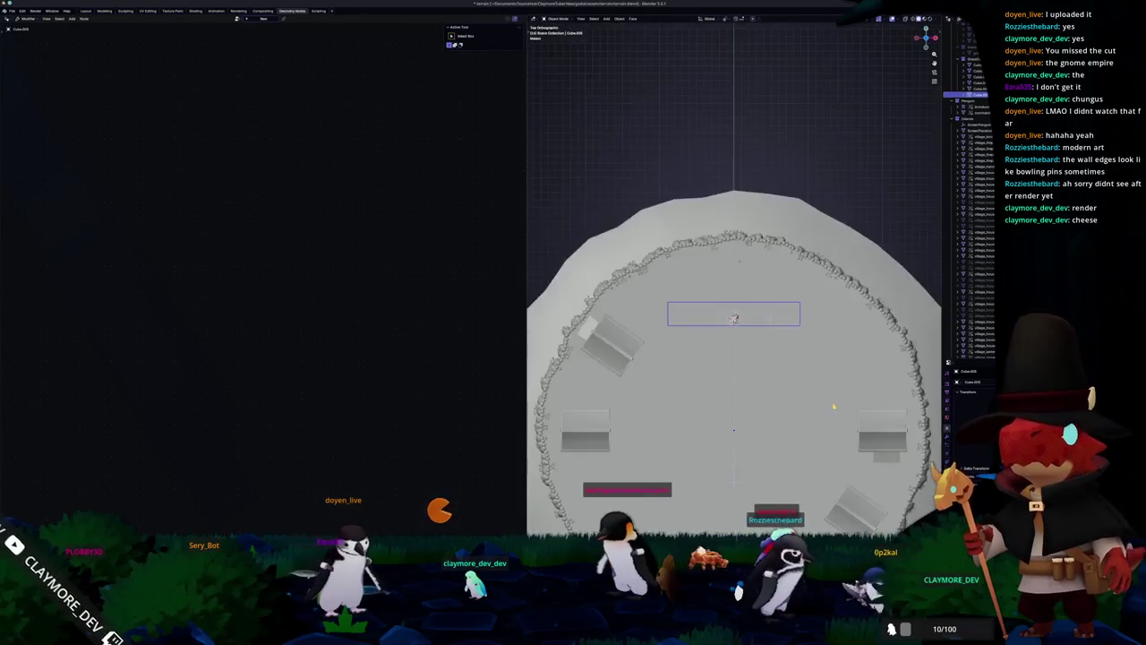
scroll(876, 375, up, 2)
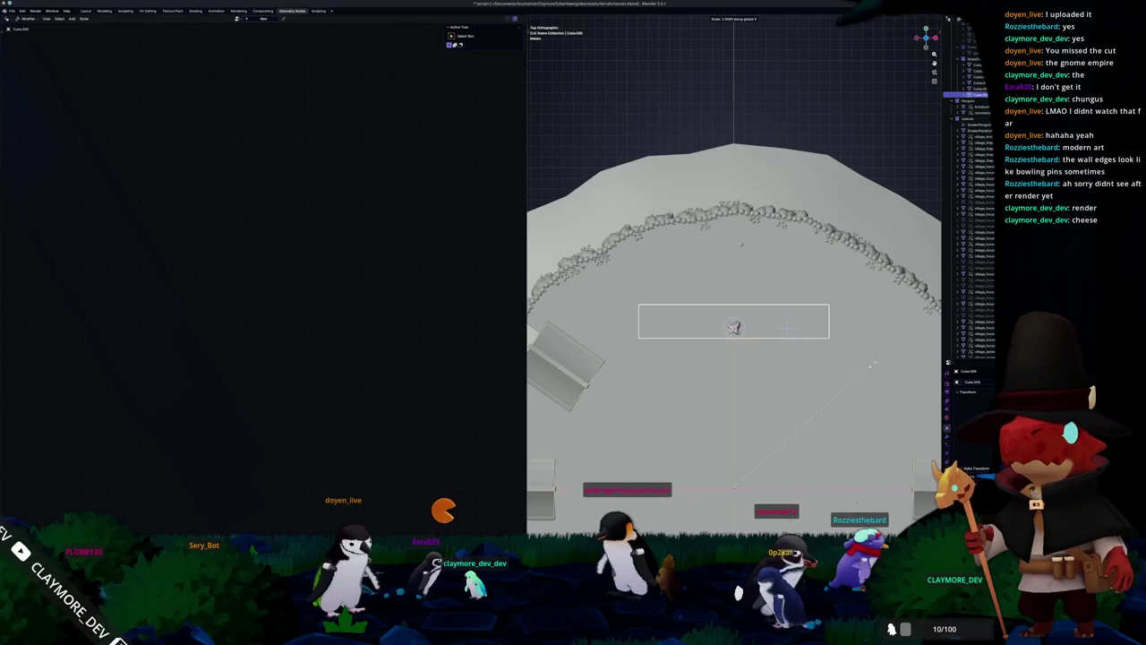
mouse_move(850, 383)
middle_down()
mouse_move(813, 329)
mouse_move(786, 328)
middle_up()
scroll(813, 329, down, 3)
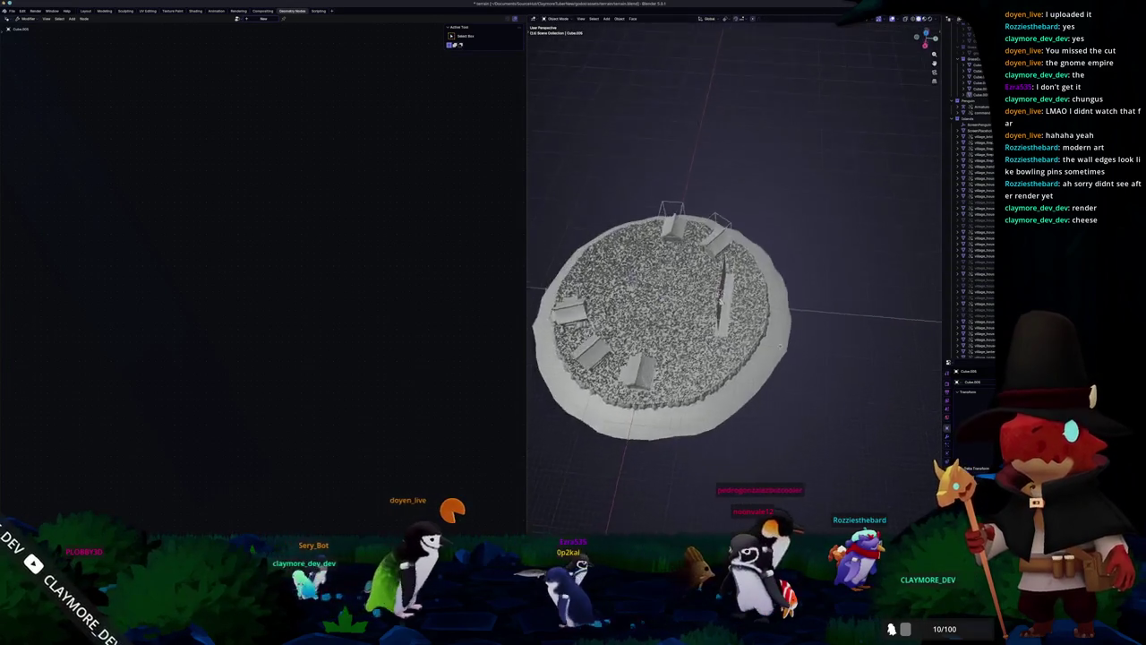
key(shift+a)
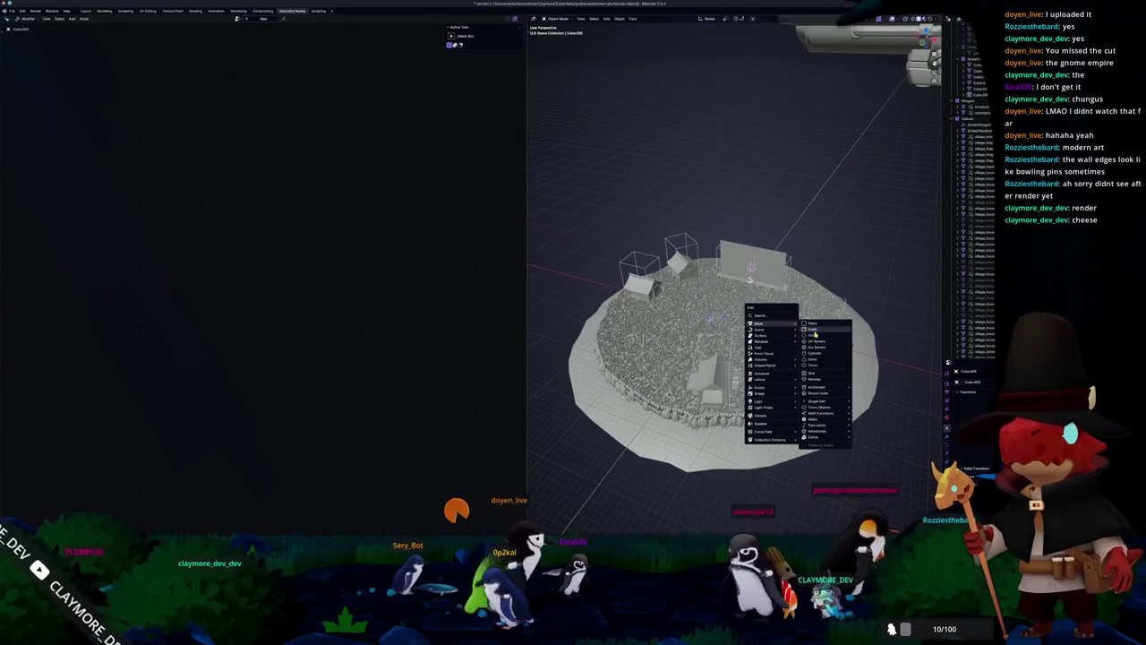
Step: Add a cylinder at the village centre and flatten it along Z
click(818, 355)
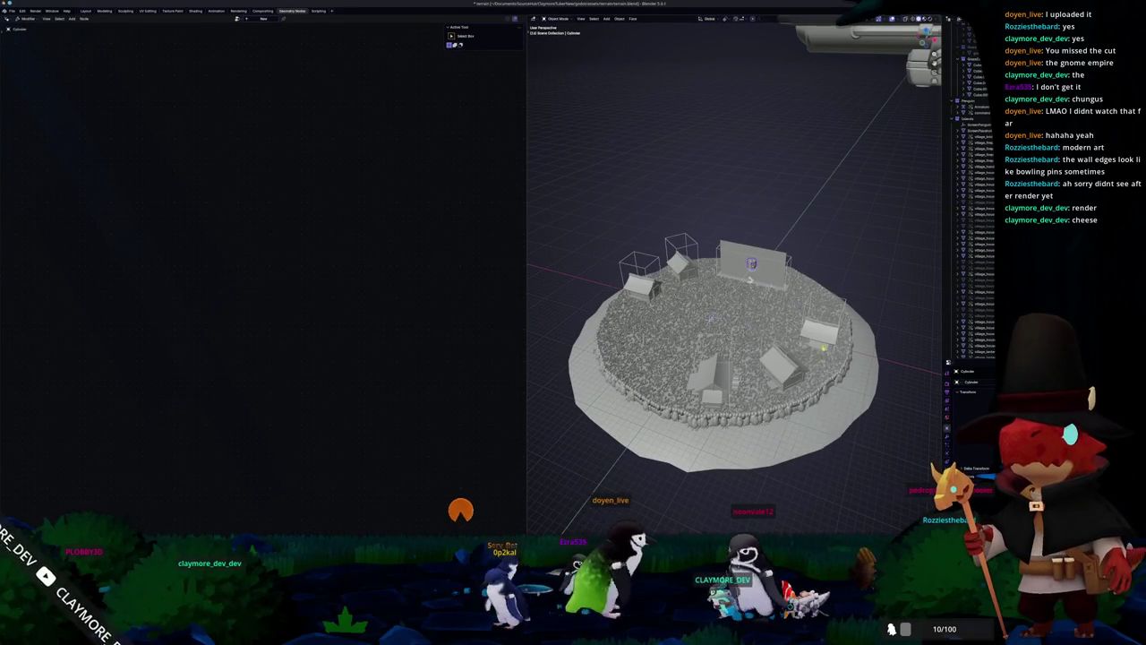
middle_drag(806, 340, 817, 345)
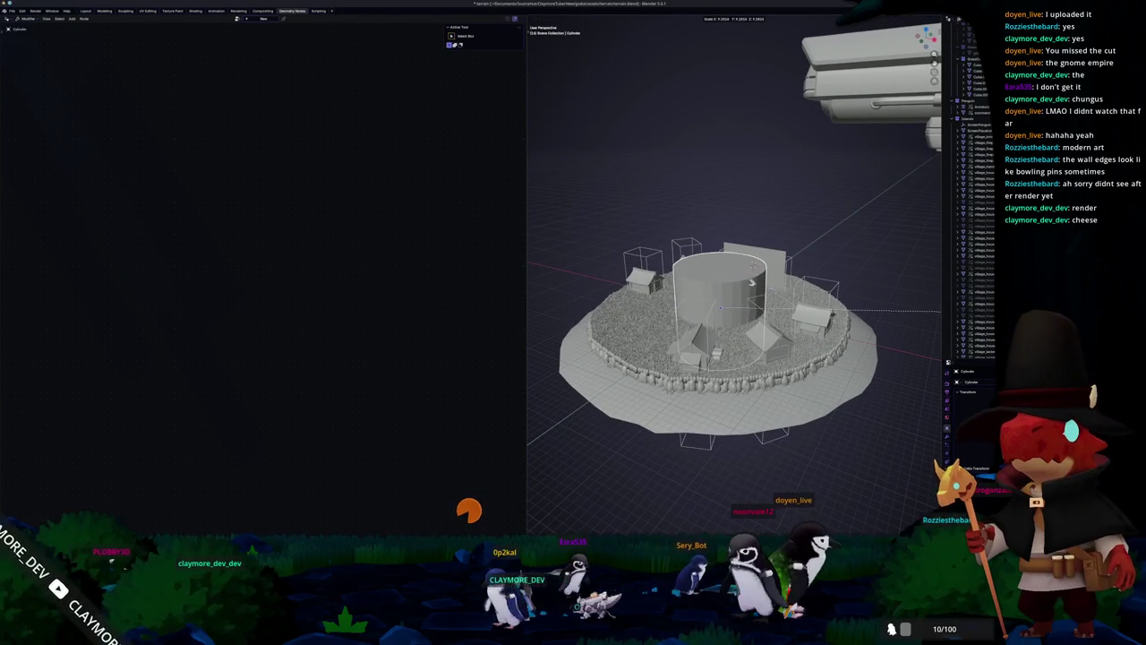
key(shift+z)
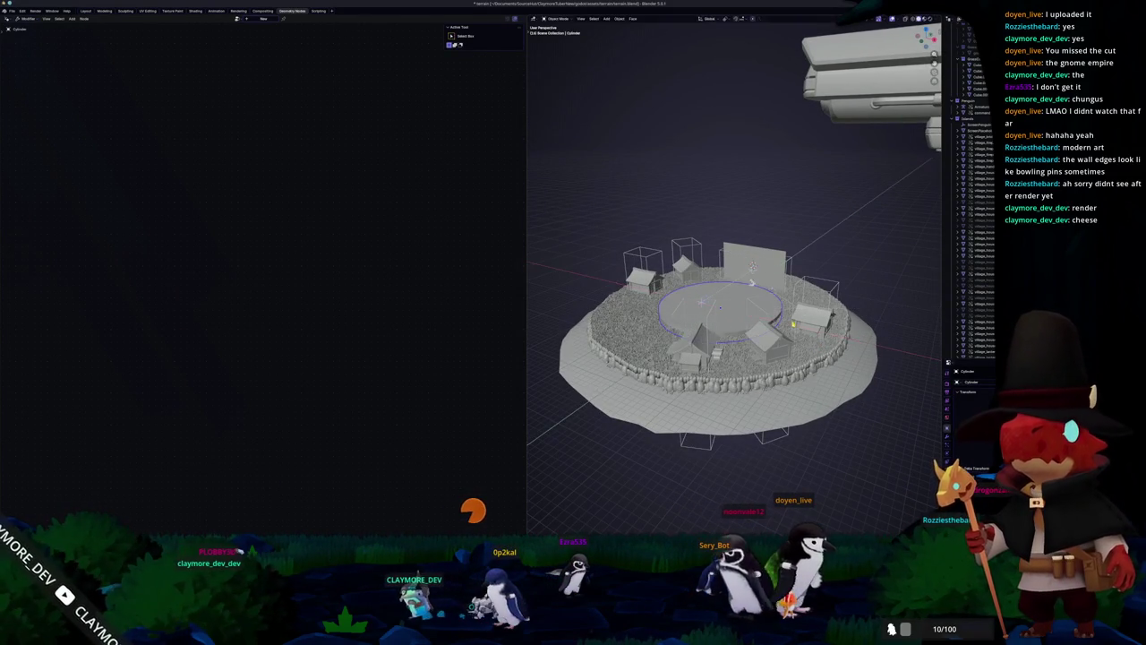
scroll(751, 282, up, 2)
scroll(750, 282, up, 2)
key(s)
key(z)
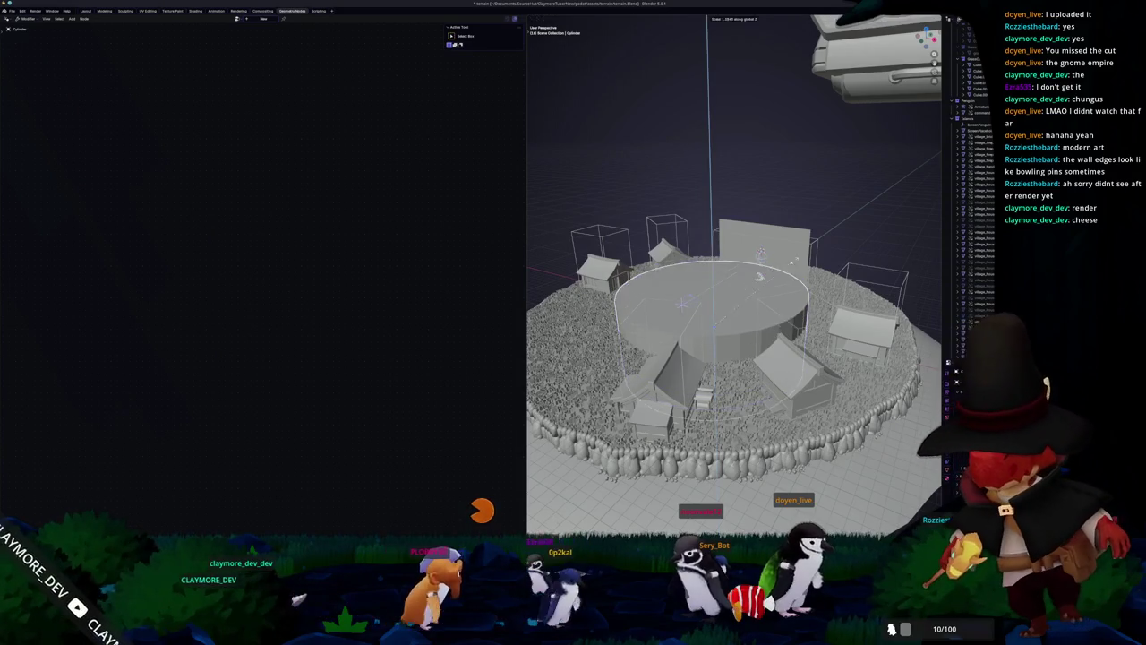
key(Return)
Step: In Edit Mode, delete the cylinder's cap faces to hollow it out
key(Tab)
key(alt+a)
middle_drag(760, 275, 761, 299)
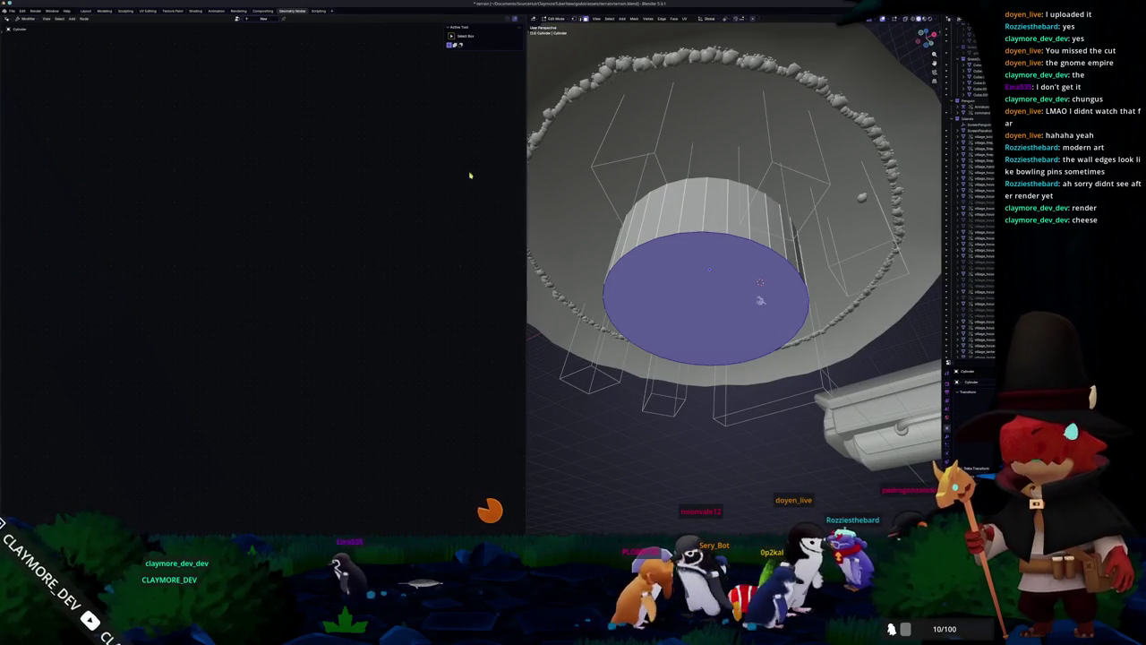
key(n)
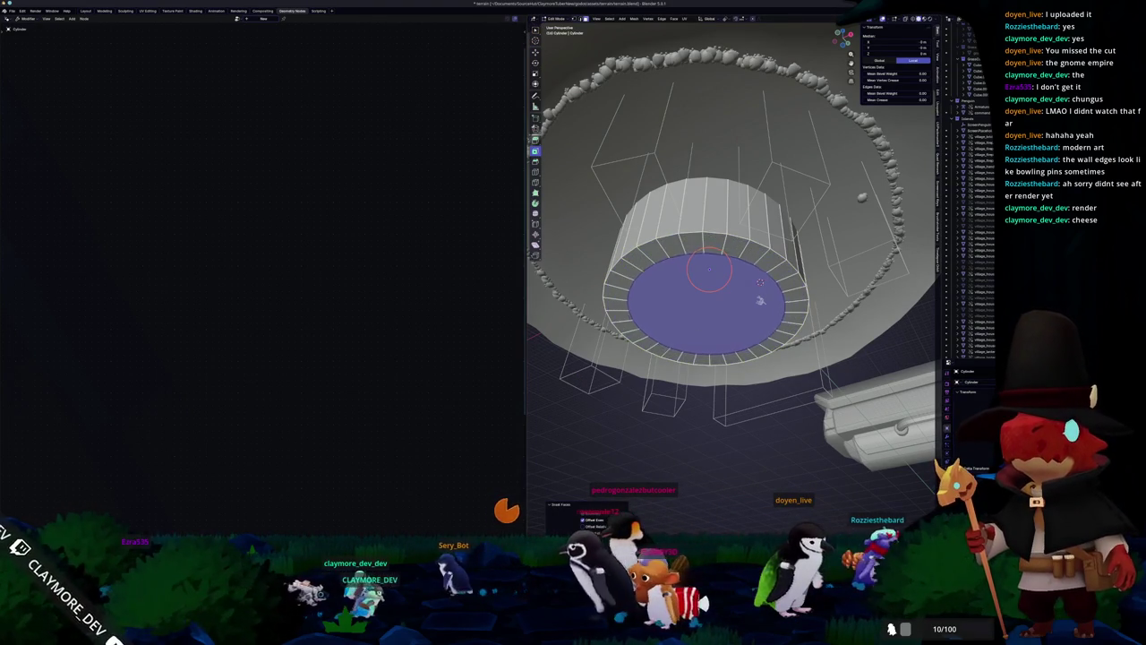
key(x)
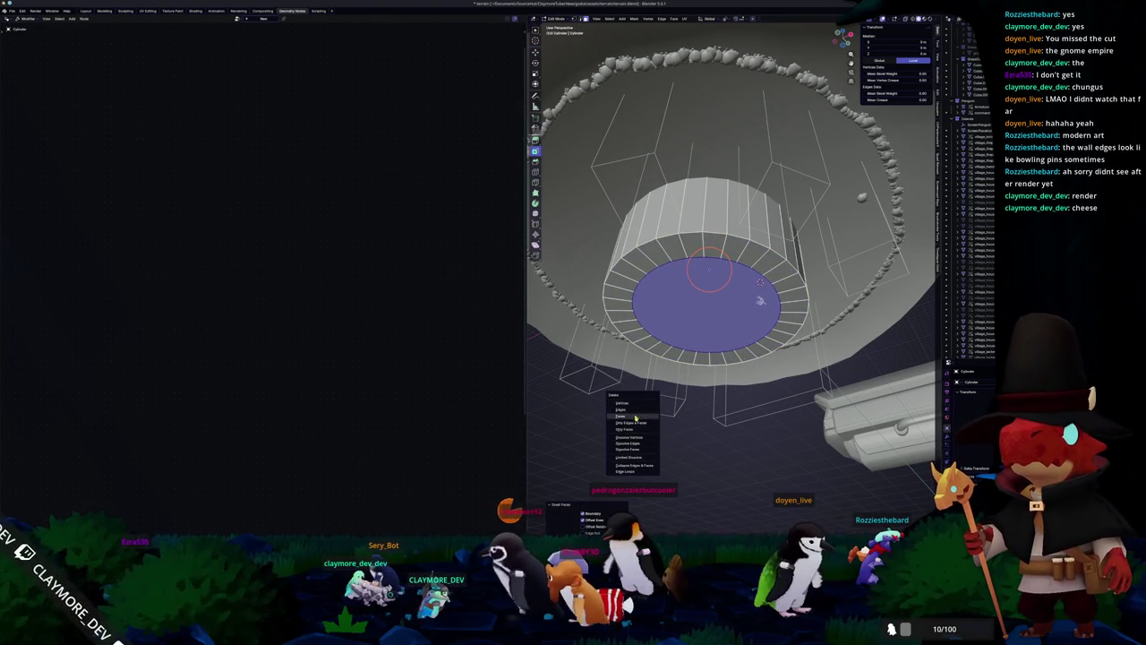
click(635, 417)
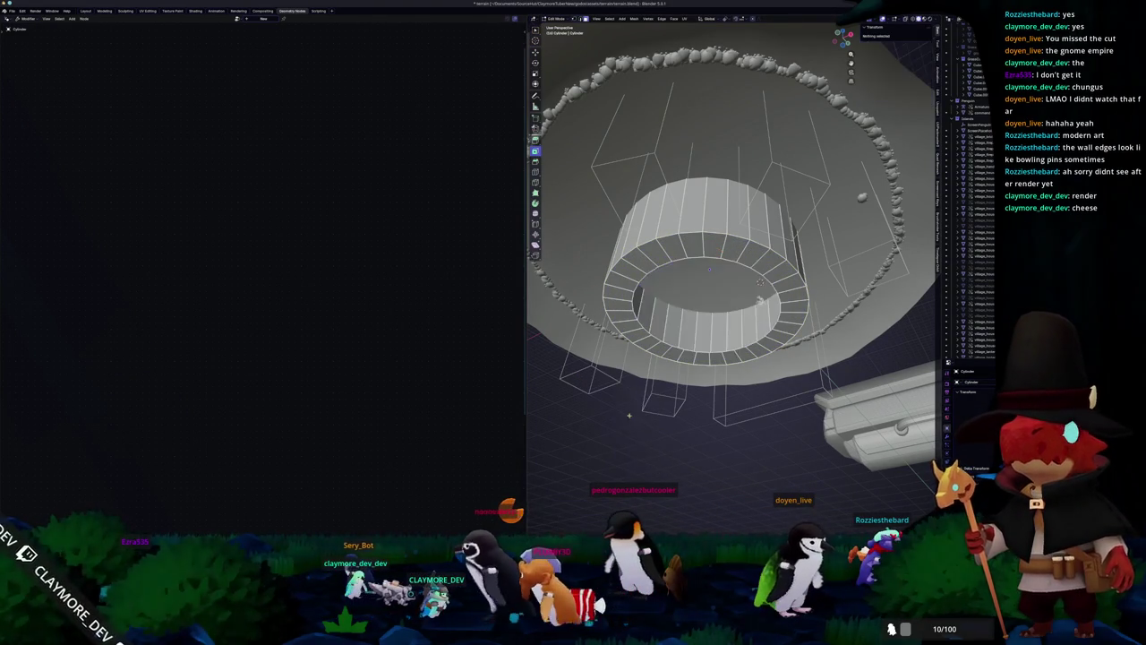
Step: Bridge the ring's edge loops into solid walls and return to Object Mode
middle_drag(634, 419, 681, 269)
click(763, 305)
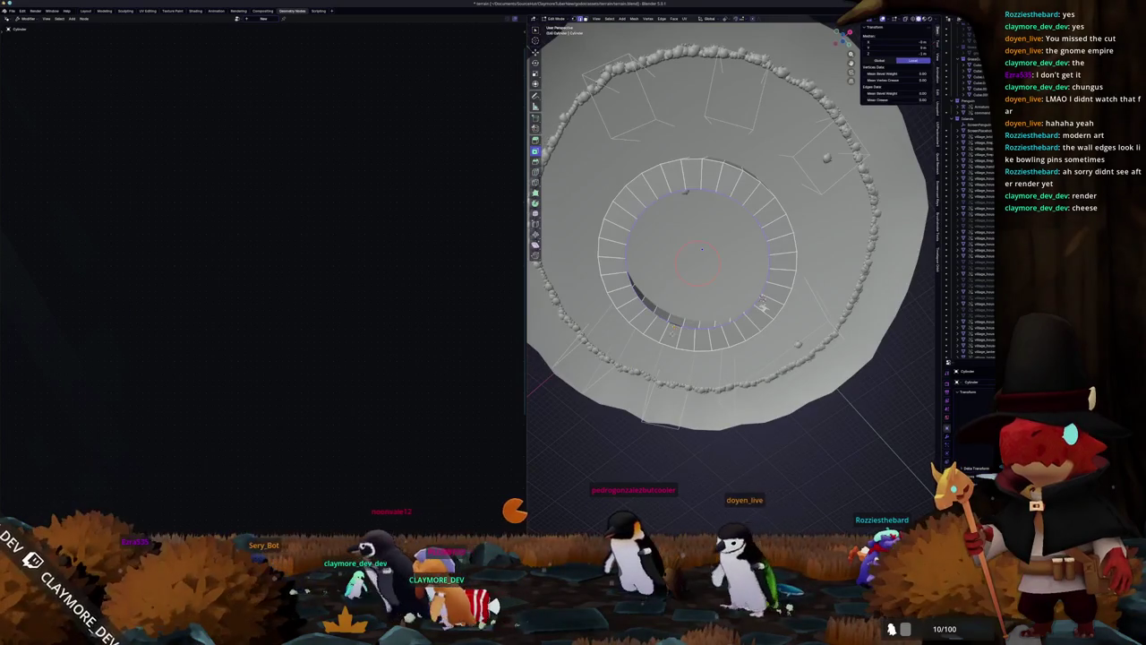
middle_drag(763, 305, 768, 260)
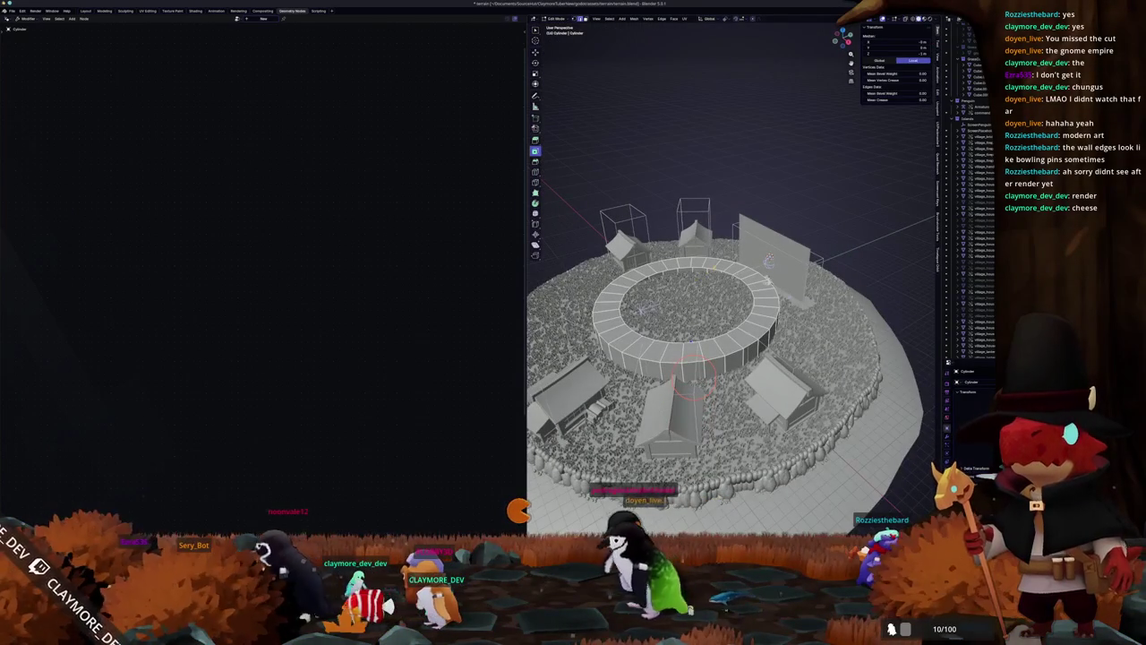
key(F3)
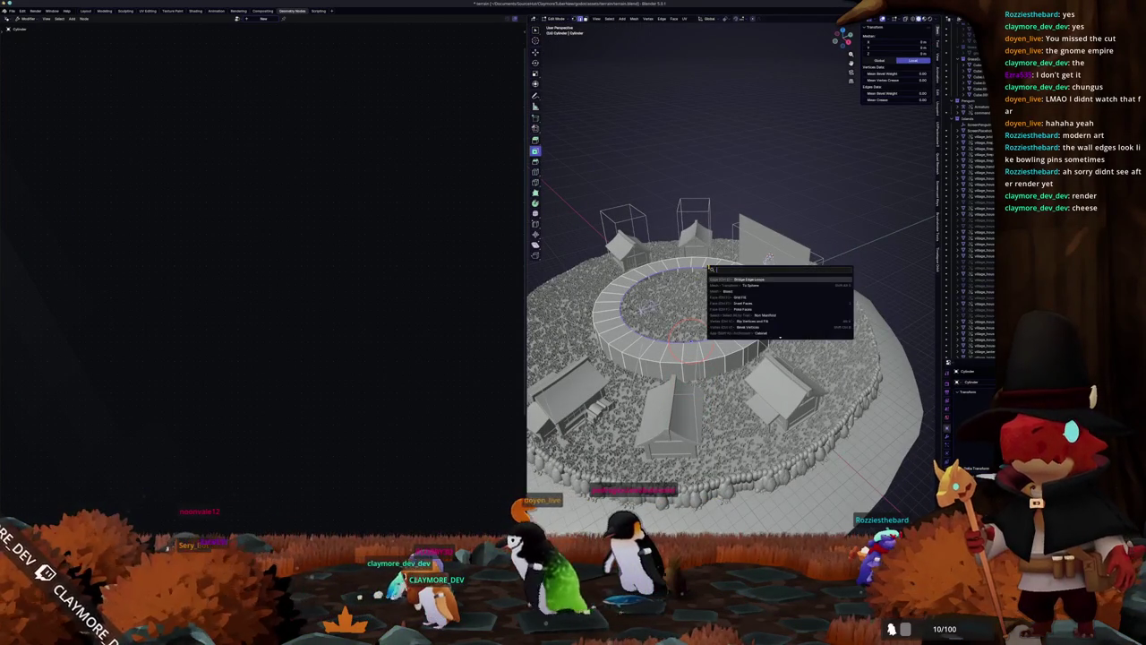
key(Return)
key(Tab)
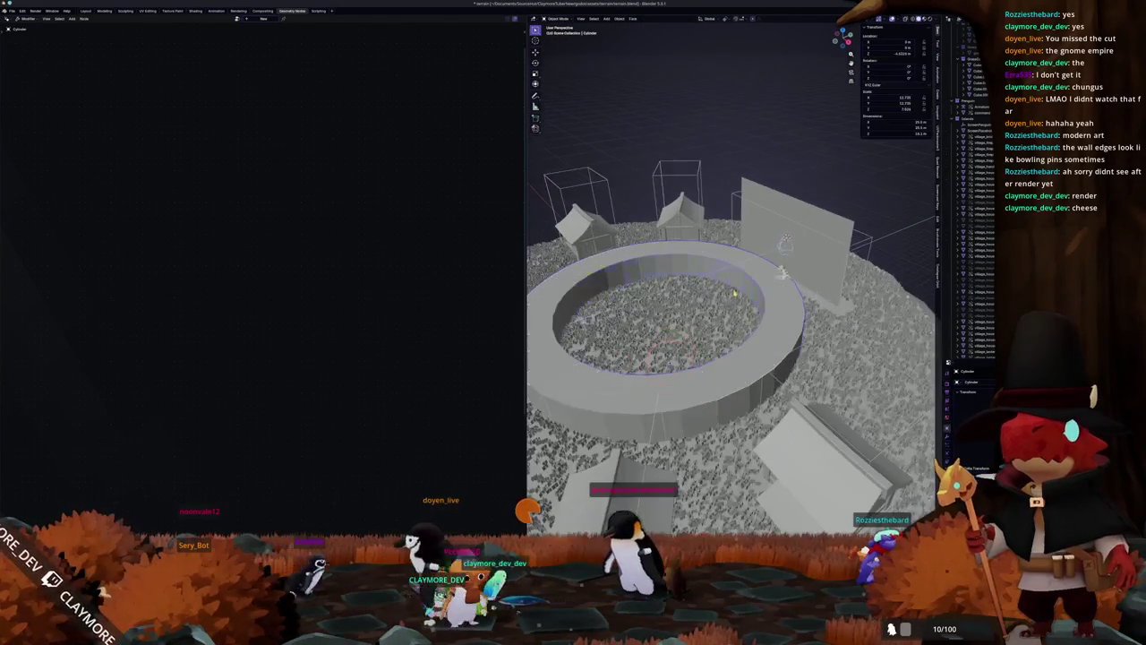
Step: Move the ring into the cutter collection and raise it upward
middle_drag(734, 296, 776, 306)
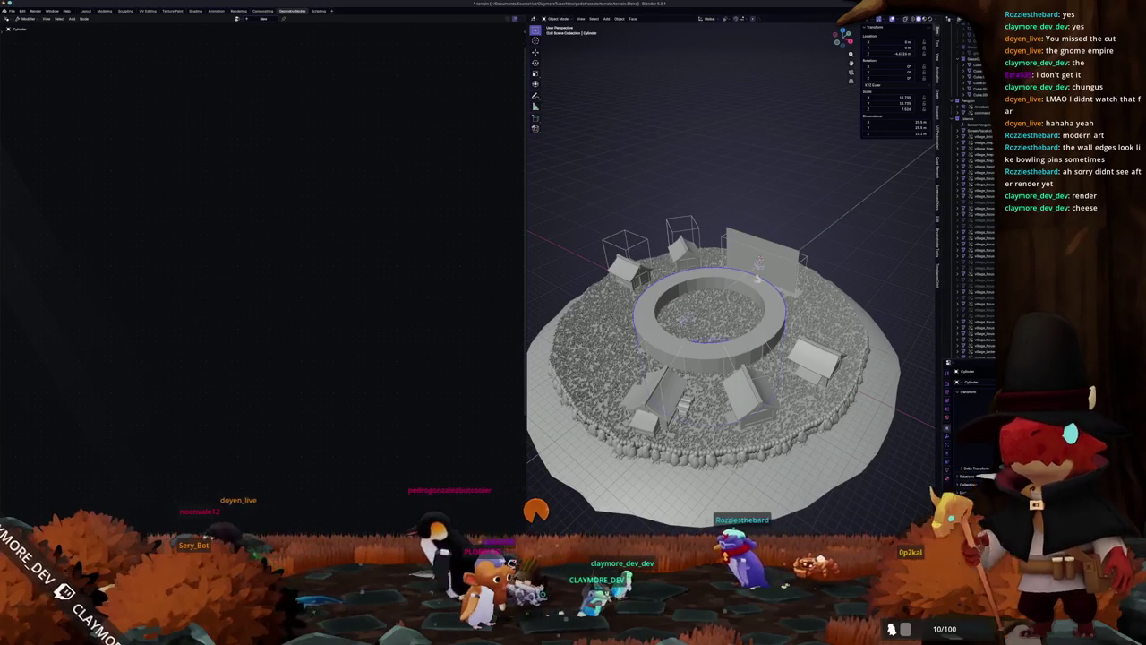
key(m)
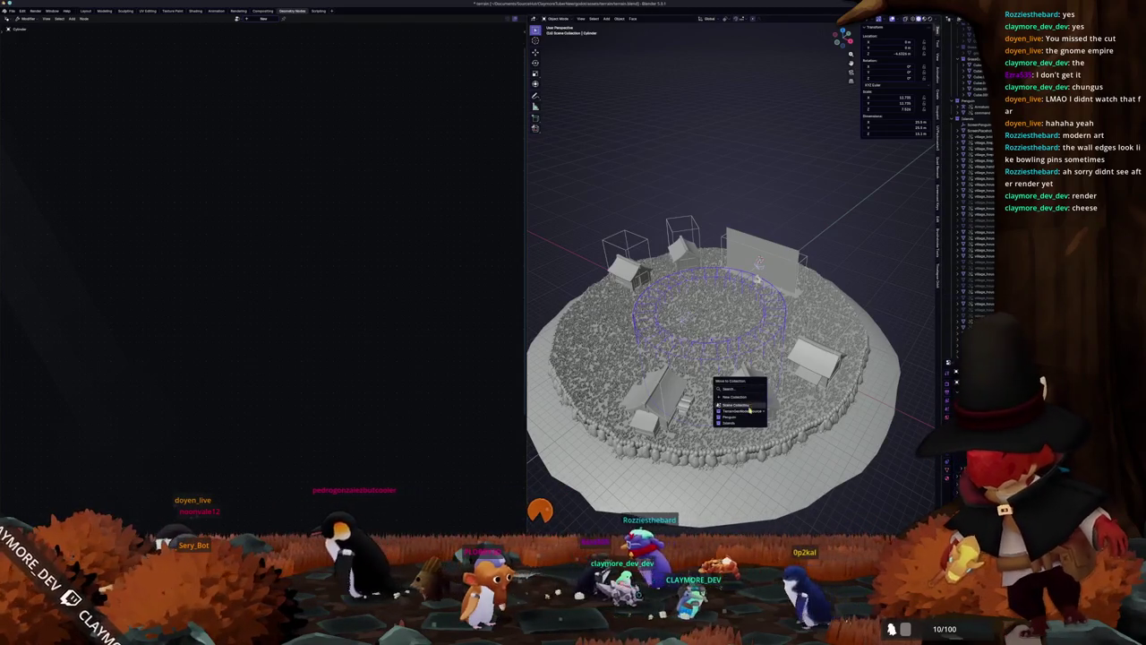
mouse_move(740, 411)
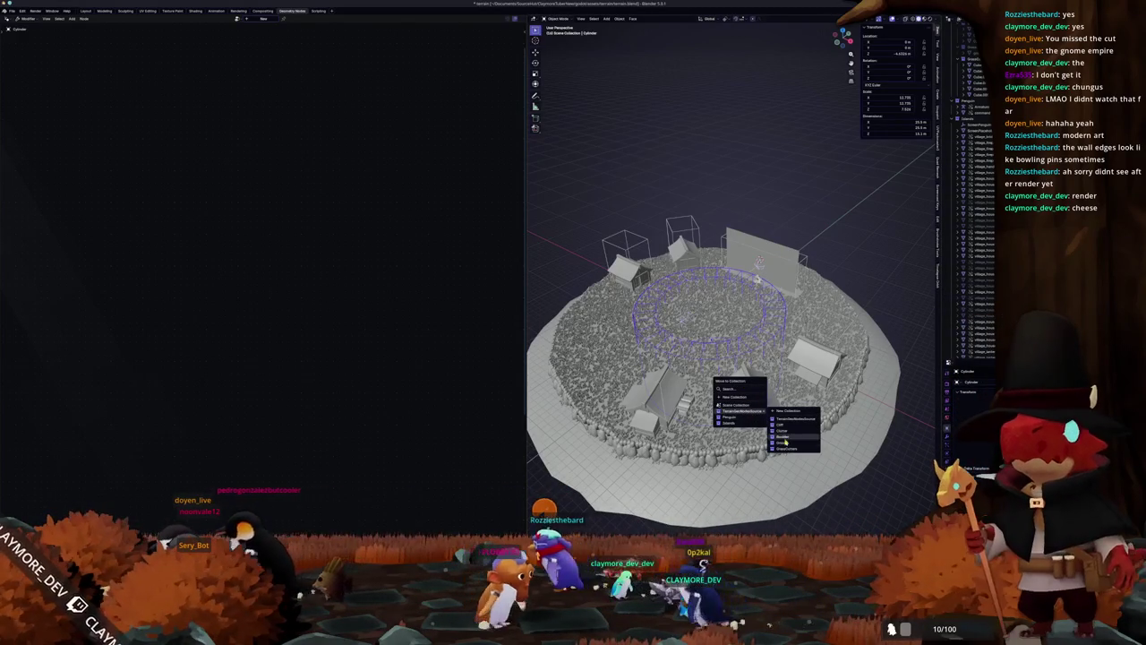
click(787, 449)
middle_drag(758, 261, 761, 245)
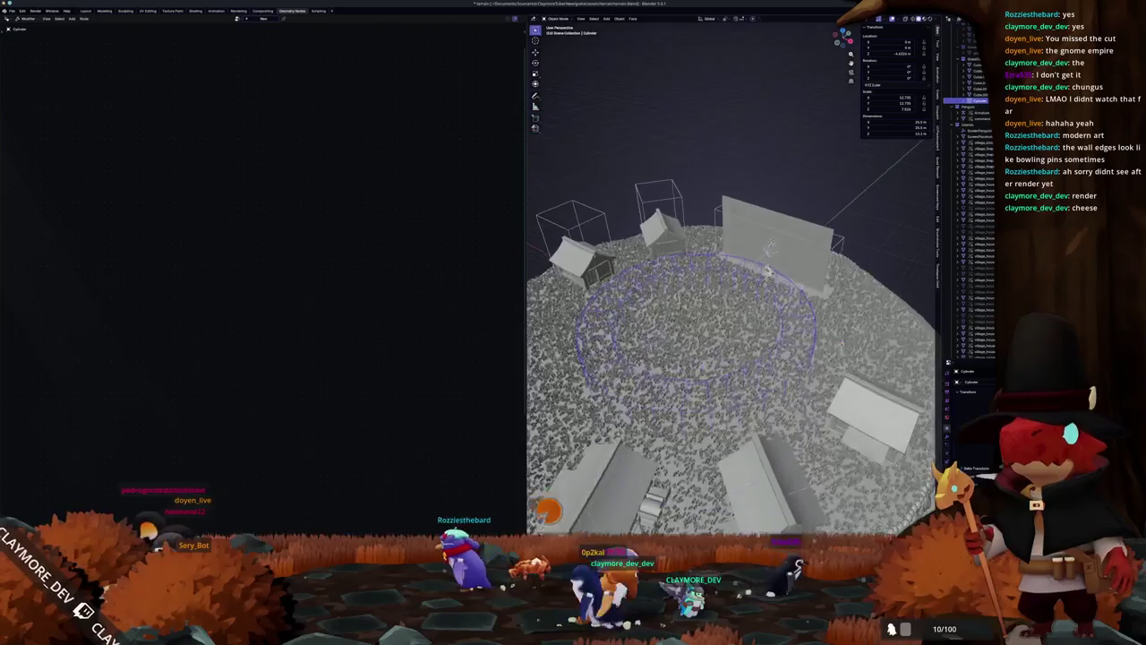
scroll(761, 251, up, 3)
key(g)
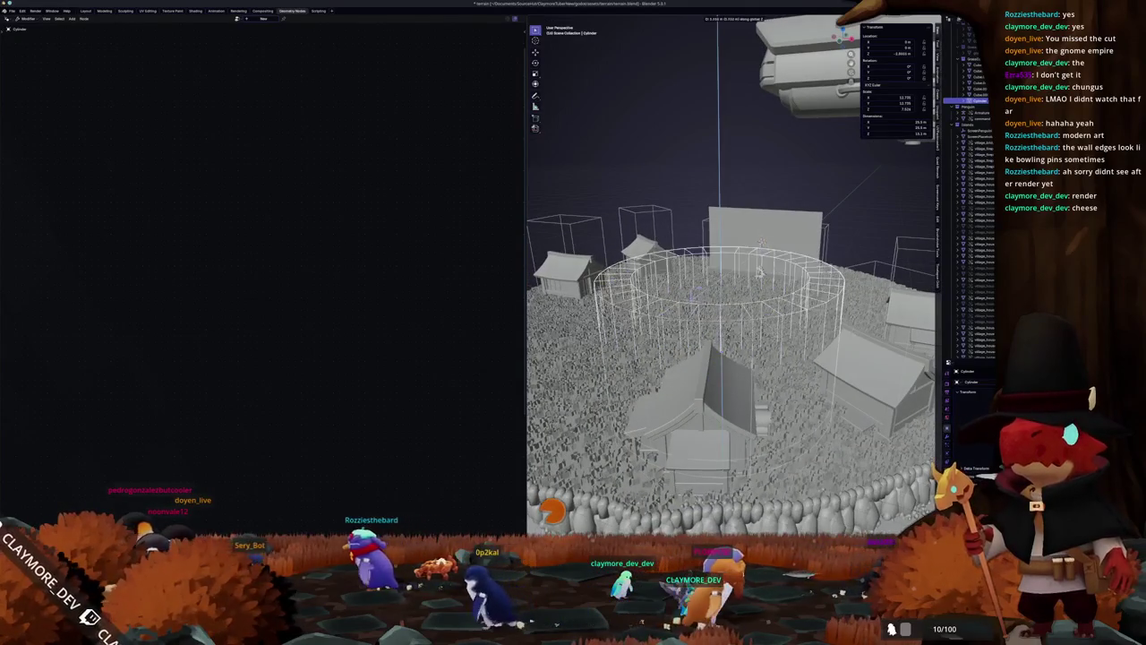
middle_drag(730, 295, 743, 269)
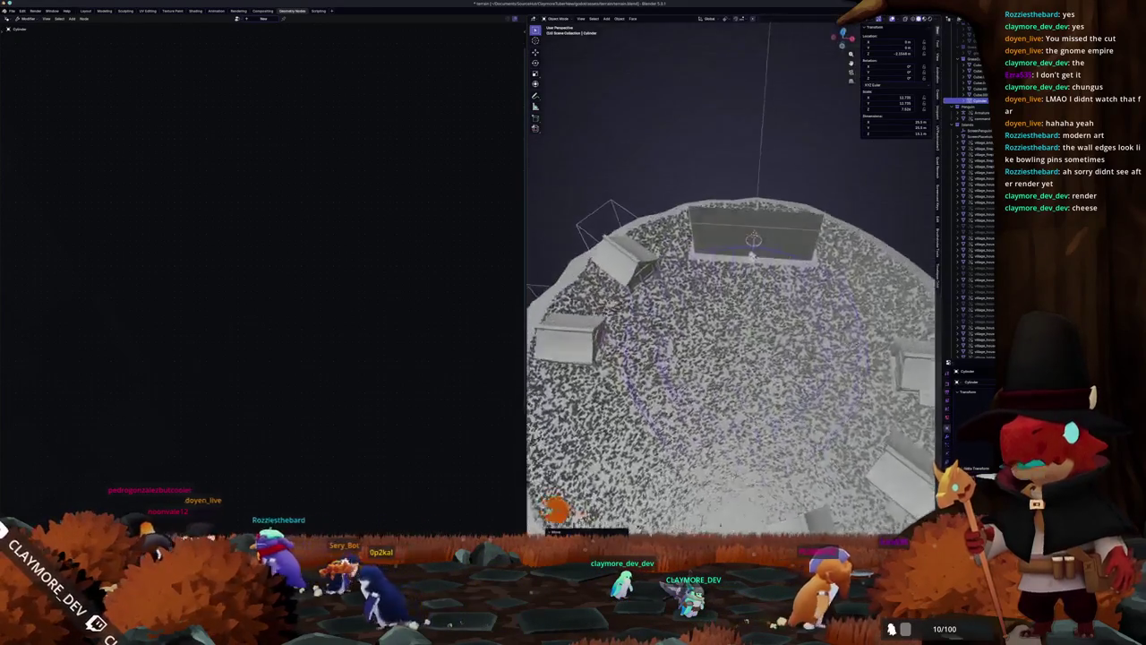
middle_drag(880, 324, 851, 295)
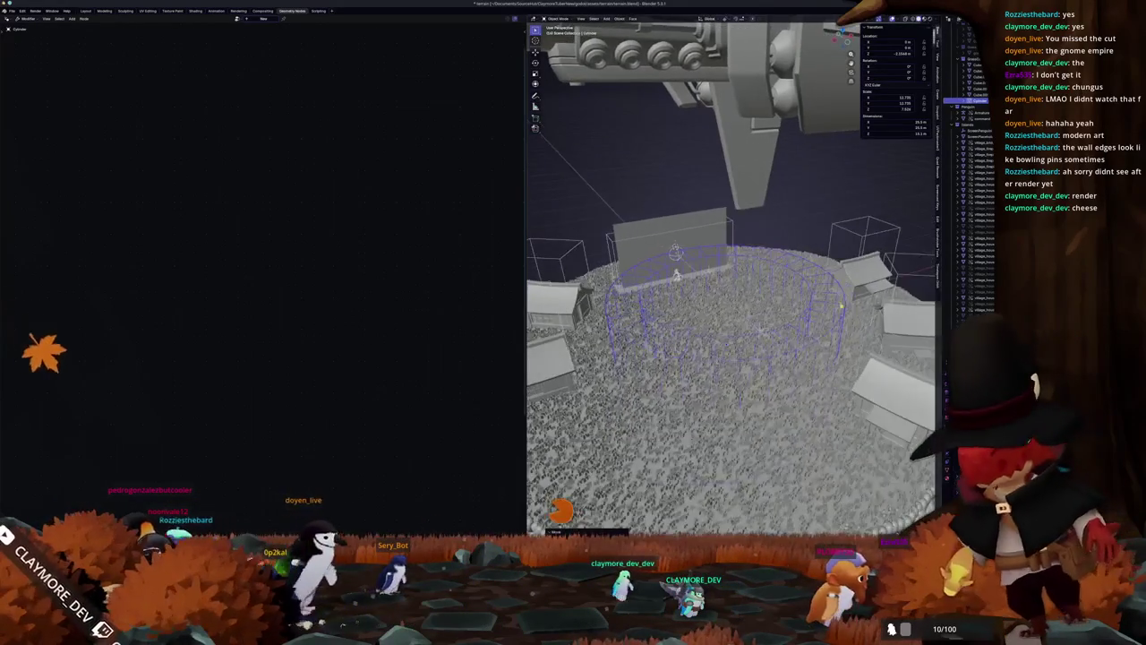
Step: Shrink the ring's faces slightly in Edit Mode, then view the whole island
key(Tab)
key(s)
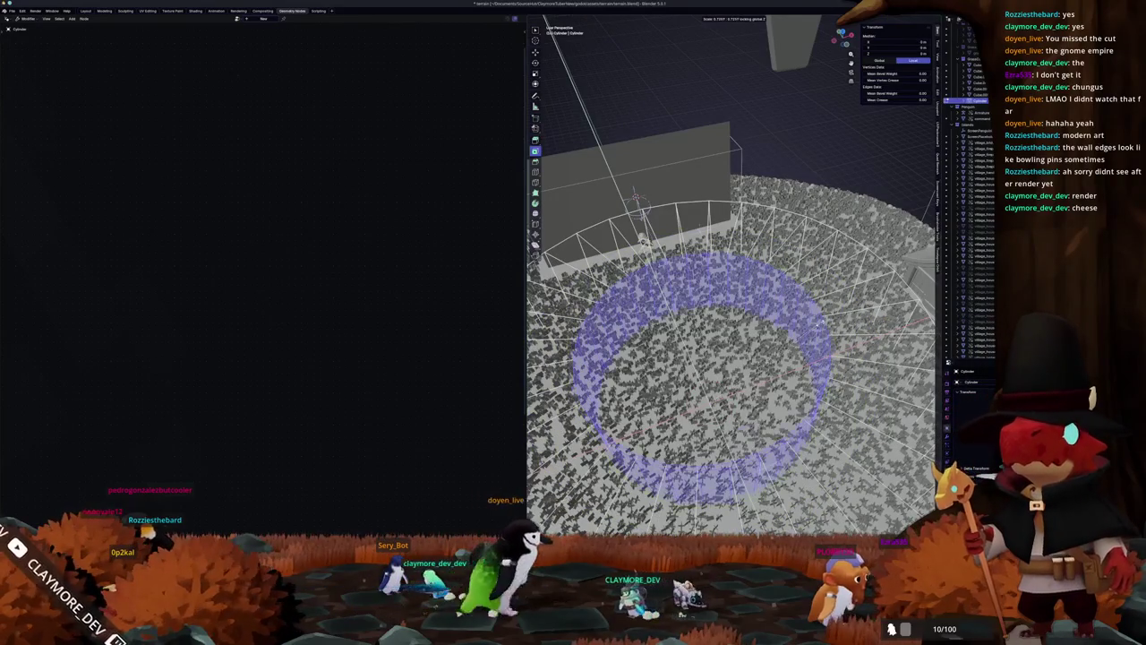
key(Return)
key(Tab)
scroll(804, 340, down, 5)
middle_drag(804, 340, 832, 204)
middle_drag(761, 314, 761, 268)
scroll(762, 314, up, 1)
Step: Adjust the ring cutter's size, then select the terrain to show its geometry node tree
key(s)
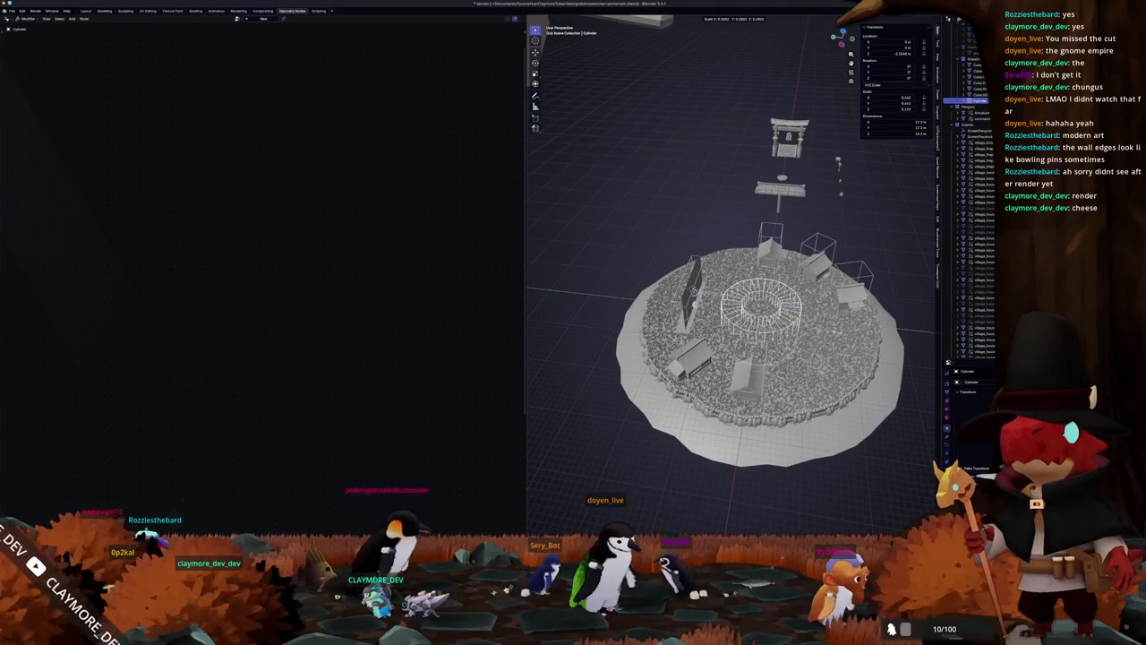
key(Tab)
scroll(658, 256, up, 3)
key(Tab)
mouse_move(658, 255)
middle_down()
mouse_move(671, 269)
mouse_move(651, 278)
mouse_move(667, 345)
middle_up()
scroll(738, 382, up, 4)
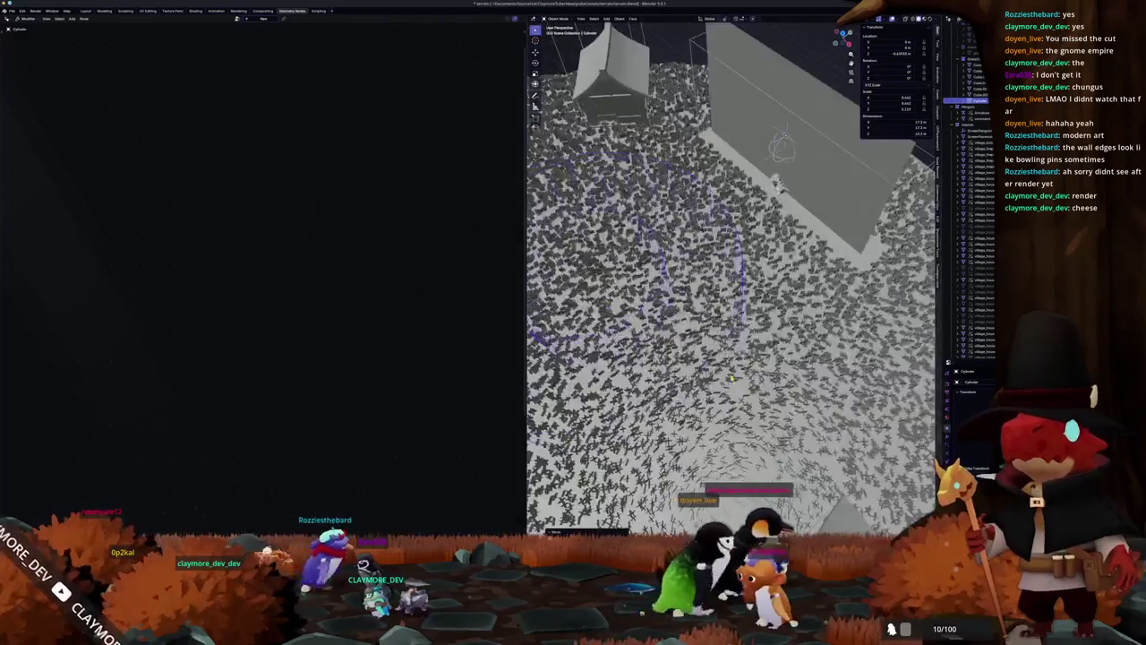
mouse_move(744, 364)
middle_down()
mouse_move(793, 191)
mouse_move(717, 217)
mouse_move(742, 217)
mouse_move(770, 192)
mouse_move(791, 229)
mouse_move(857, 258)
middle_up()
click(561, 265)
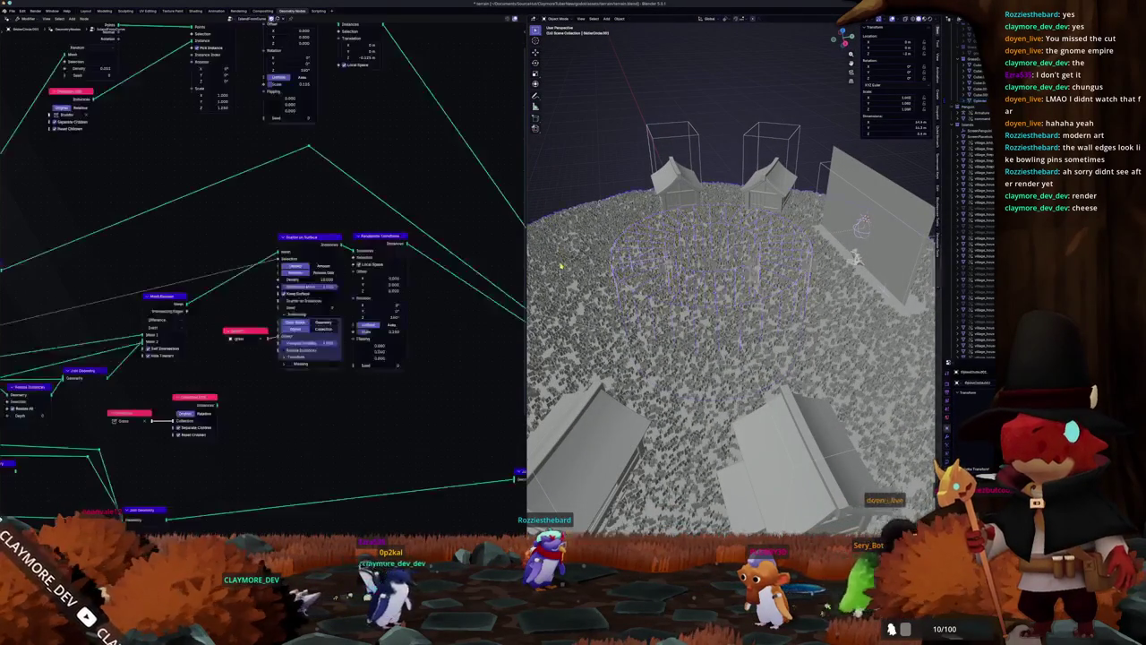
Step: Switch the Mesh Boolean solver to Float and back to Exact, then select the ring cylinder
scroll(316, 361, left, 2)
scroll(326, 362, left, 3)
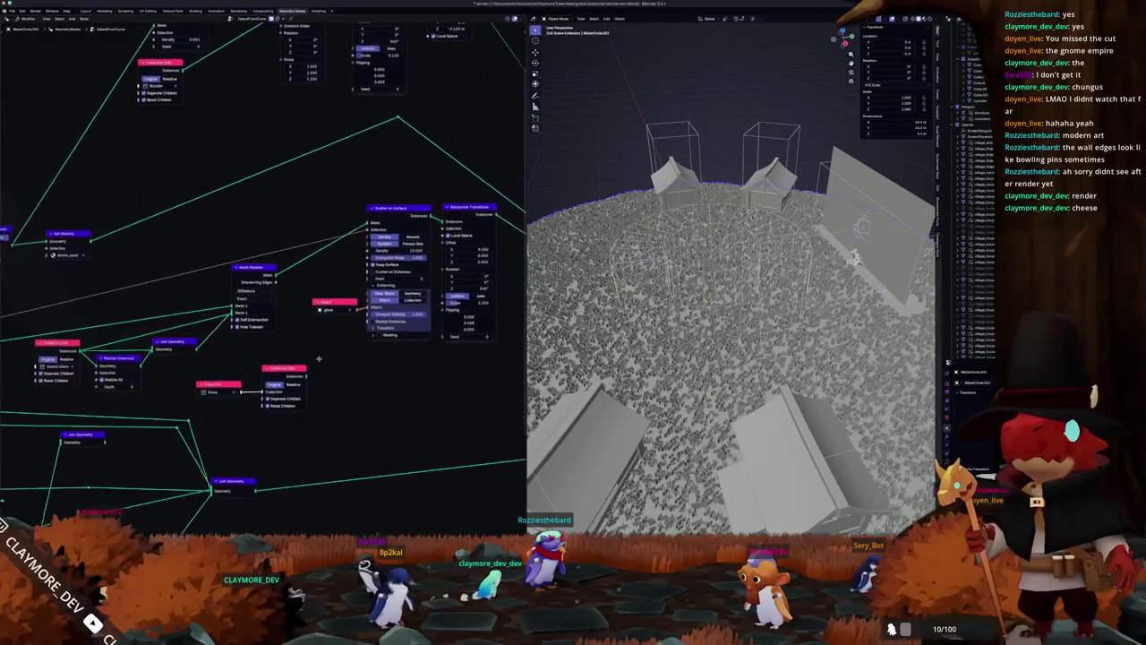
scroll(338, 361, left, 3)
scroll(349, 363, left, 3)
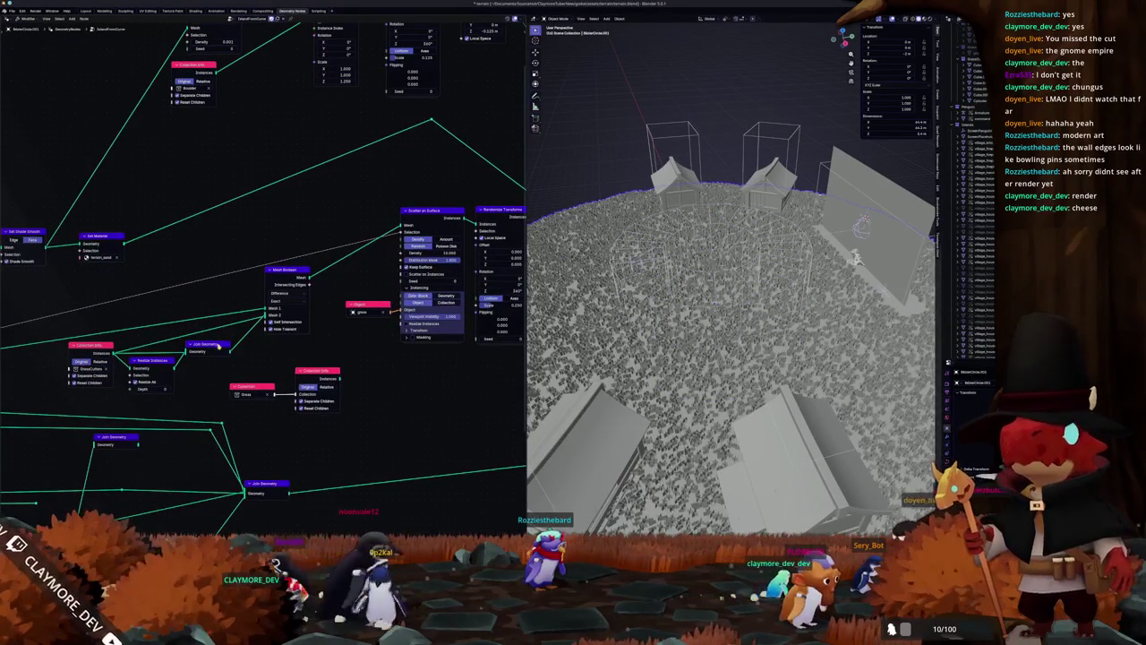
click(274, 330)
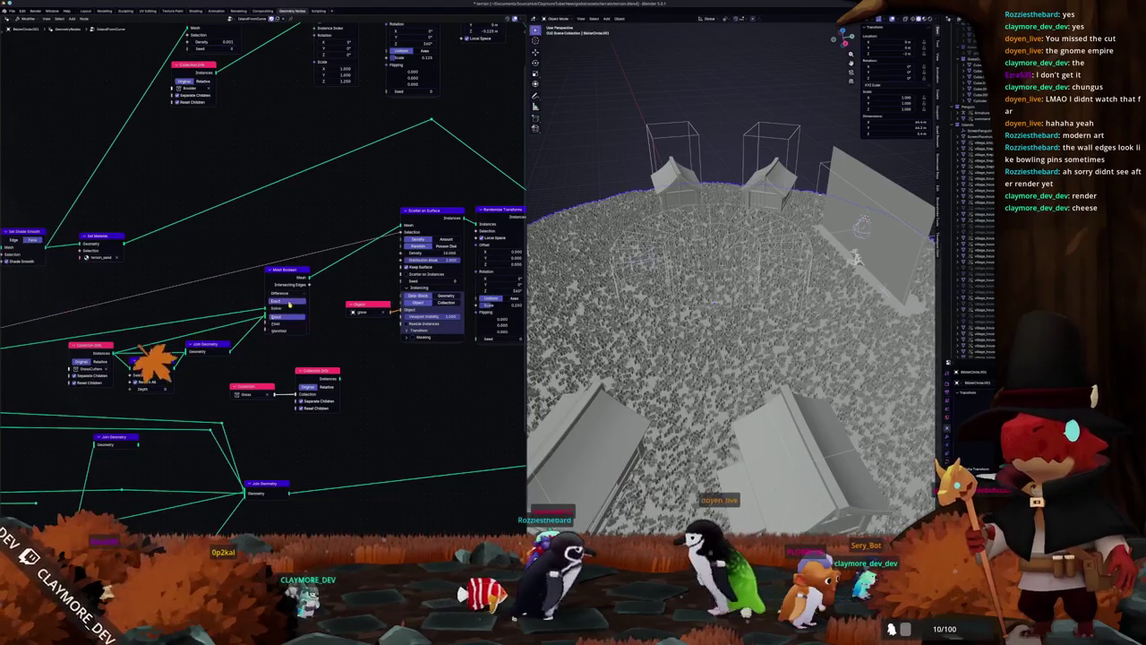
click(279, 328)
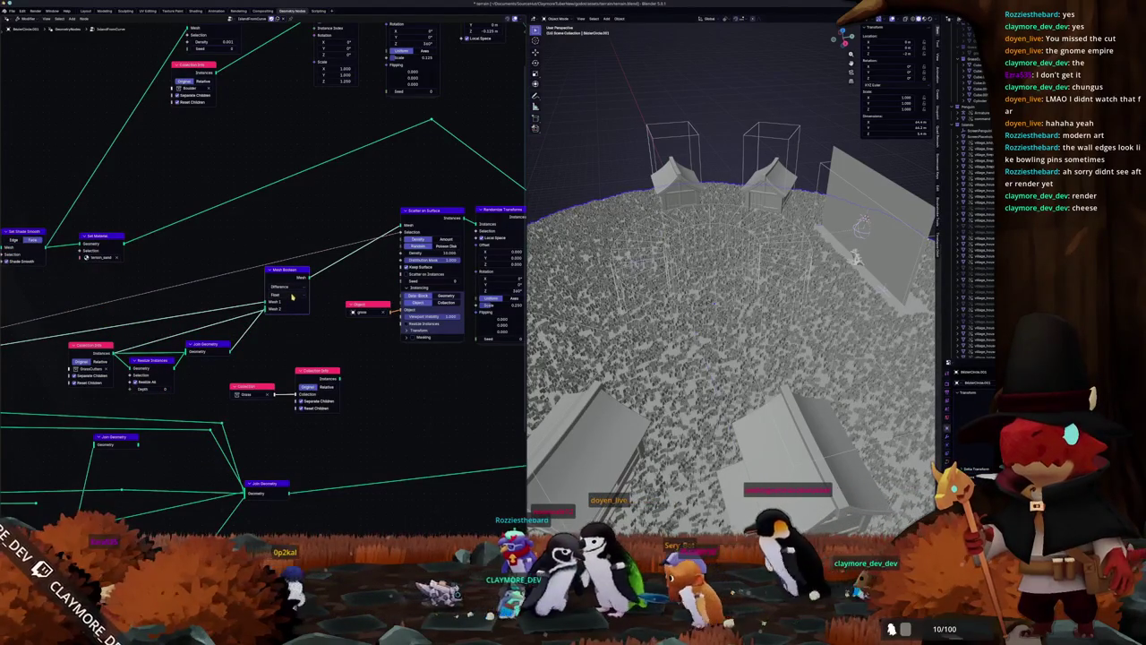
click(276, 311)
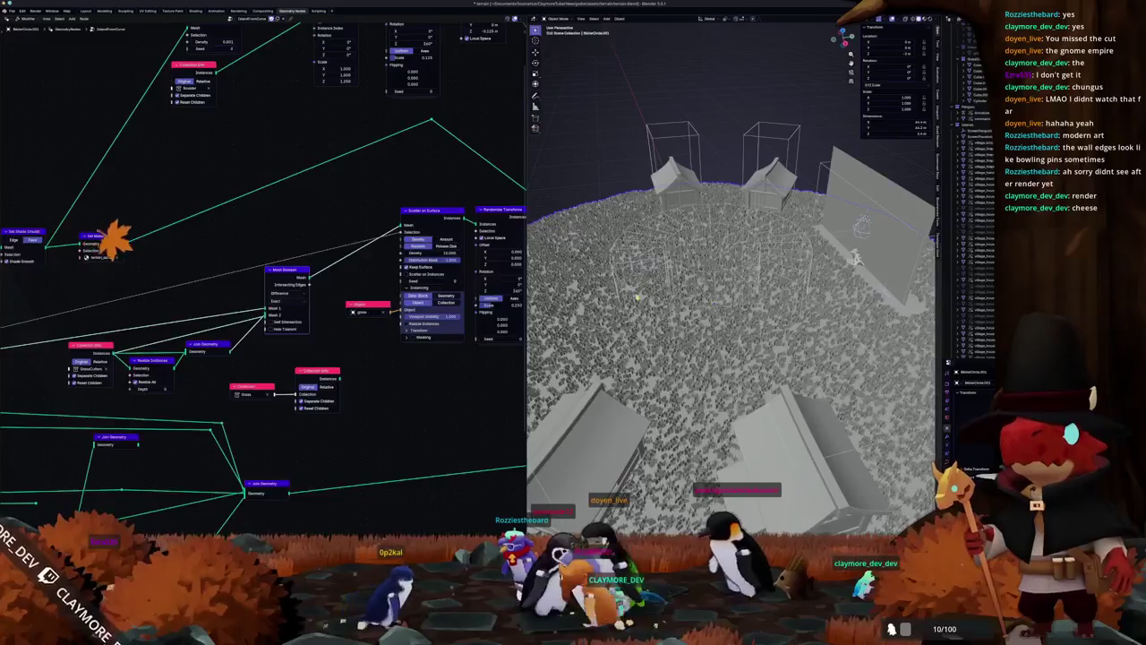
click(639, 297)
key(ctrl+a)
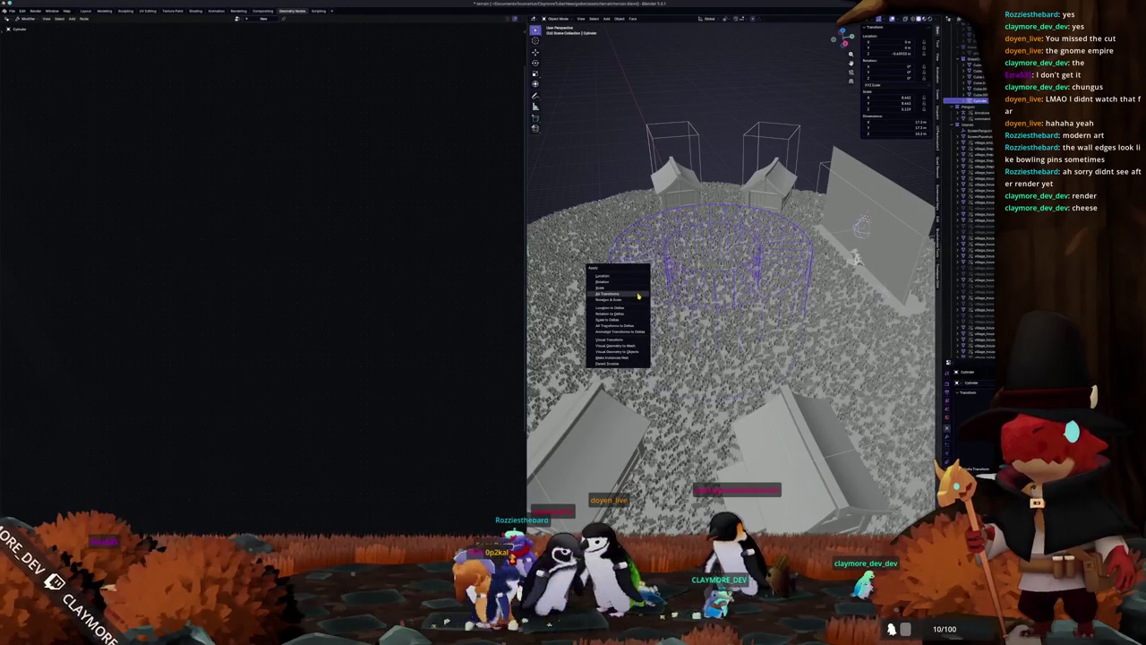
Step: Apply all transforms, widen the ring in X/Y, and apply all transforms again
click(639, 297)
middle_drag(638, 296, 716, 304)
scroll(716, 304, down, 5)
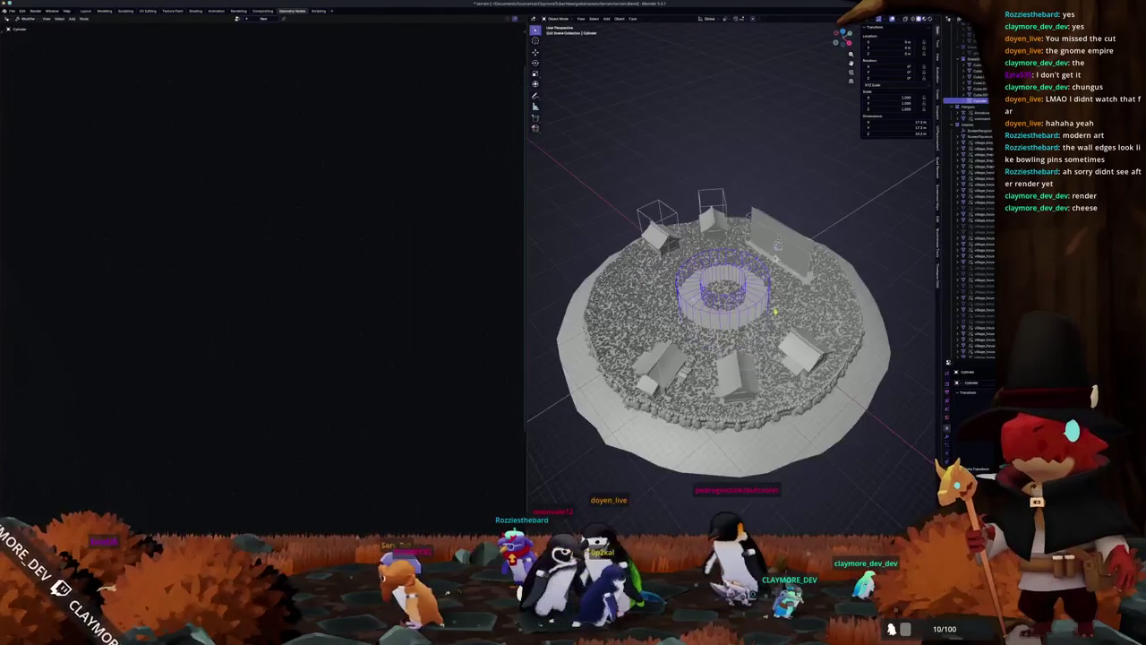
key(s)
key(shift+z)
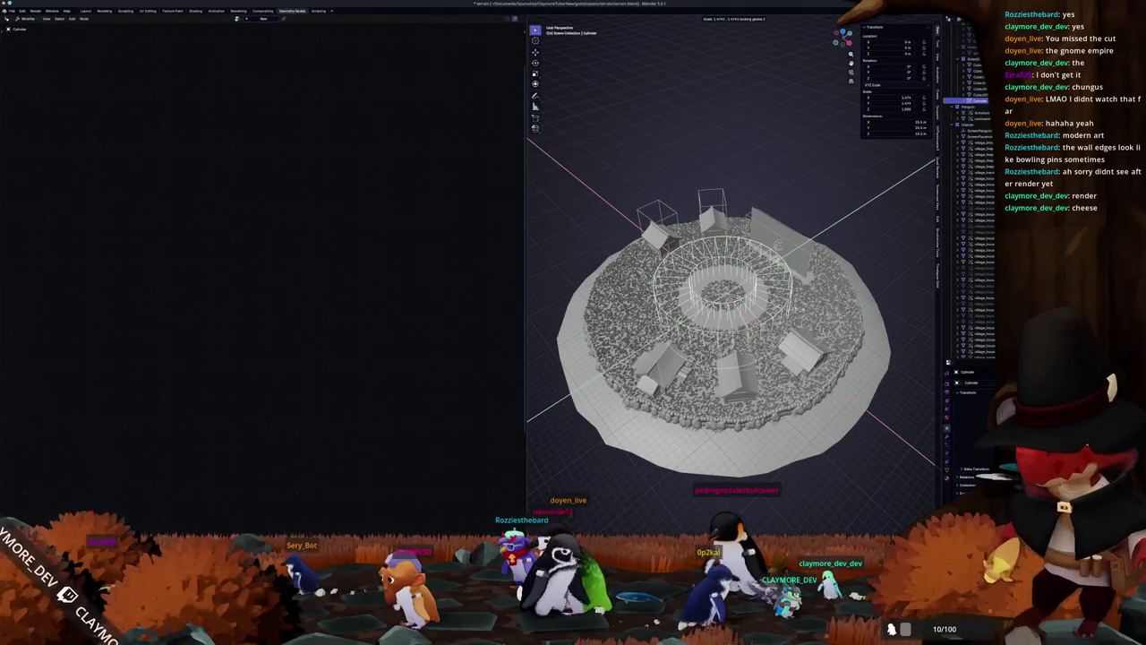
click(778, 243)
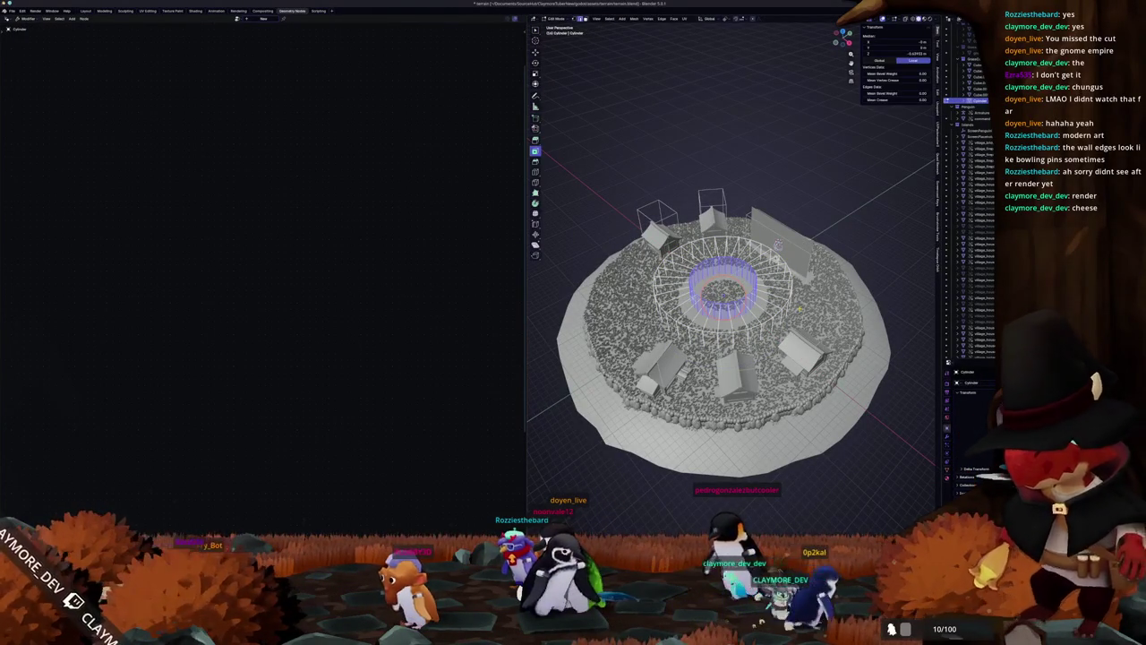
key(ctrl+a)
click(800, 311)
Step: Frame the cylinder in top orthographic view, then reselect the ring cylinder
middle_drag(800, 310, 754, 262)
scroll(756, 262, up, 1)
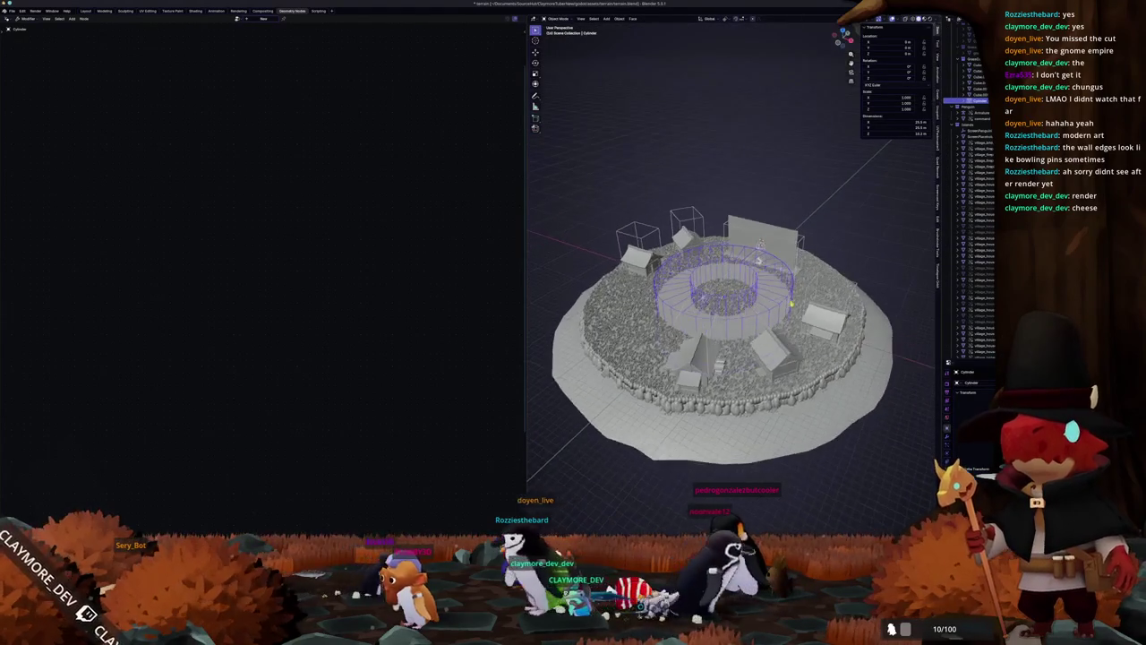
scroll(789, 305, up, 2)
key(KP_7)
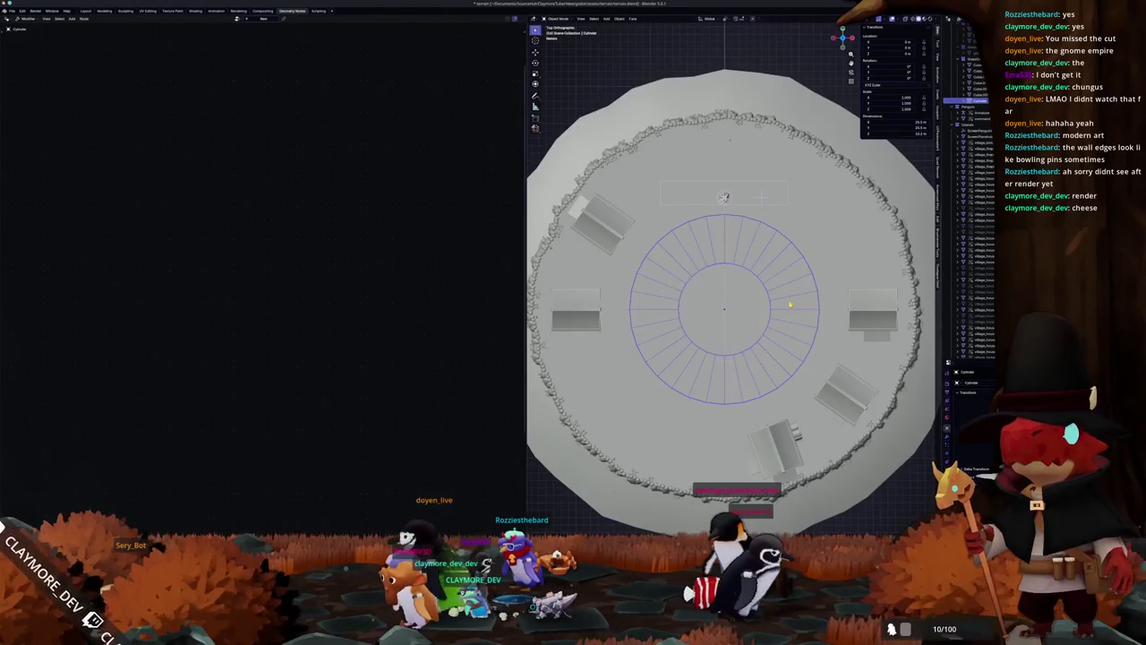
key(KP_Decimal)
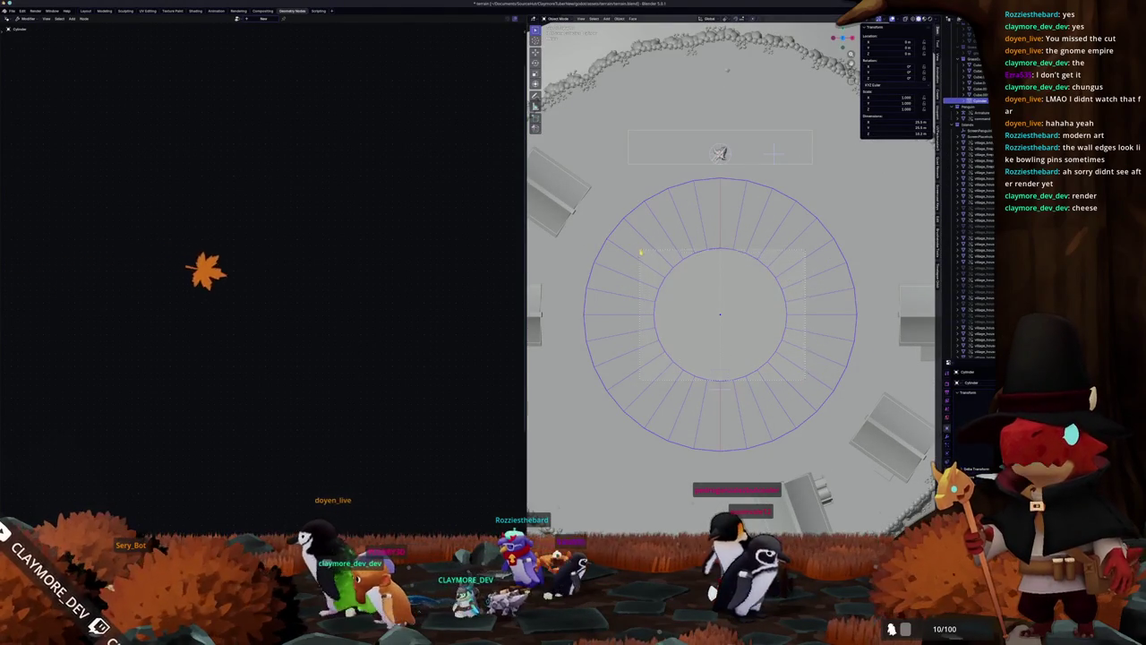
key(s)
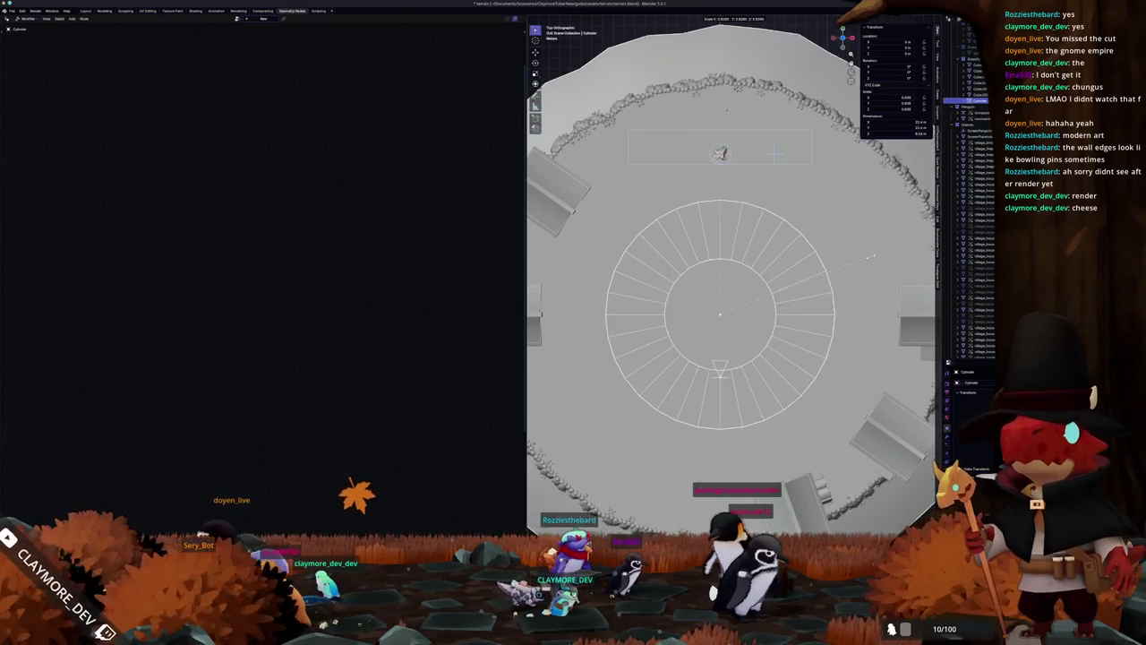
right_click(828, 274)
scroll(829, 275, down, 5)
middle_drag(828, 274, 776, 262)
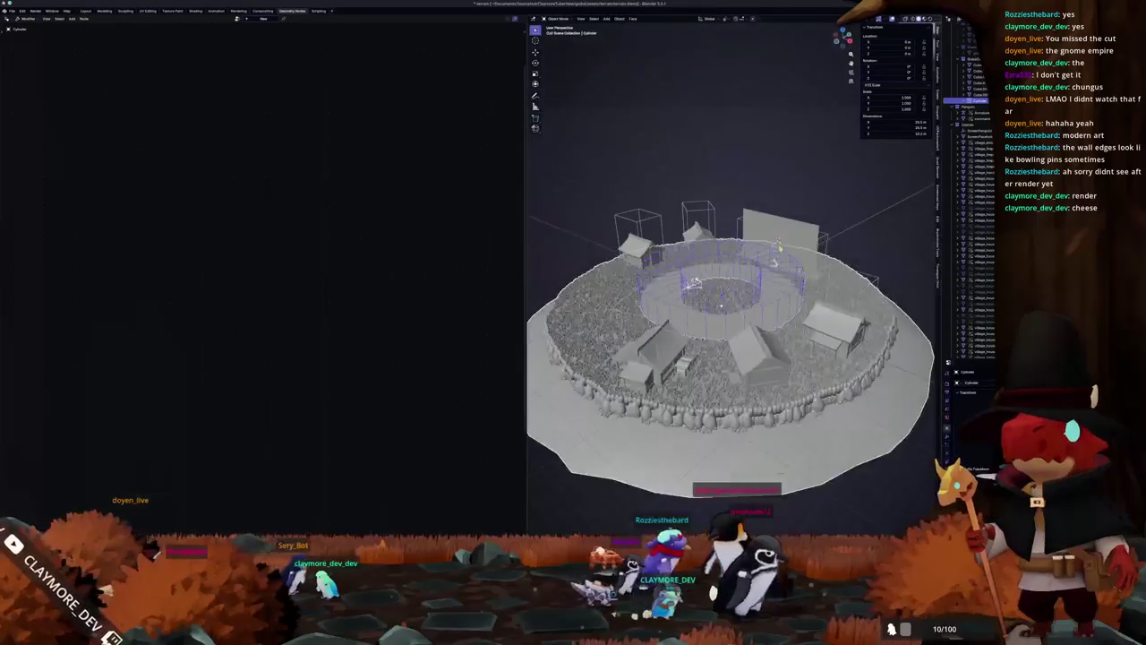
click(776, 262)
middle_drag(842, 194, 767, 267)
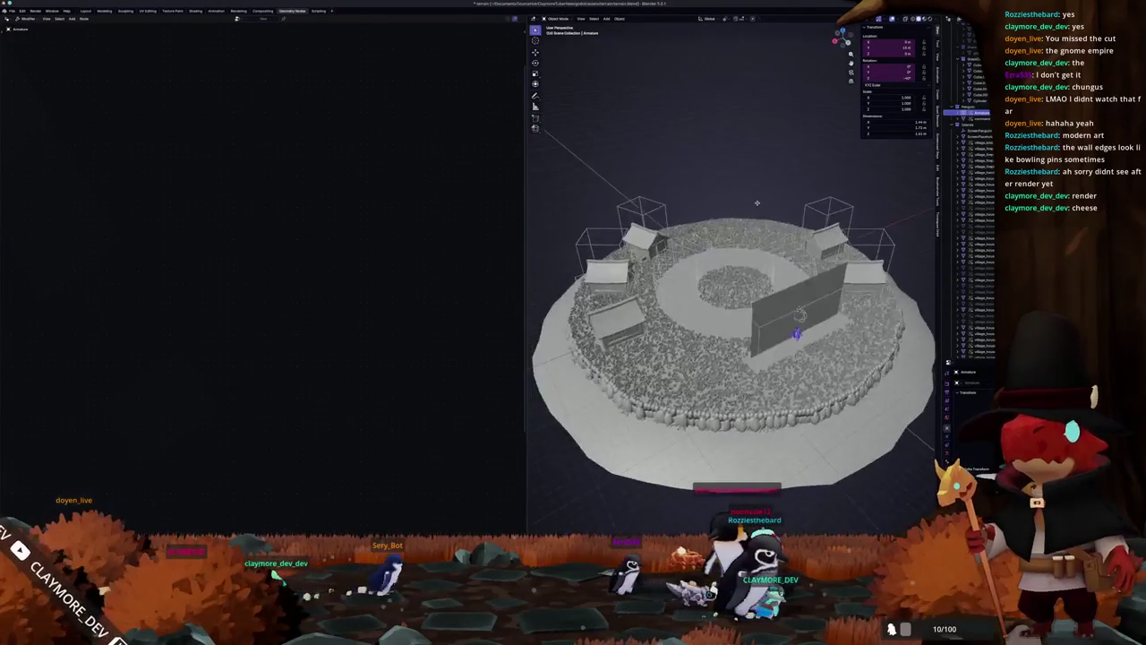
click(723, 288)
Step: Shrink the ring's inner faces in X/Y only to narrow the central opening
key(Tab)
scroll(724, 288, up, 4)
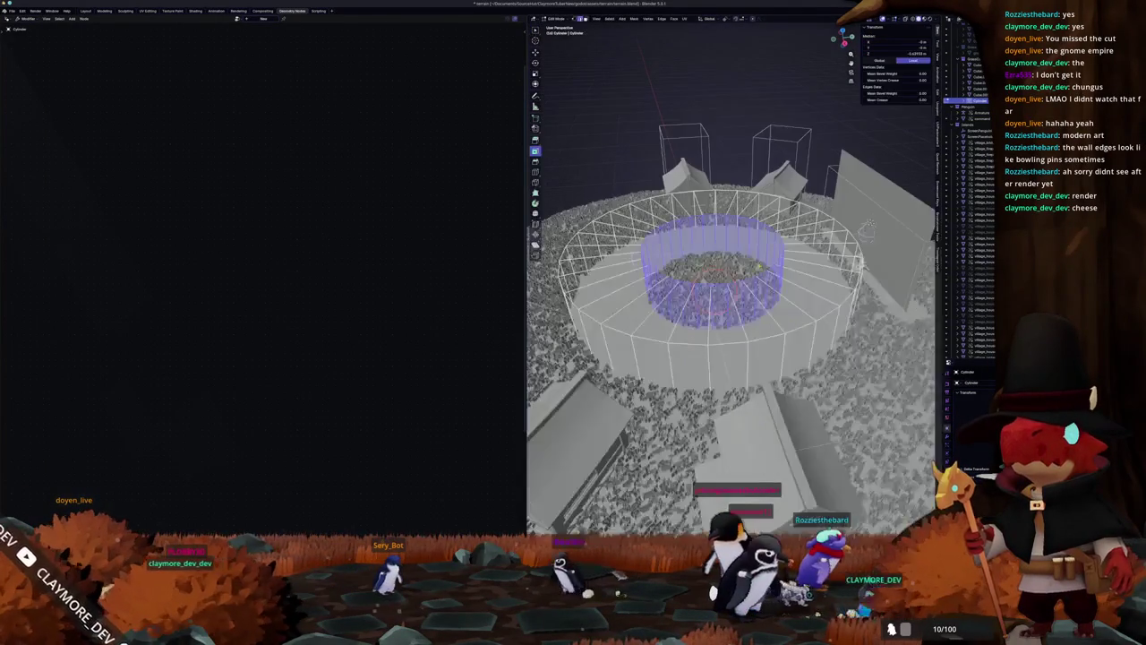
middle_drag(723, 288, 717, 322)
key(s)
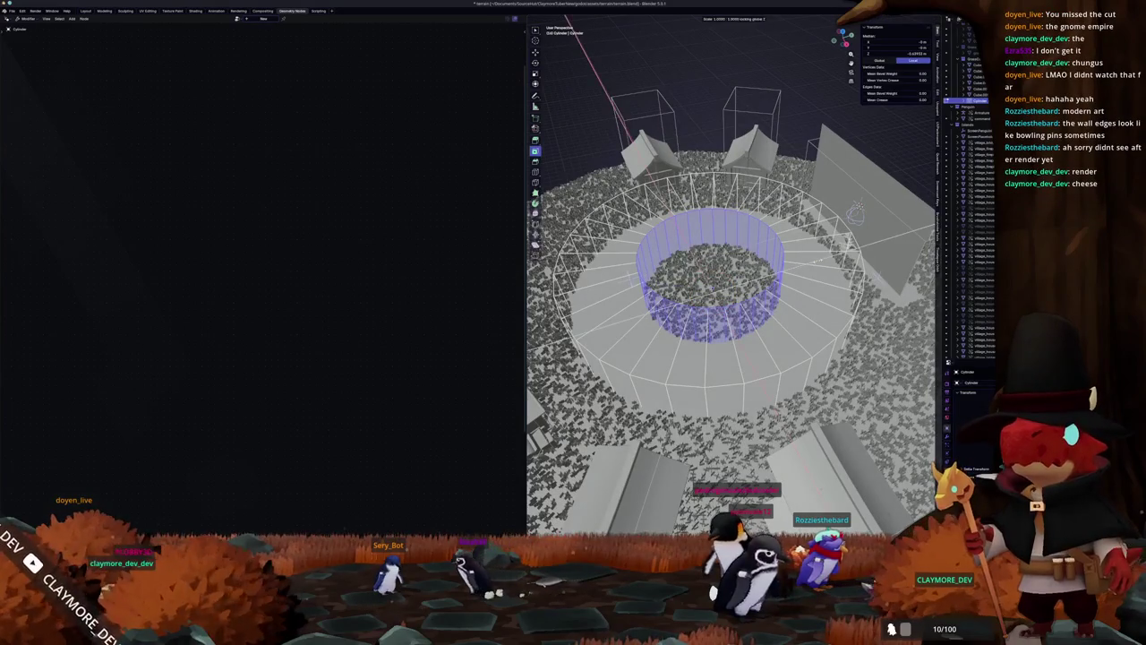
key(shift+z)
key(Return)
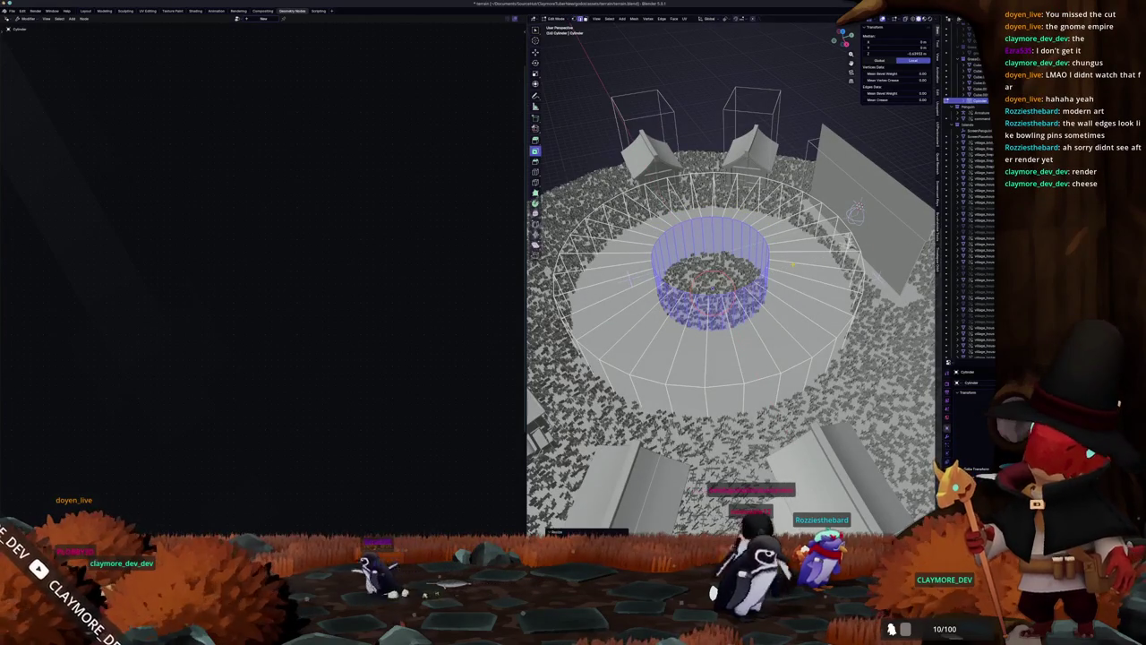
key(Tab)
Step: Give the ring a Displace modifier with a new texture
scroll(730, 295, down, 3)
scroll(730, 295, up, 2)
middle_drag(813, 255, 769, 273)
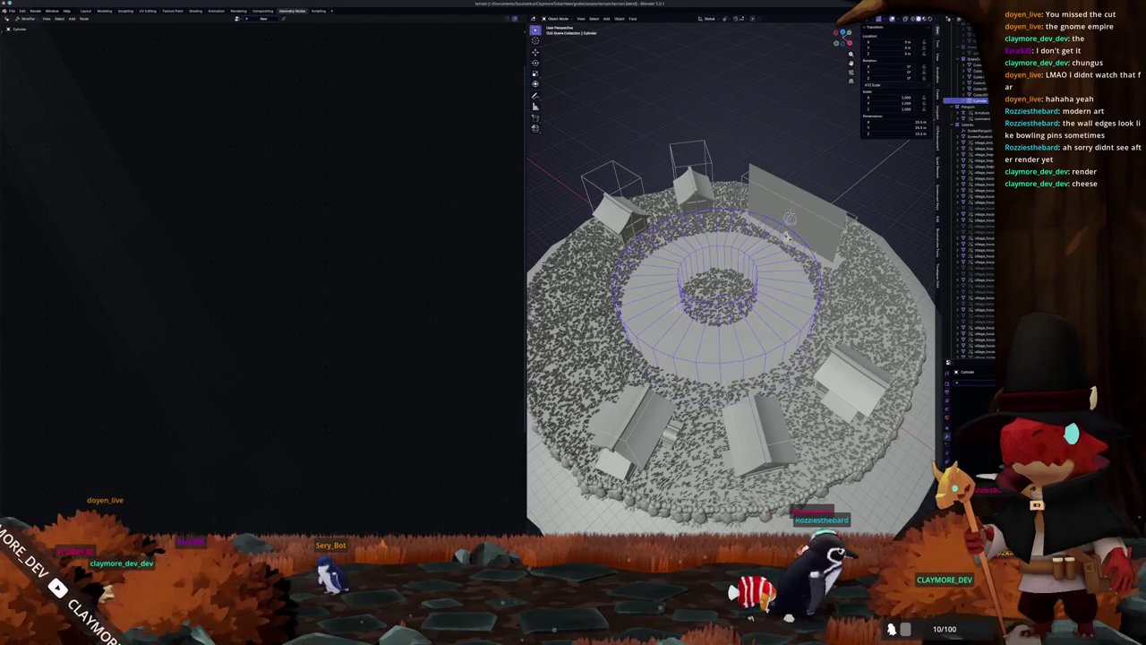
key(ctrl+1)
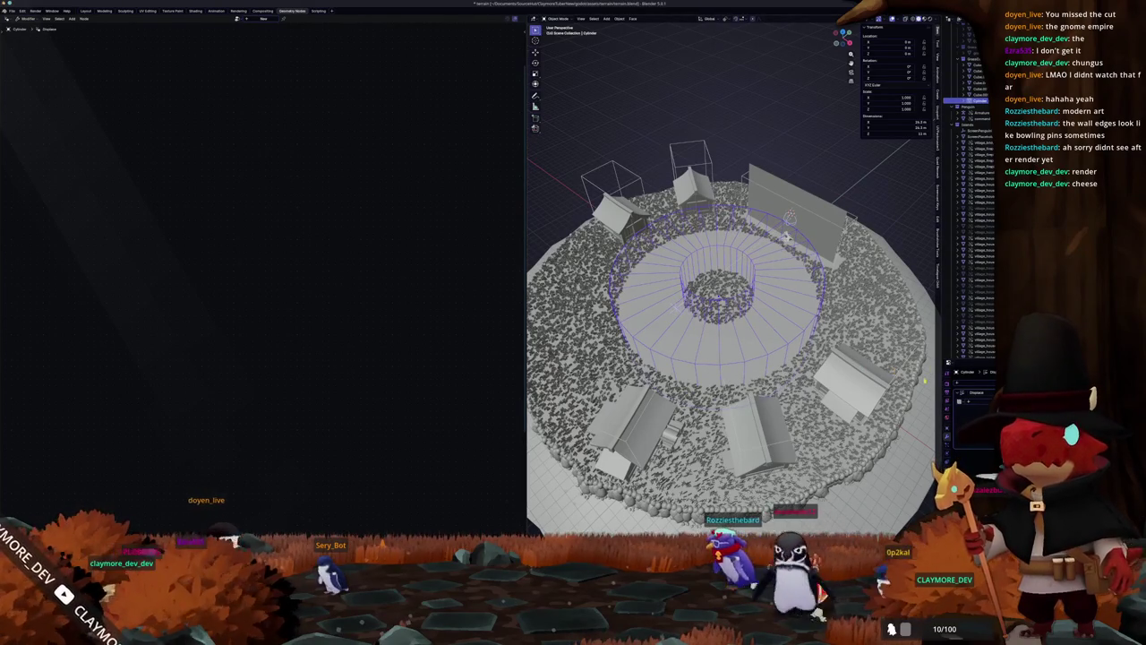
click(976, 400)
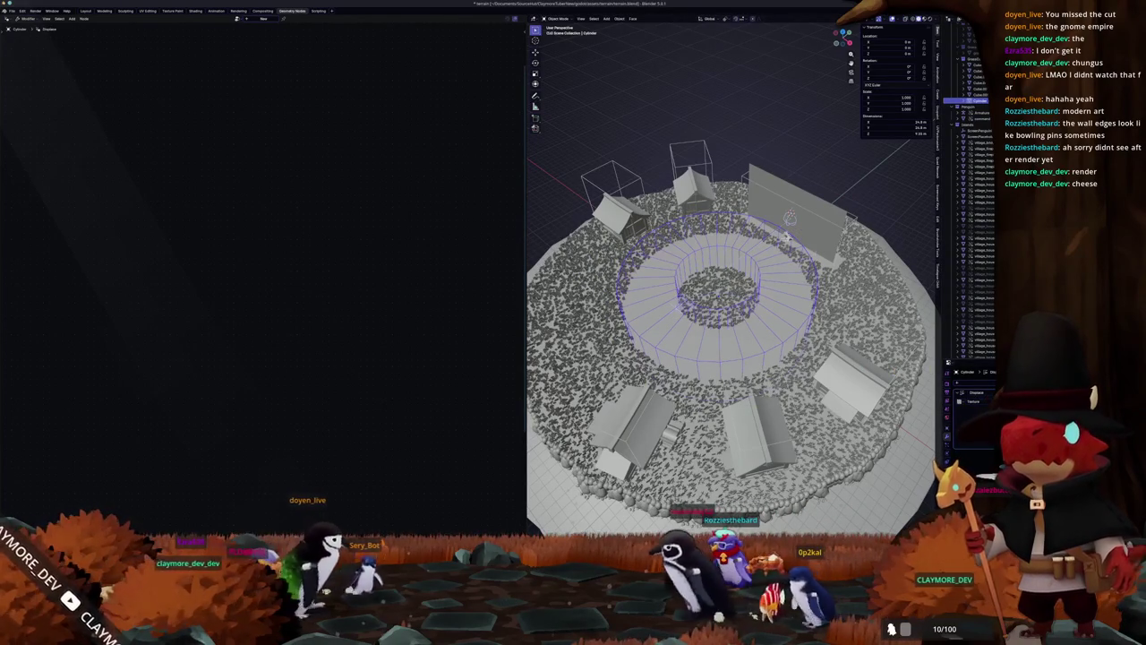
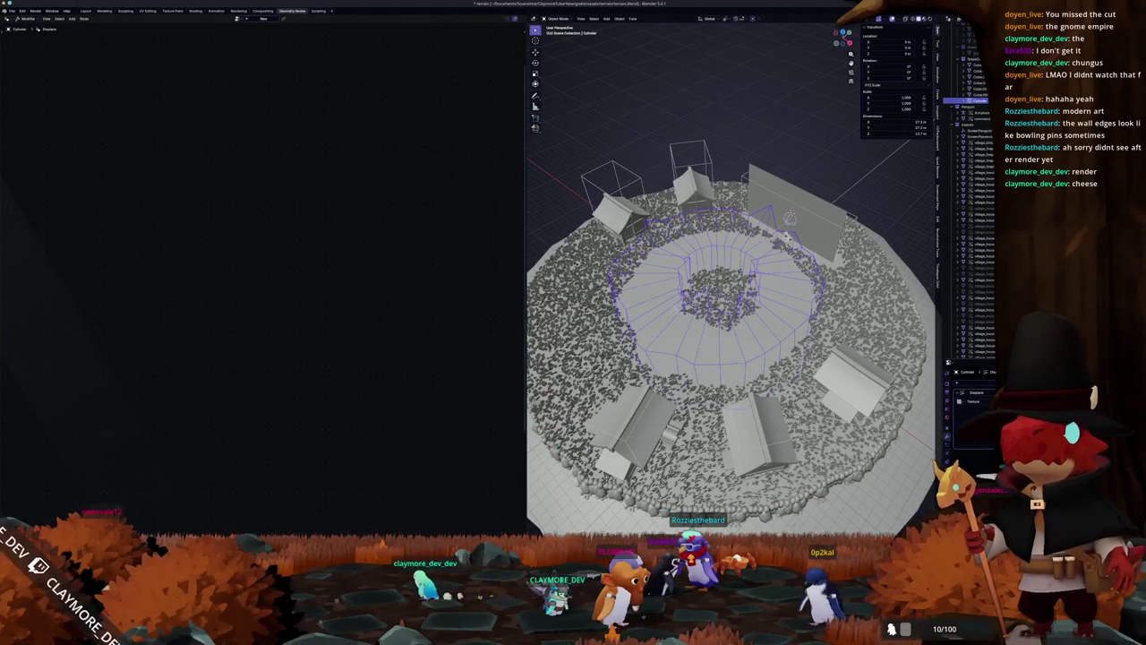
Step: Orbit and zoom around the ring terrain, then select the island to show its Geometry Nodes tree
mouse_move(786, 238)
middle_down()
mouse_move(783, 395)
mouse_move(849, 257)
mouse_move(881, 251)
mouse_move(775, 378)
middle_up()
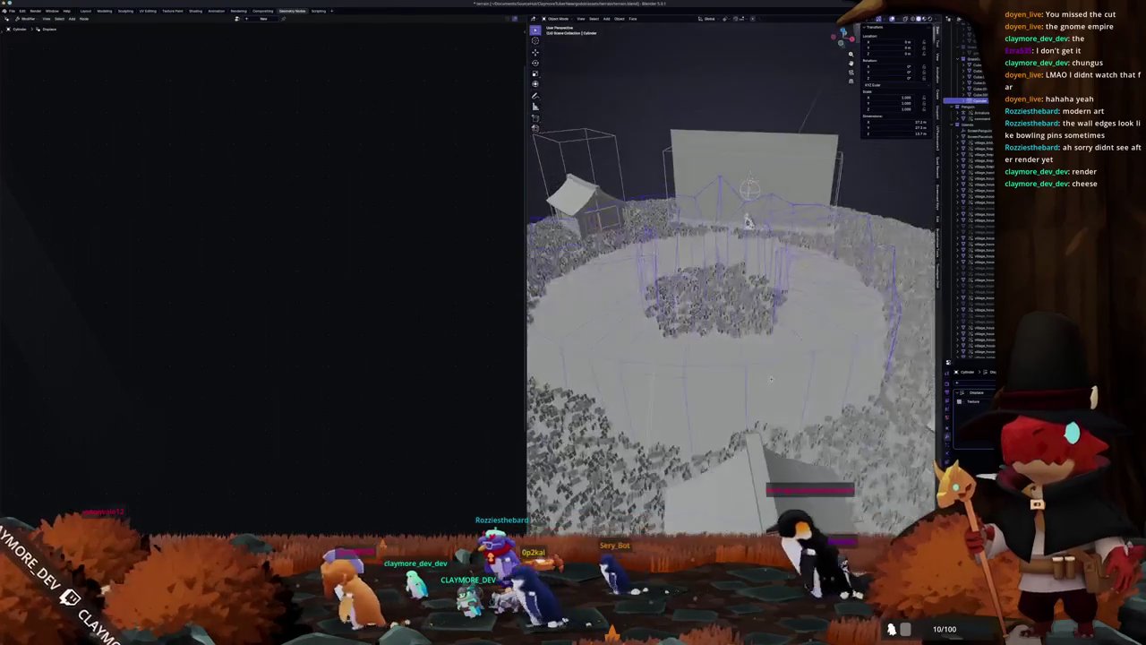
scroll(775, 378, down, 5)
middle_drag(839, 472, 842, 385)
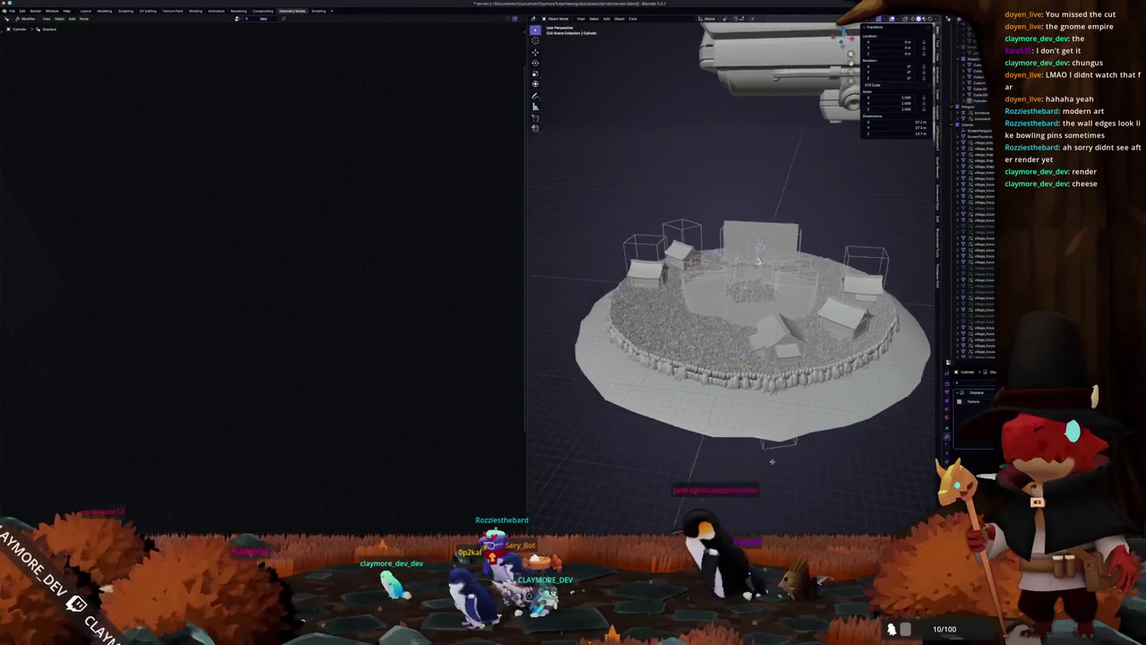
middle_drag(749, 487, 745, 478)
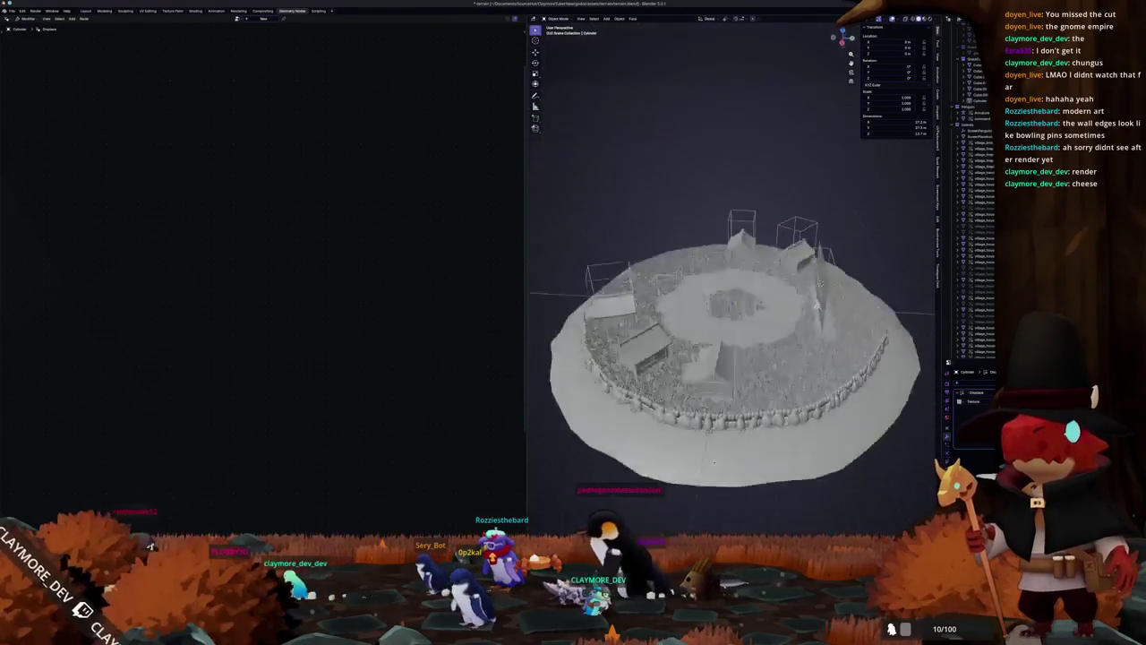
click(744, 455)
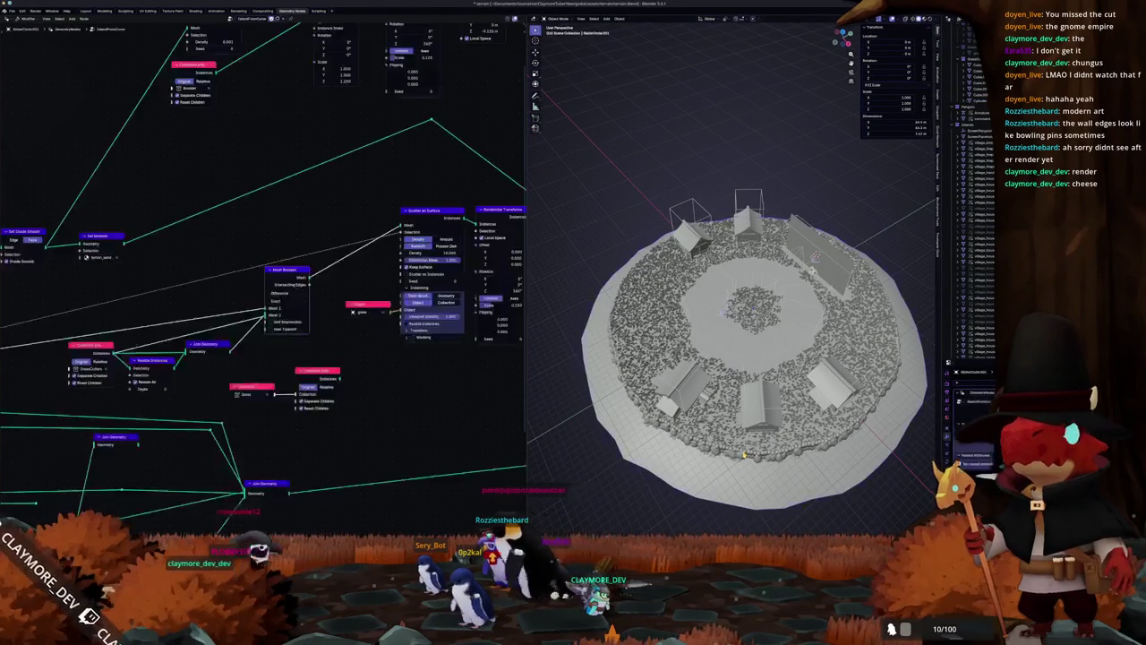
Step: From top view, enter curve Edit Mode and scale the island outline up slightly
key(KP_7)
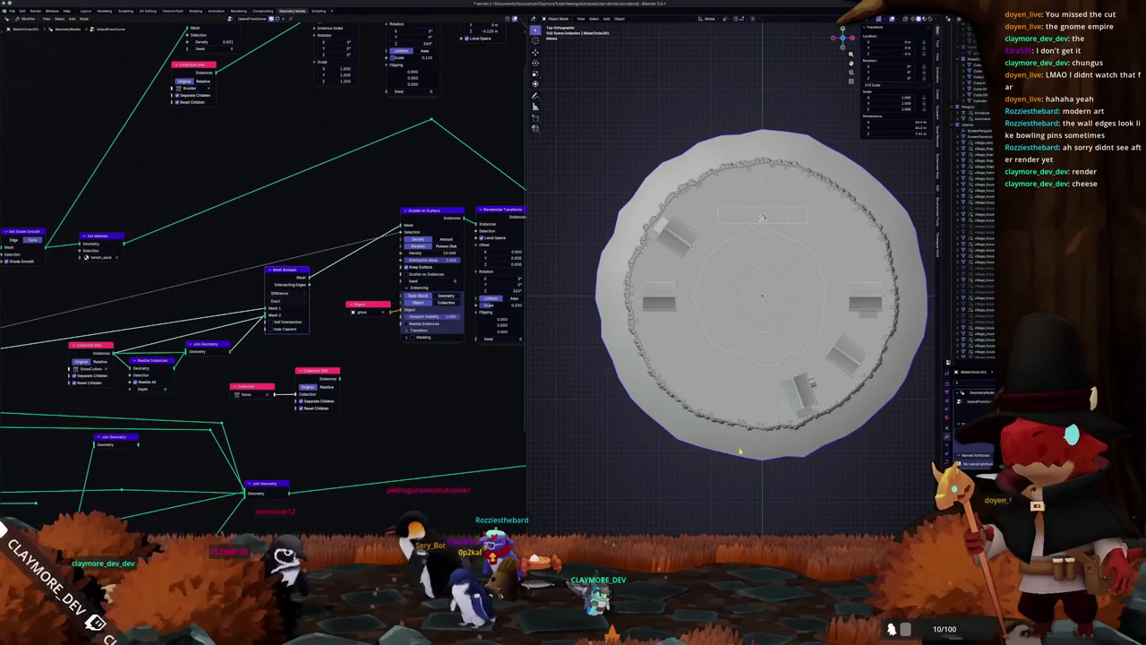
key(Tab)
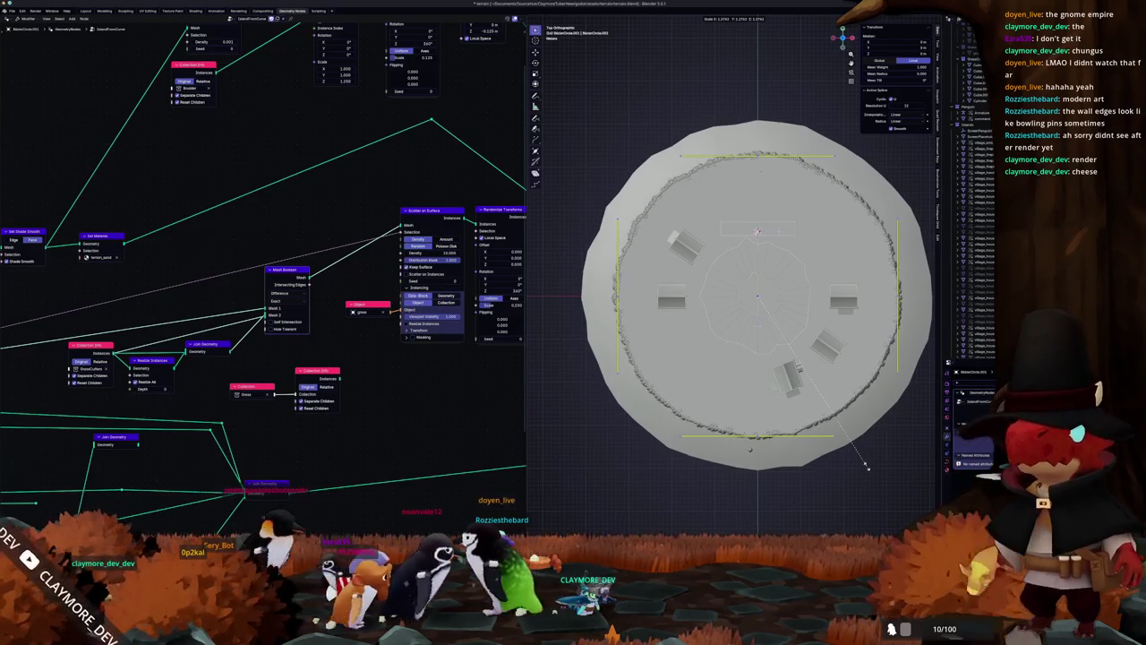
click(869, 467)
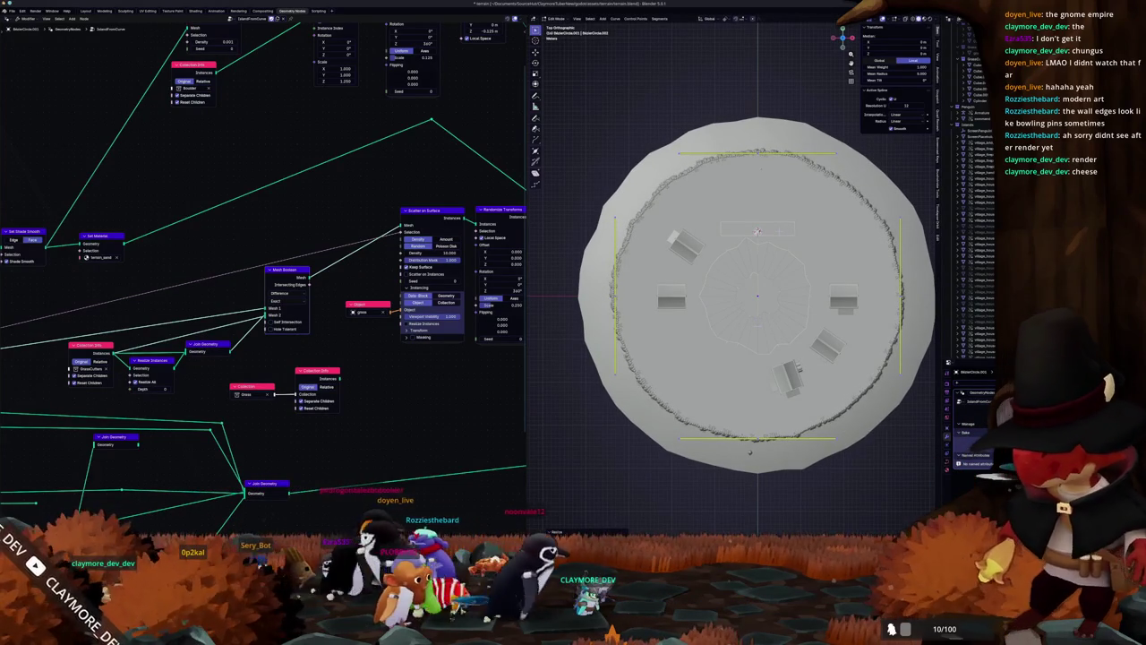
Step: Using the village map sketch as reference, shift the outline points along the Y axis
key(alt+Tab)
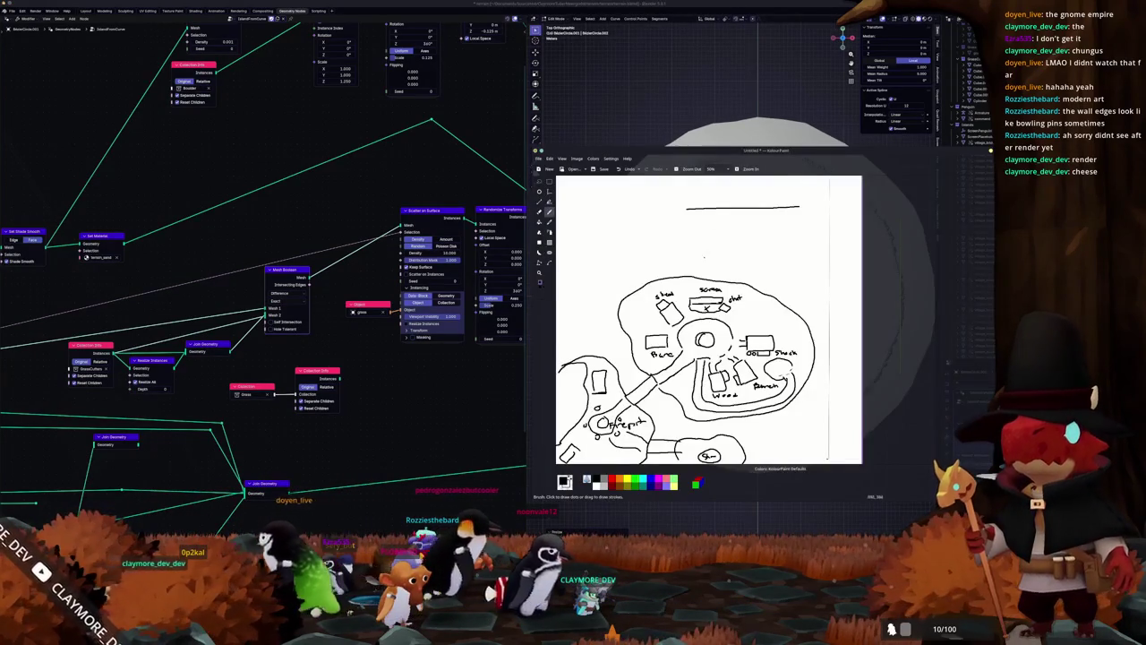
mouse_move(761, 150)
mouse_down()
mouse_move(494, 105)
mouse_move(278, 90)
mouse_up()
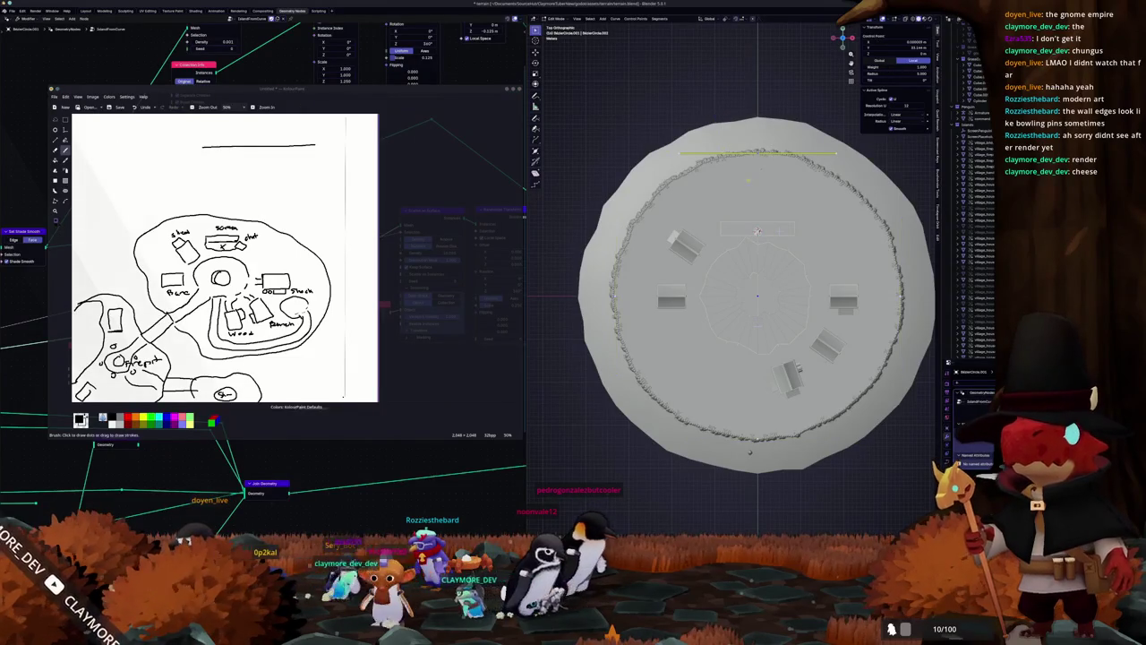
key(y)
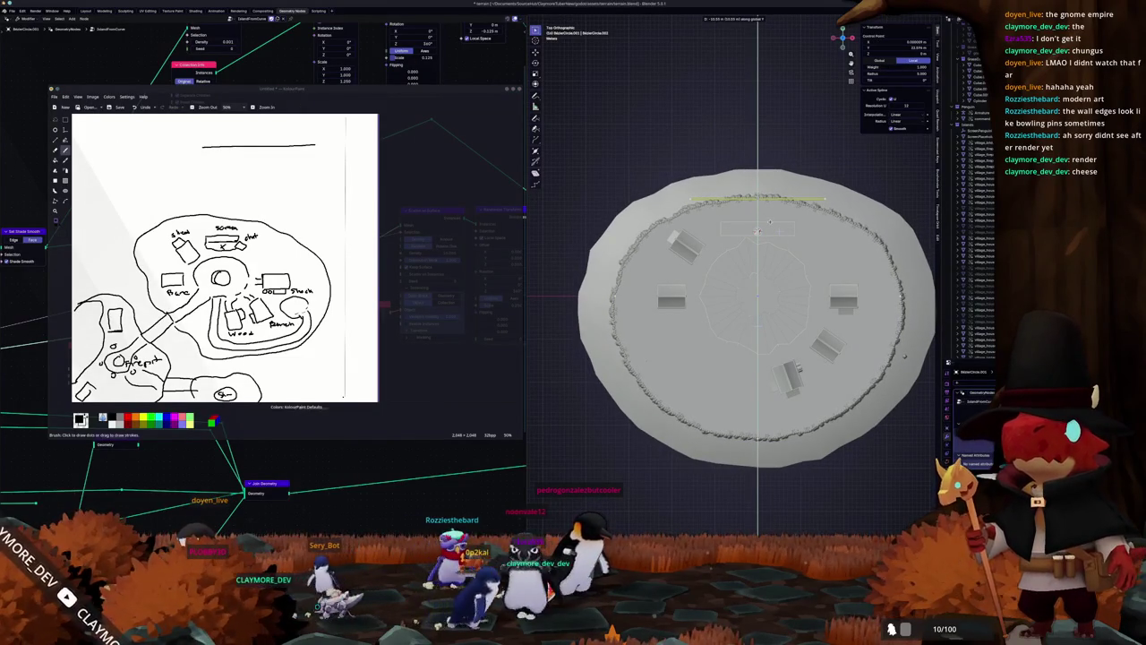
click(756, 231)
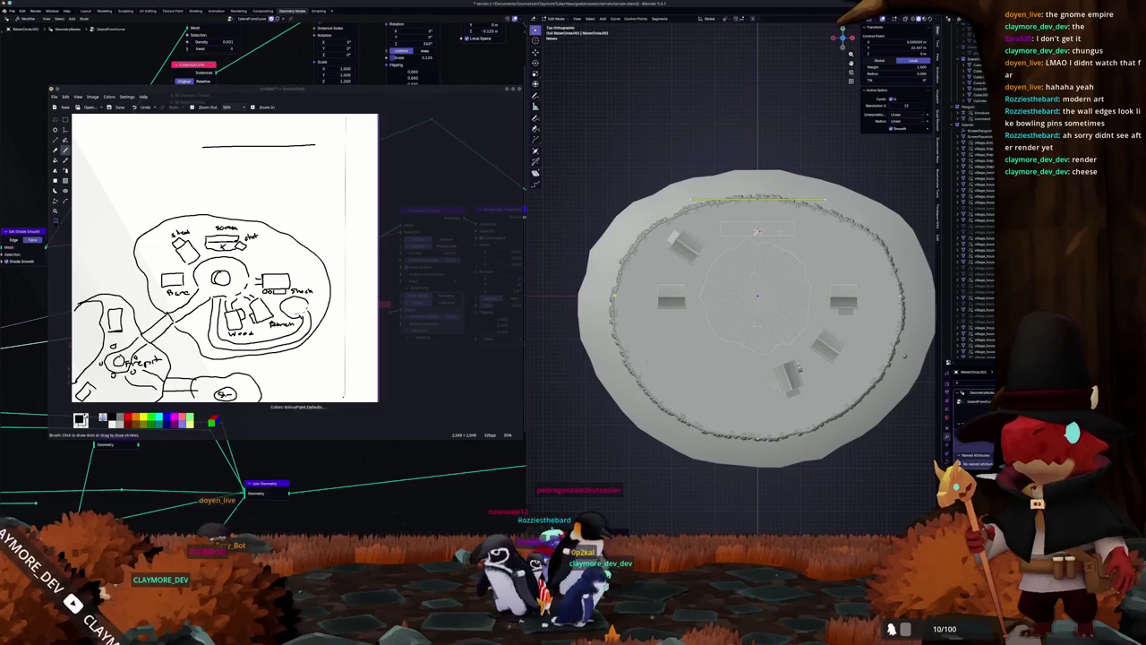
Step: Push the island's left side further outward, then orbit to a perspective view
key(g)
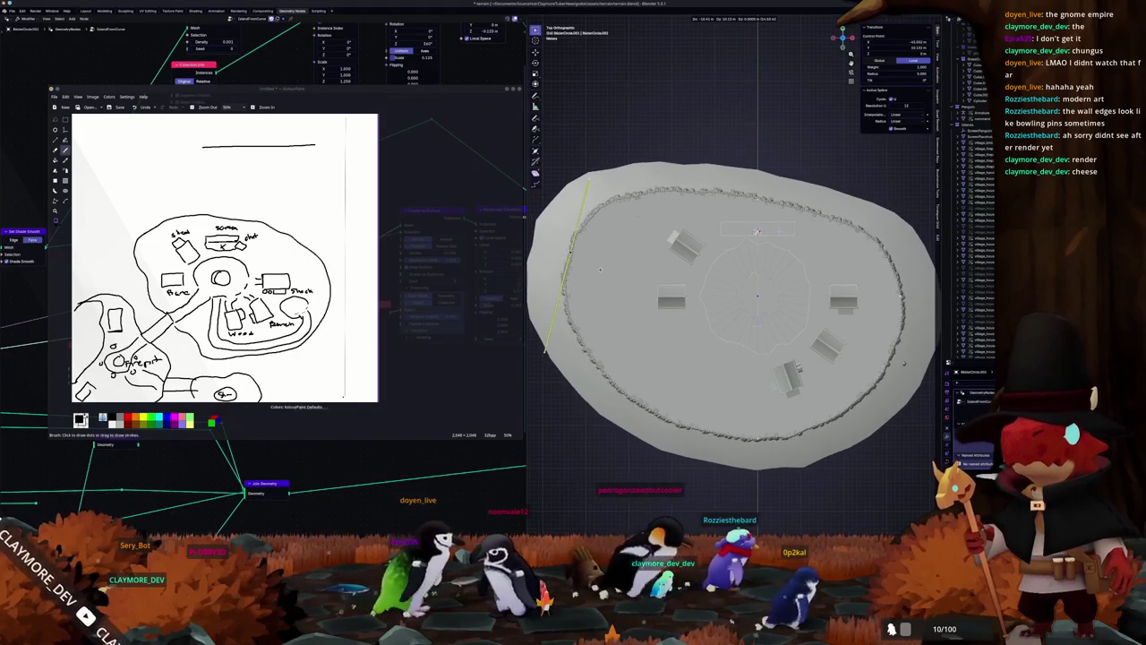
click(641, 258)
key(g)
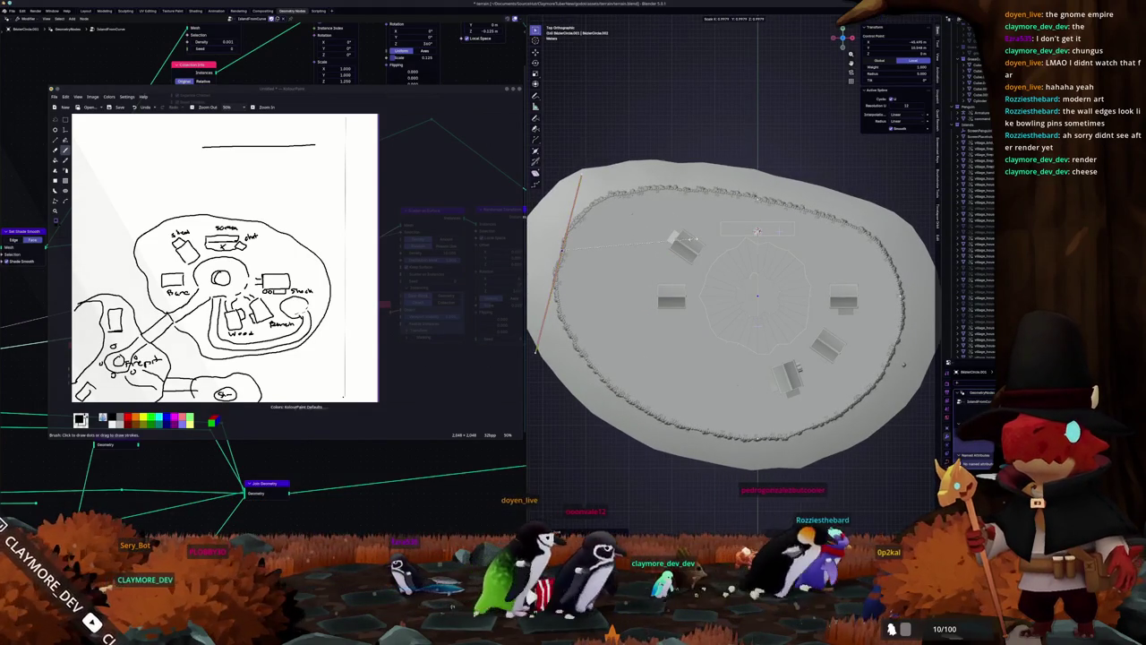
key(Return)
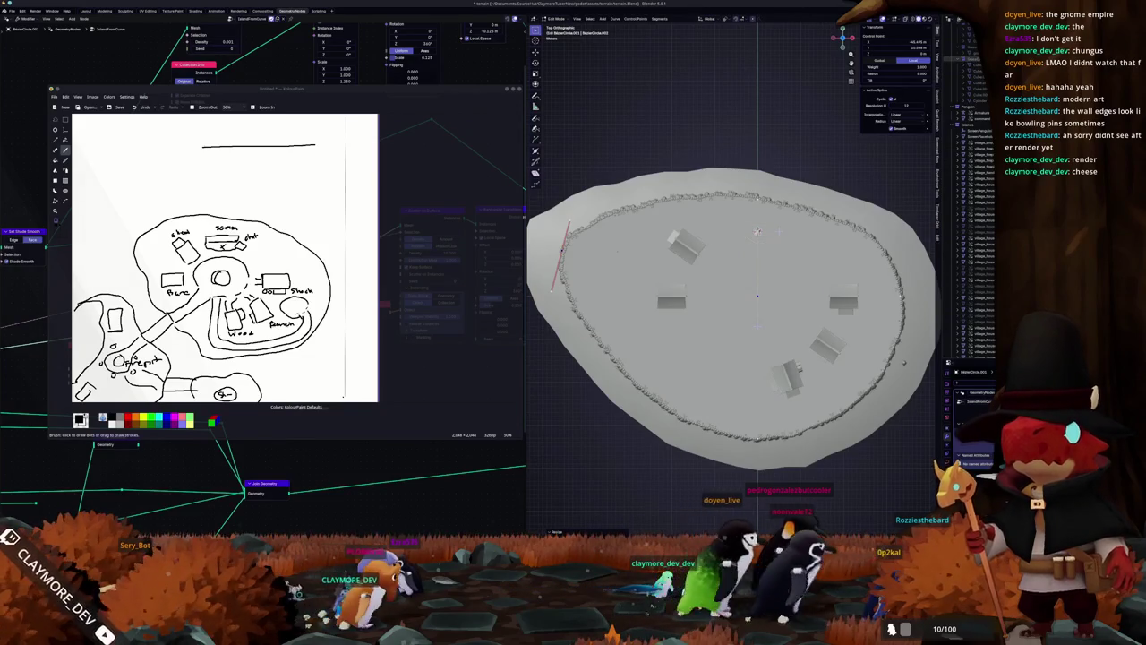
middle_drag(756, 231, 790, 256)
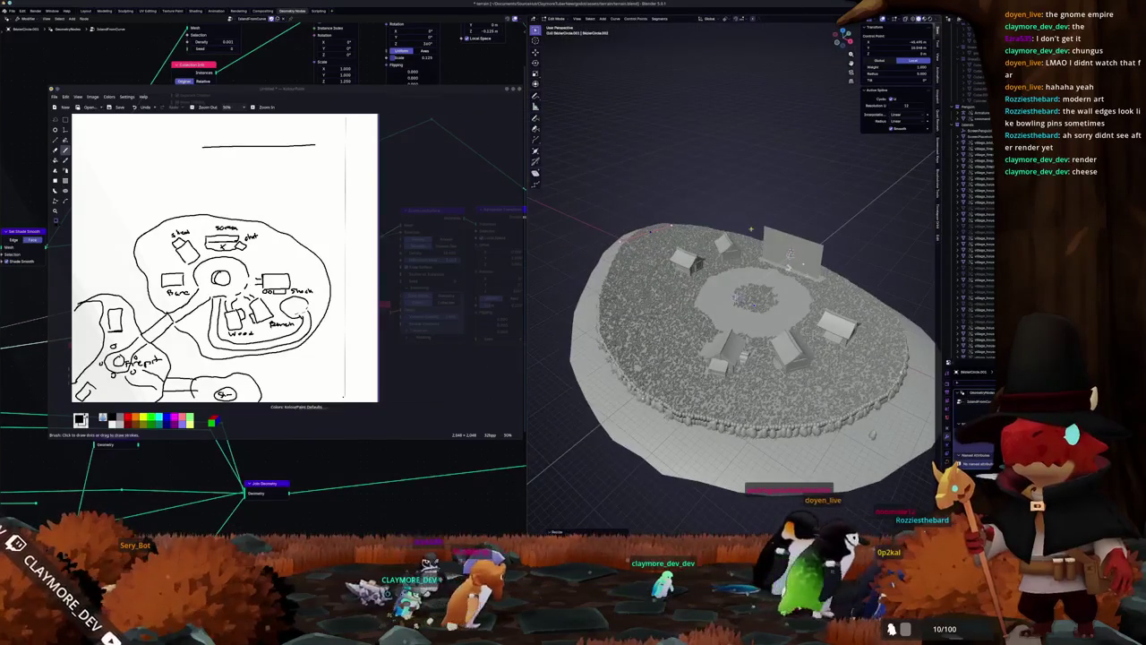
click(650, 231)
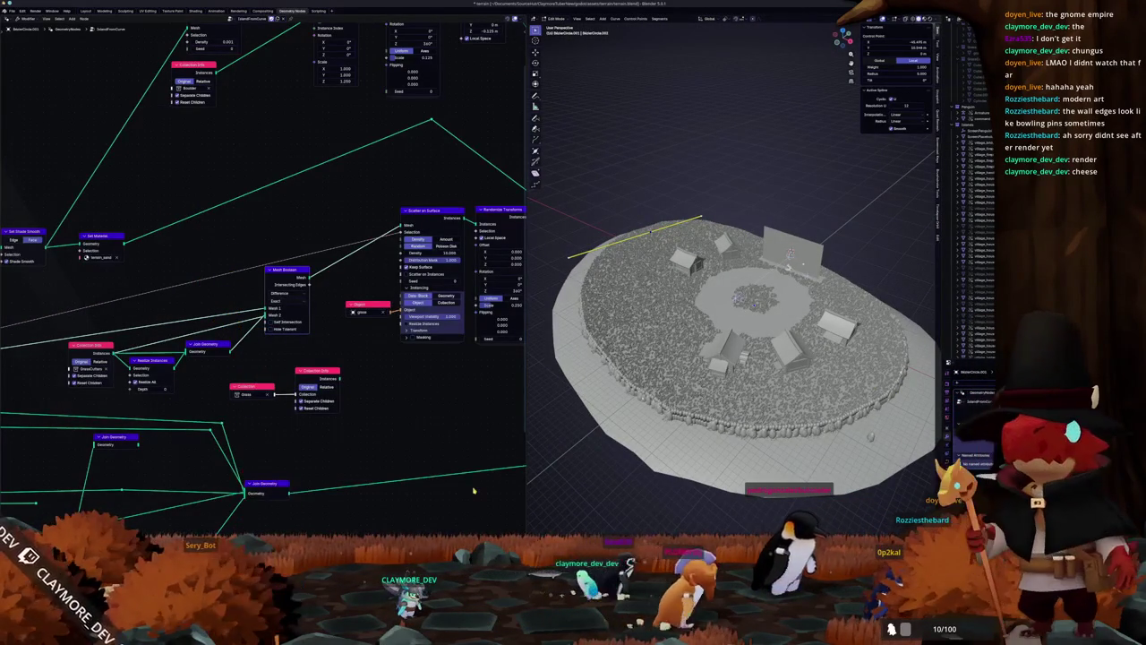
Step: Change the Mesh Boolean node's solver, trying Float and then another option
middle_drag(375, 467, 315, 434)
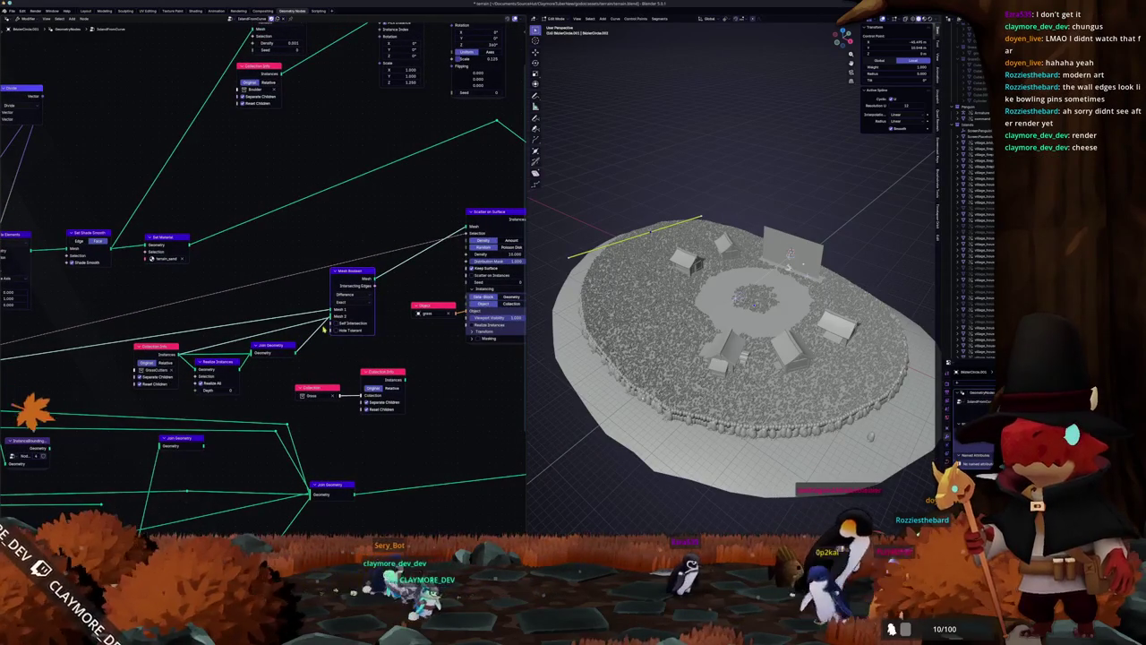
middle_drag(329, 324, 311, 347)
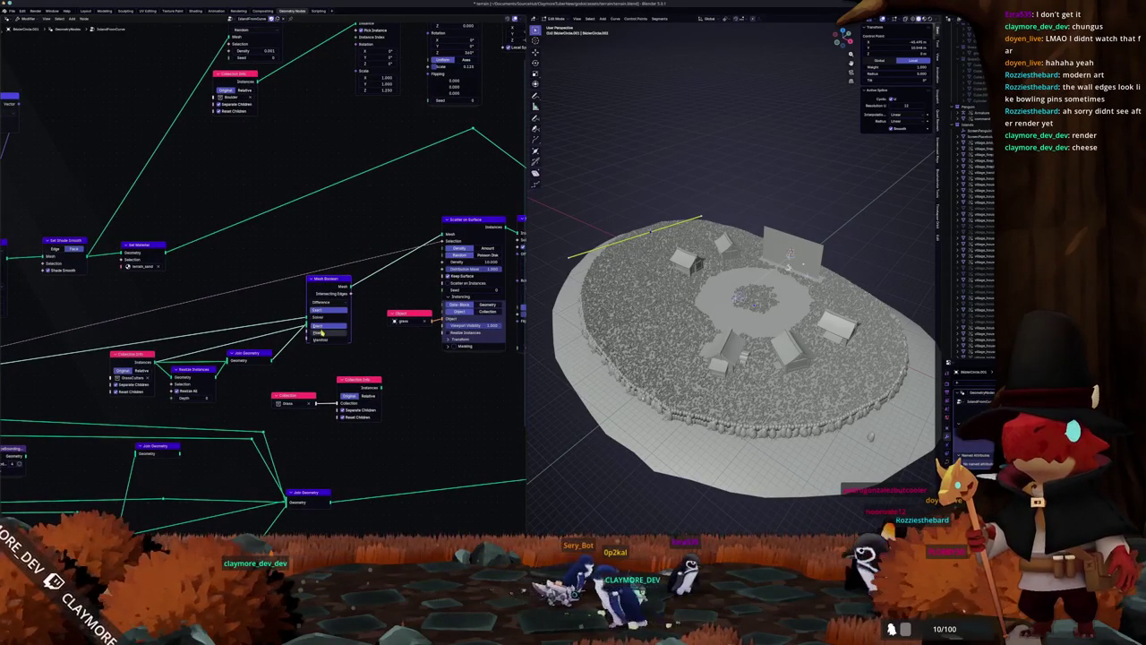
click(318, 331)
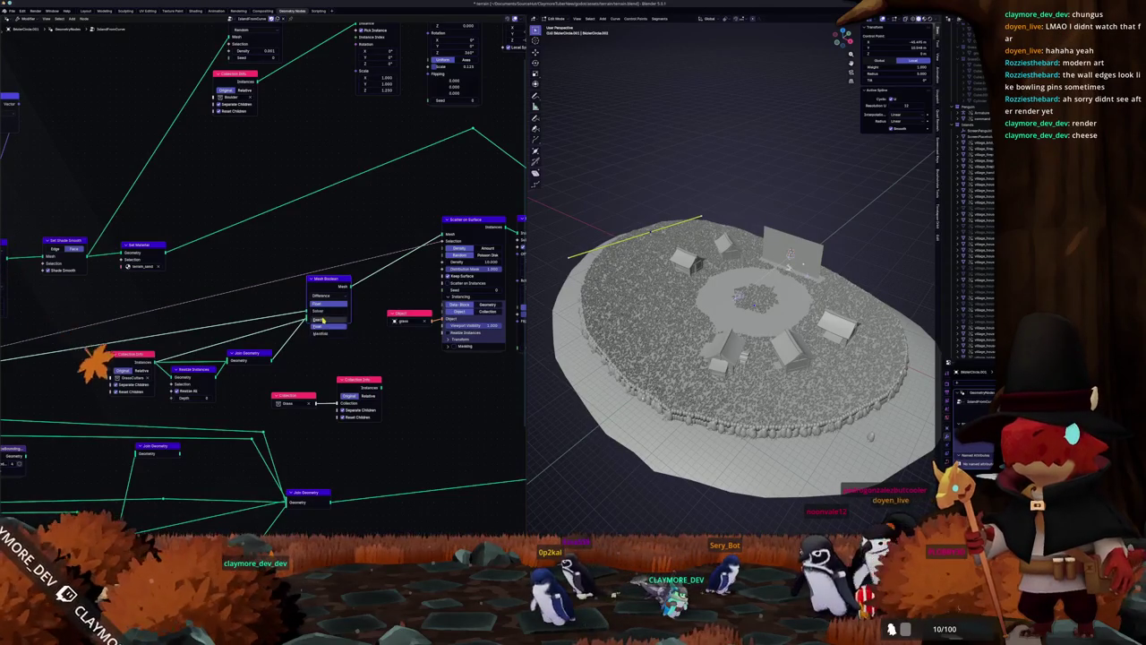
click(320, 320)
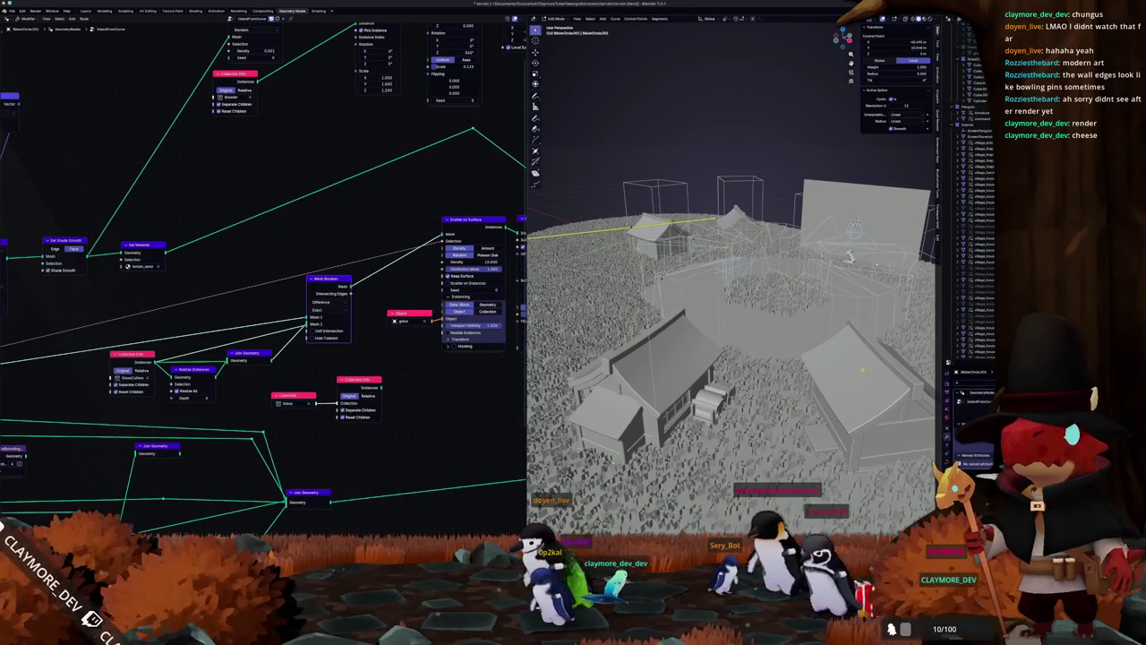
Step: Deselect the curve points, leave Edit Mode, and select the wireframe box near the plaza without moving it
key(alt+a)
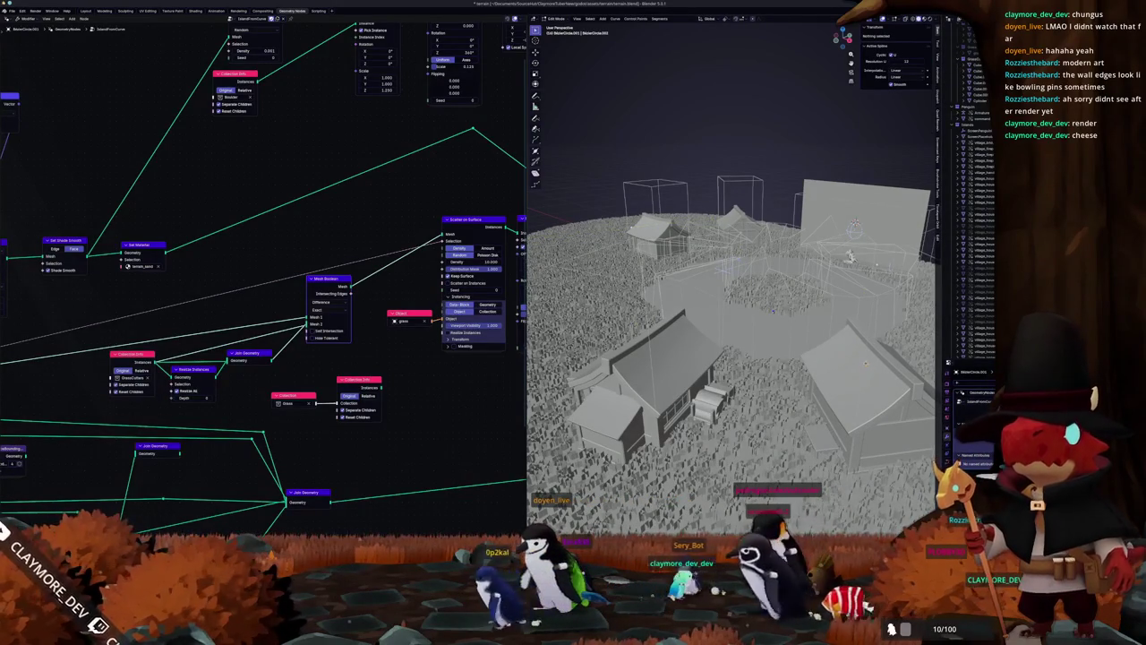
middle_drag(734, 340, 681, 342)
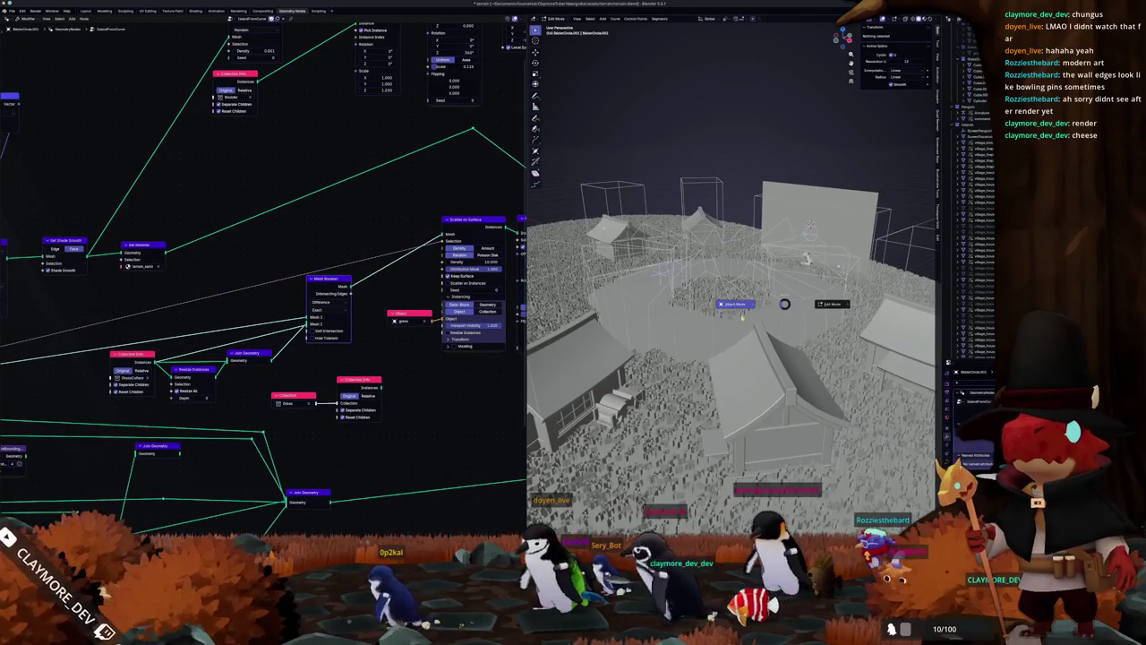
key(Tab)
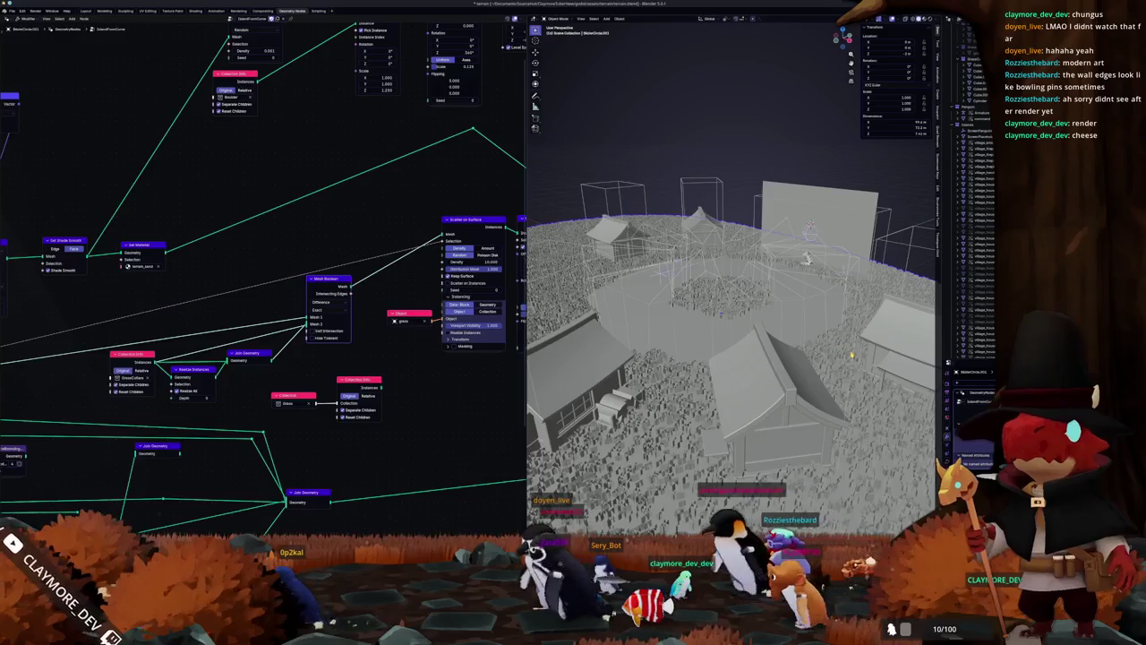
click(855, 356)
key(g)
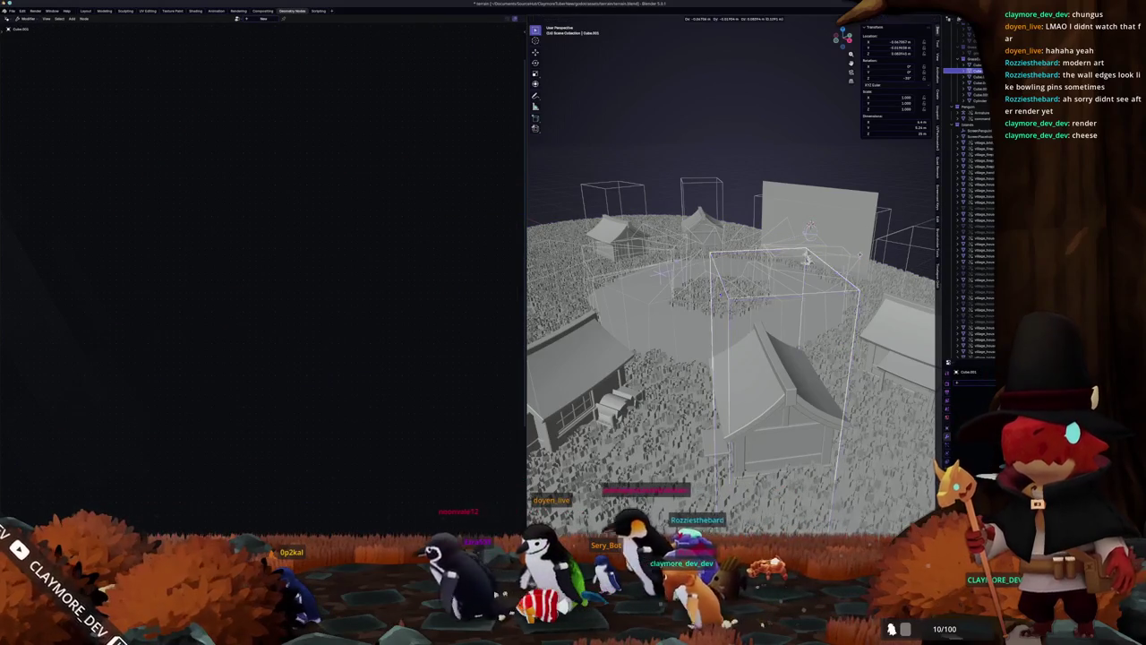
key(Escape)
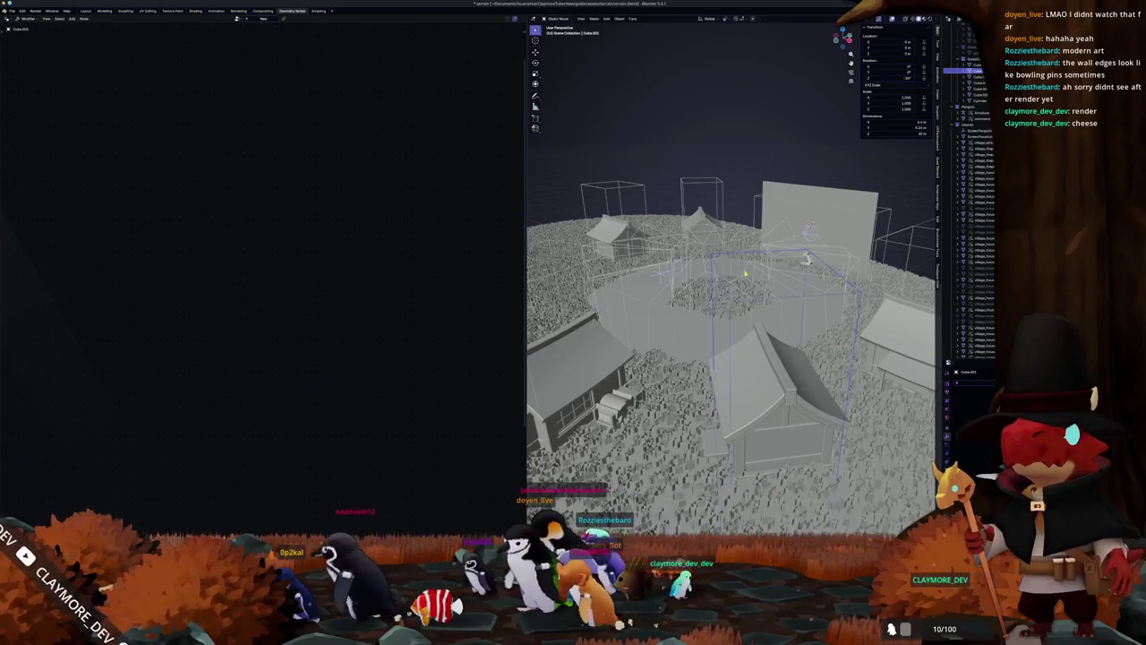
scroll(745, 268, down, 5)
Step: Thin the grass scatter by setting its Density to 1.000 on the island basin
click(672, 395)
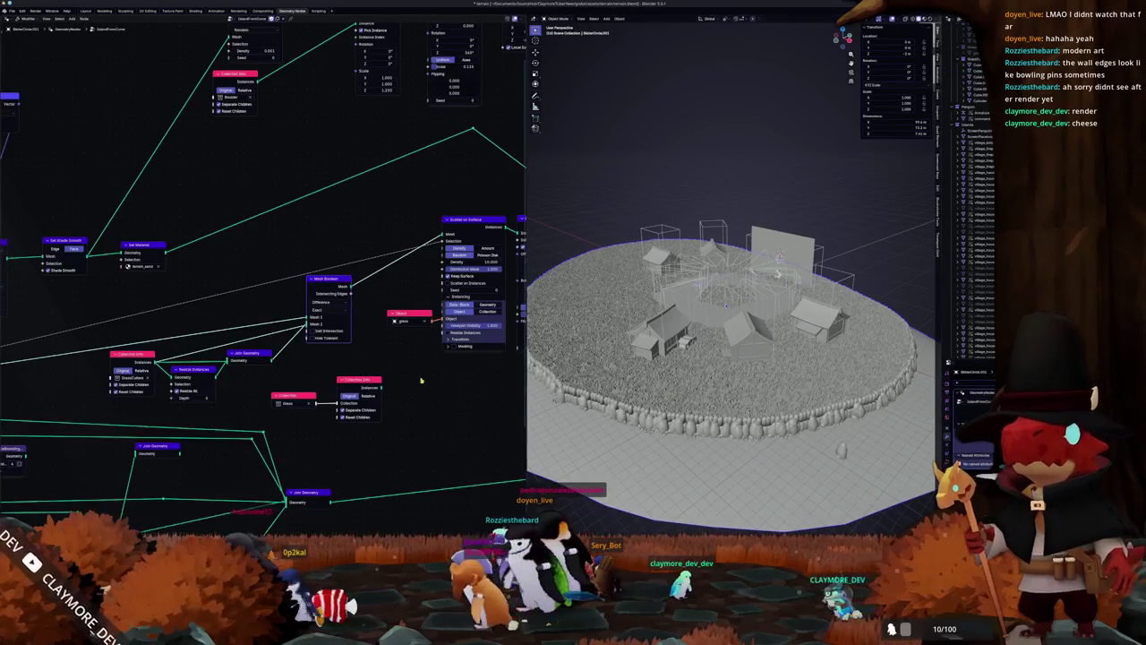
middle_drag(422, 397, 411, 437)
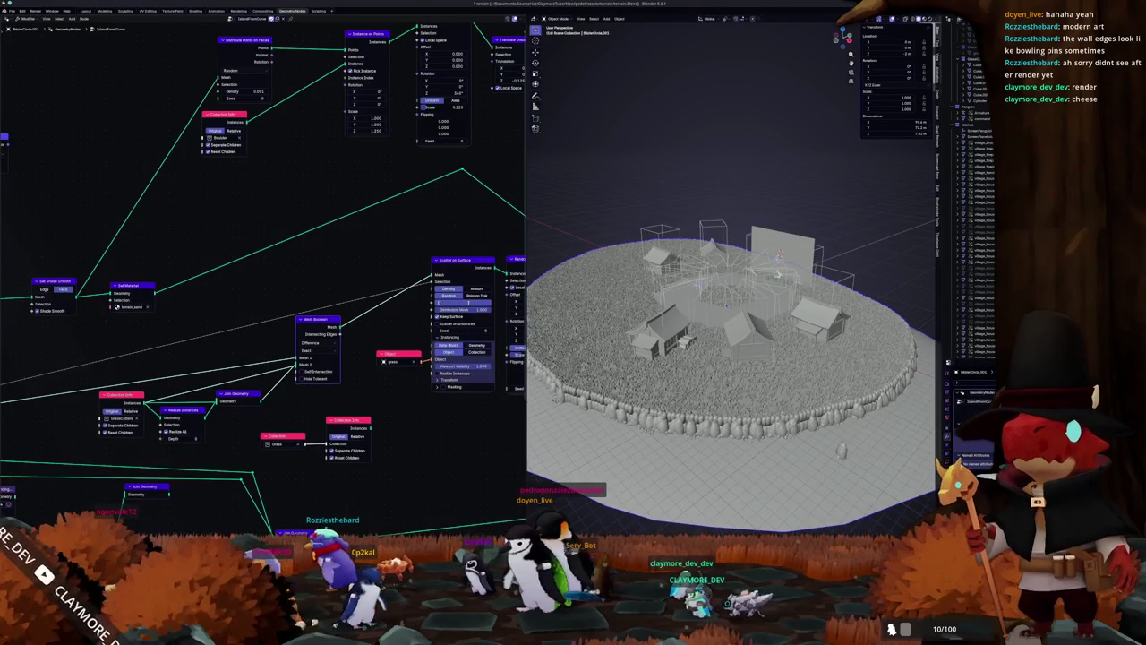
key(Return)
middle_drag(777, 273, 788, 269)
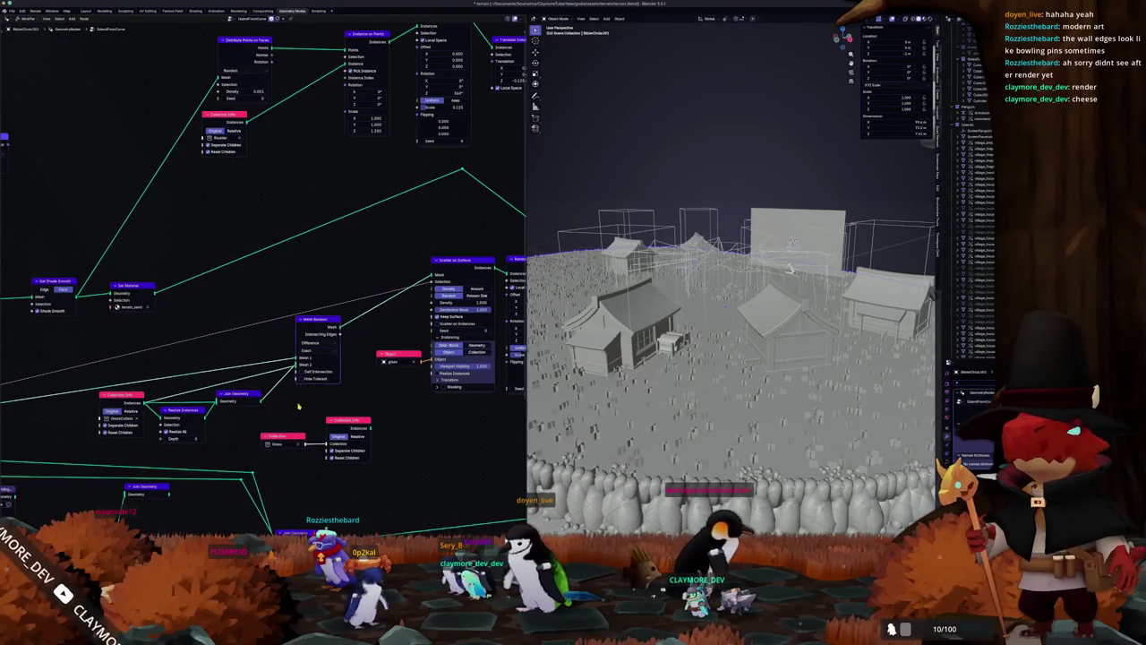
scroll(368, 415, down, 2)
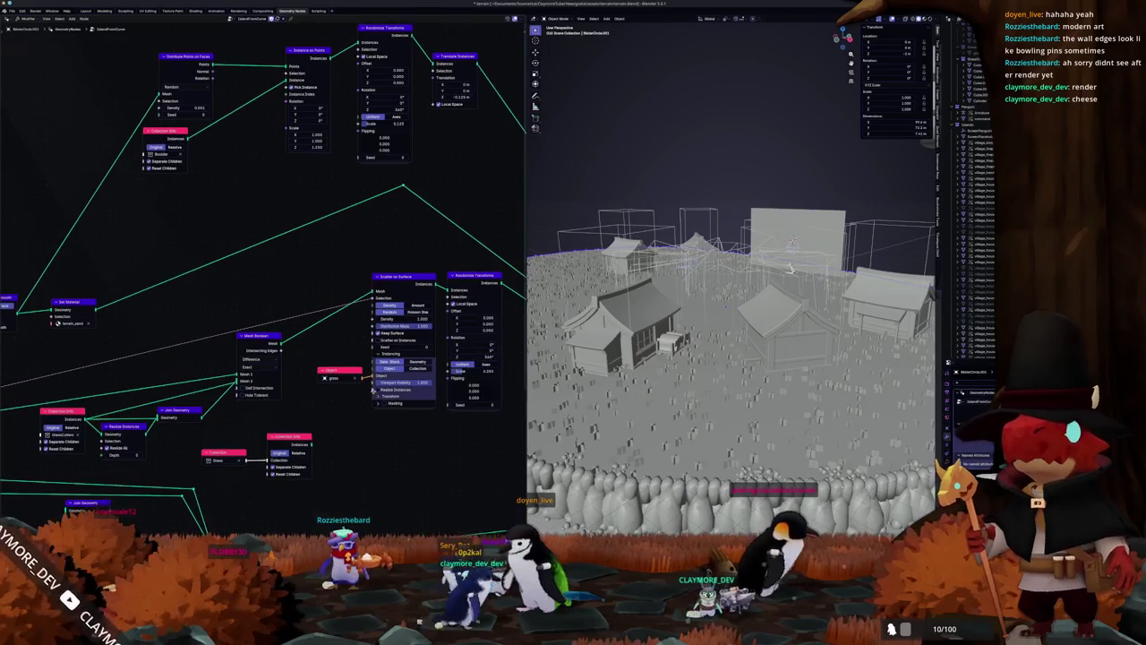
scroll(404, 387, up, 2)
scroll(323, 404, down, 2)
scroll(313, 407, up, 2)
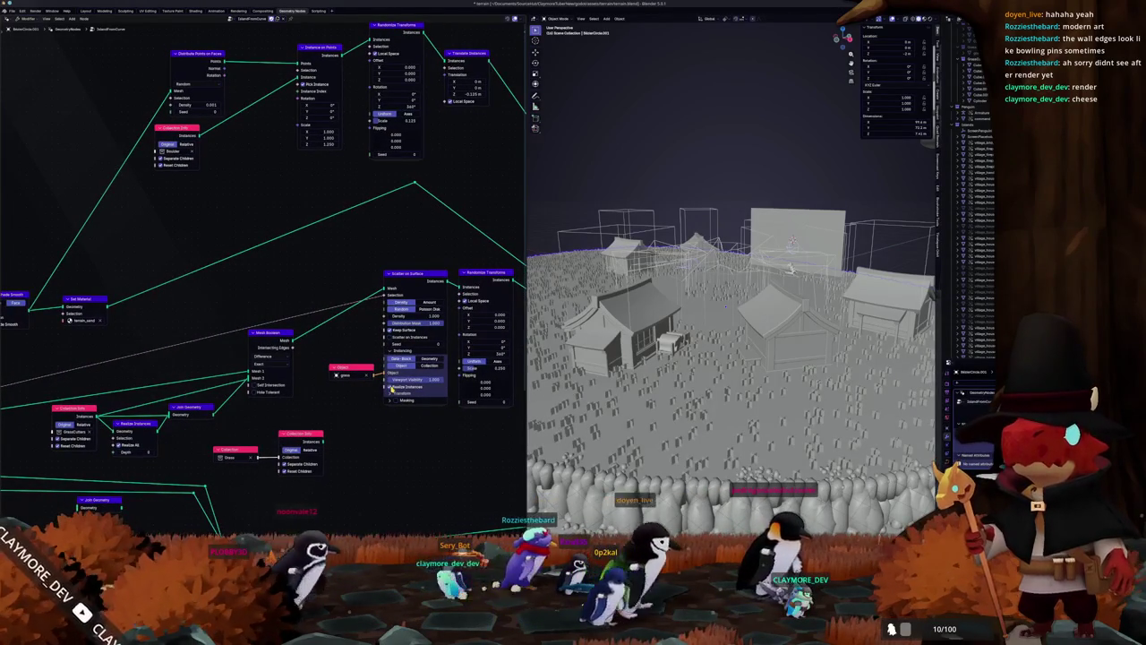
scroll(393, 386, down, 2)
scroll(321, 413, up, 2)
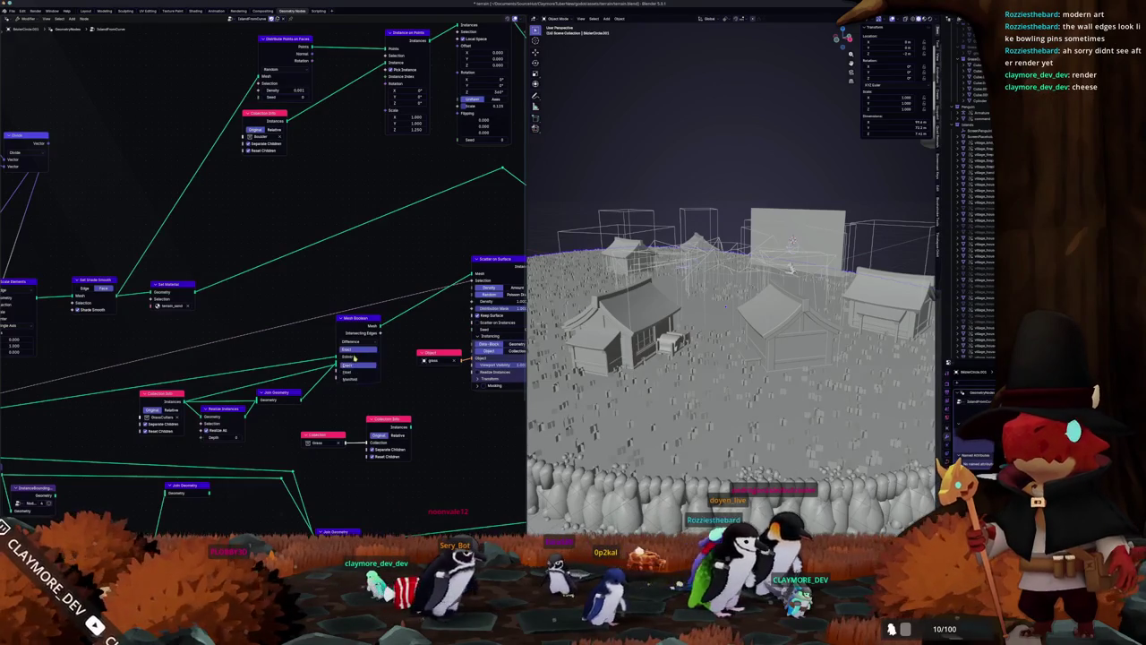
Step: Pick the boolean operation and enable Self Intersection, then zoom out to the whole terrain
click(349, 366)
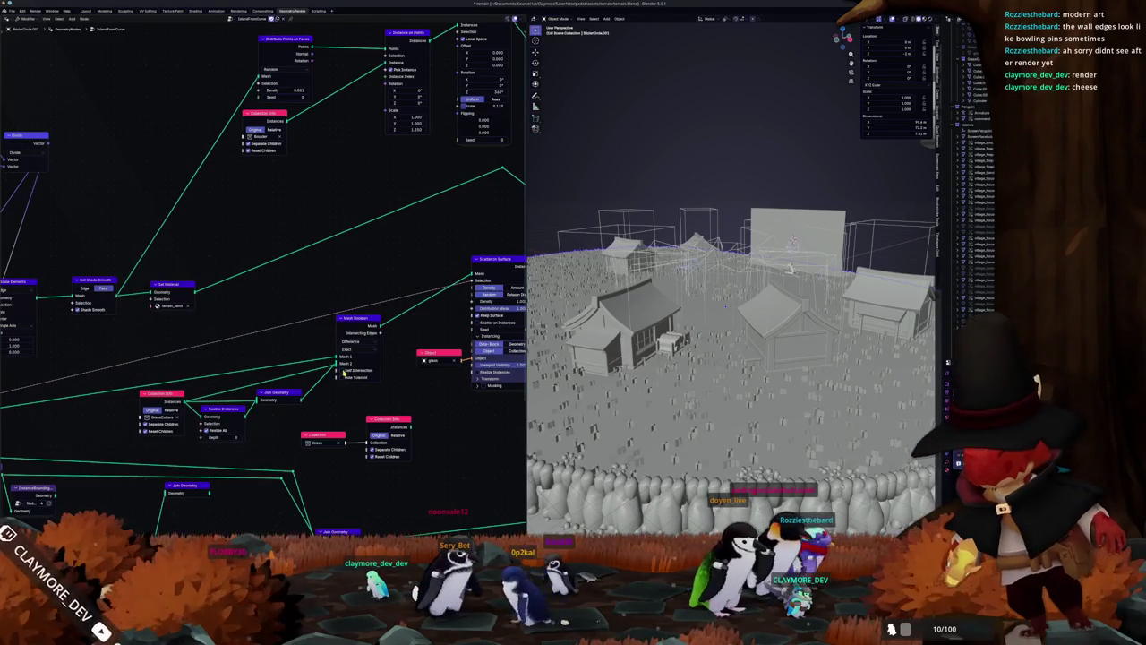
click(341, 370)
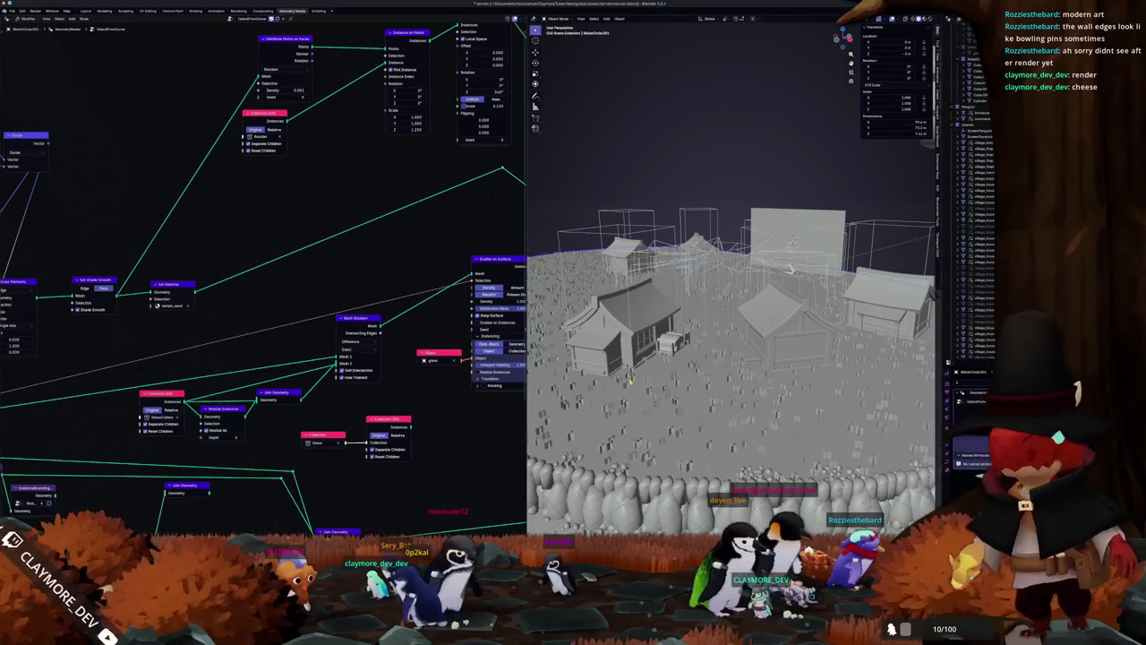
scroll(625, 380, down, 5)
middle_drag(625, 379, 649, 419)
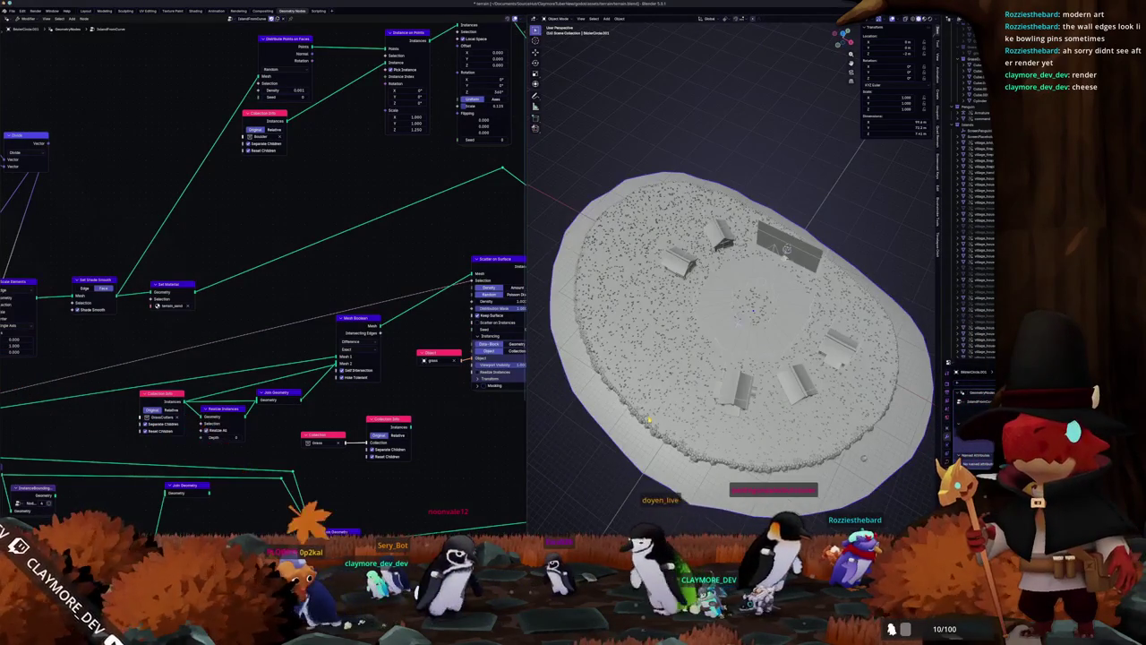
Step: In top view with the sketch as reference, extrude new points from the outline's left edge
key(KP_7)
key(alt+Tab)
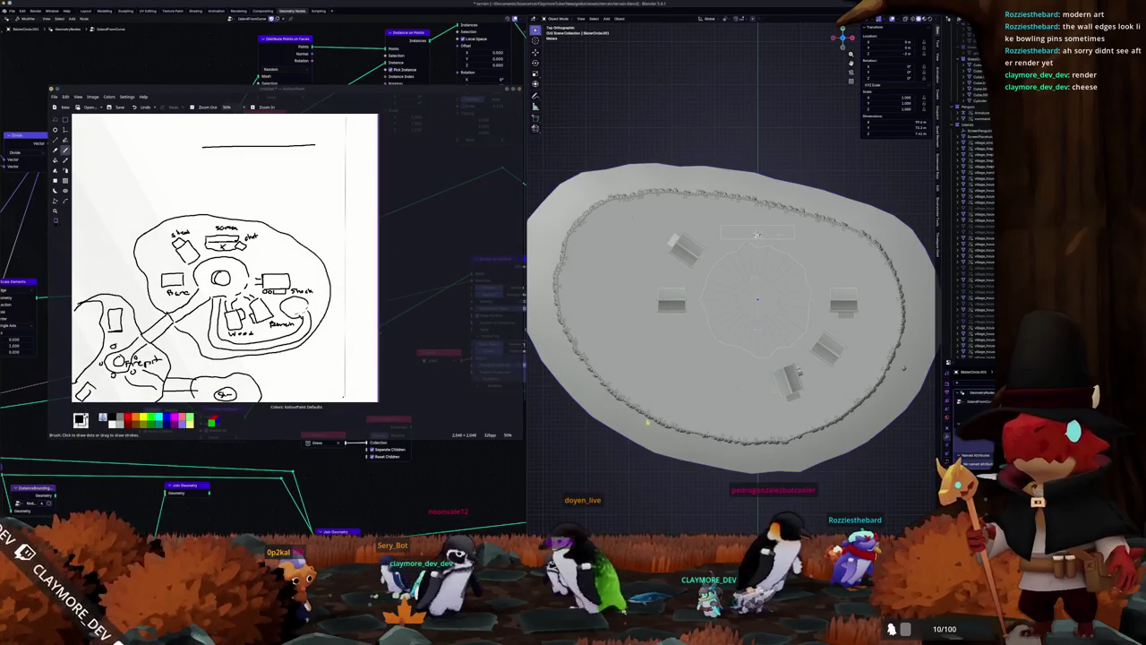
key(Tab)
scroll(731, 309, down, 1)
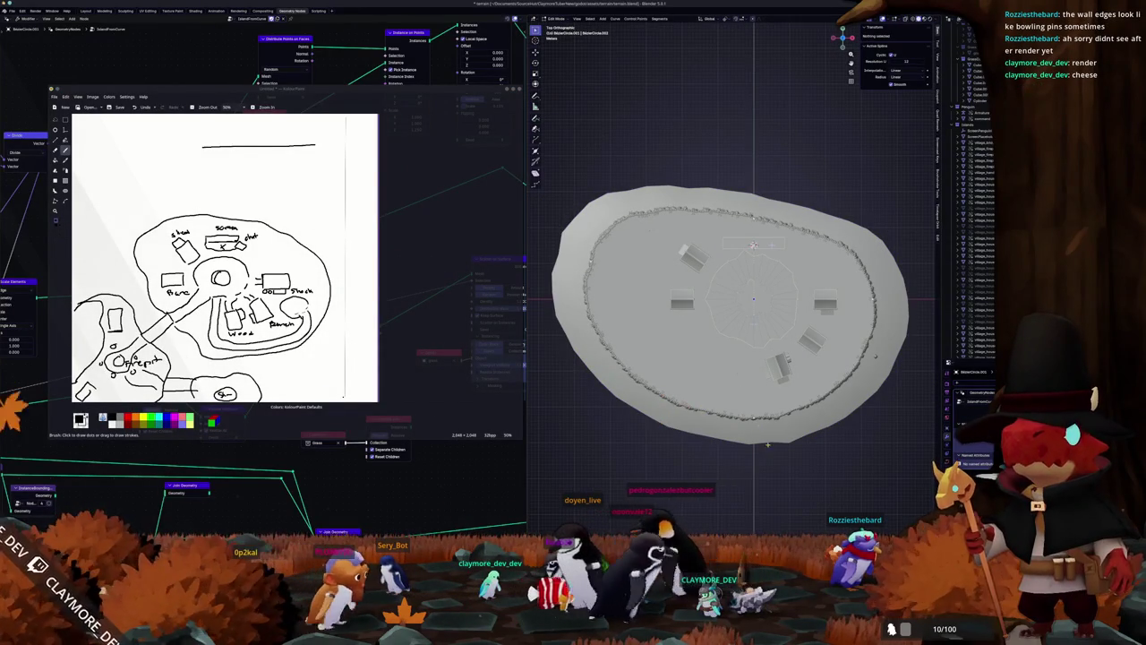
click(743, 417)
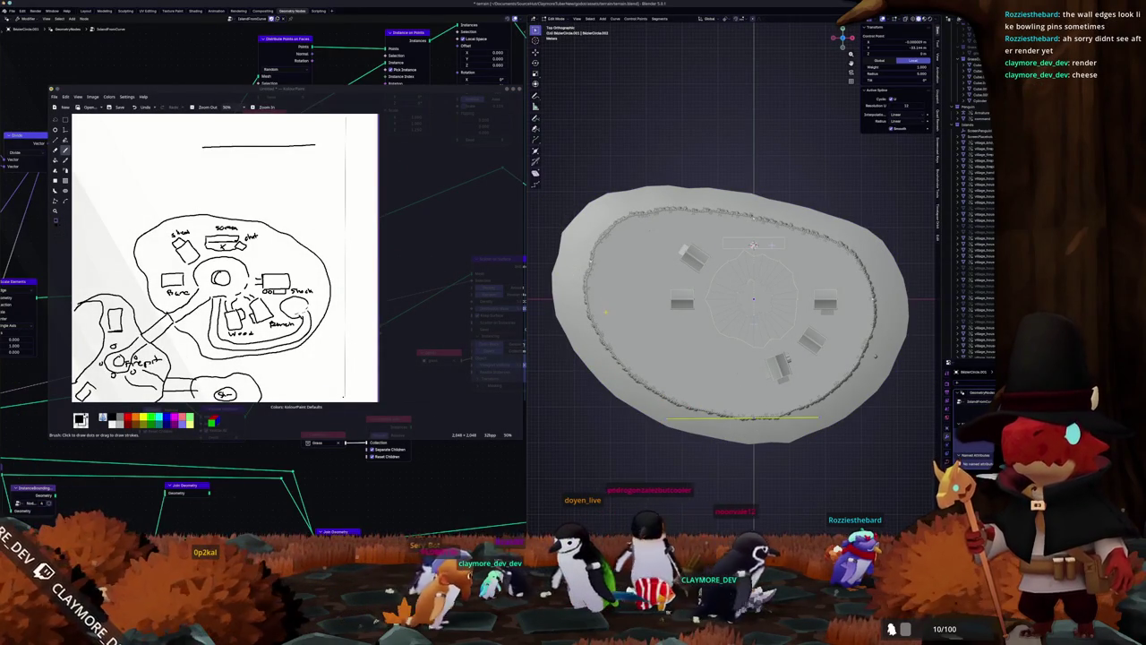
shift+click(593, 282)
right_click(613, 319)
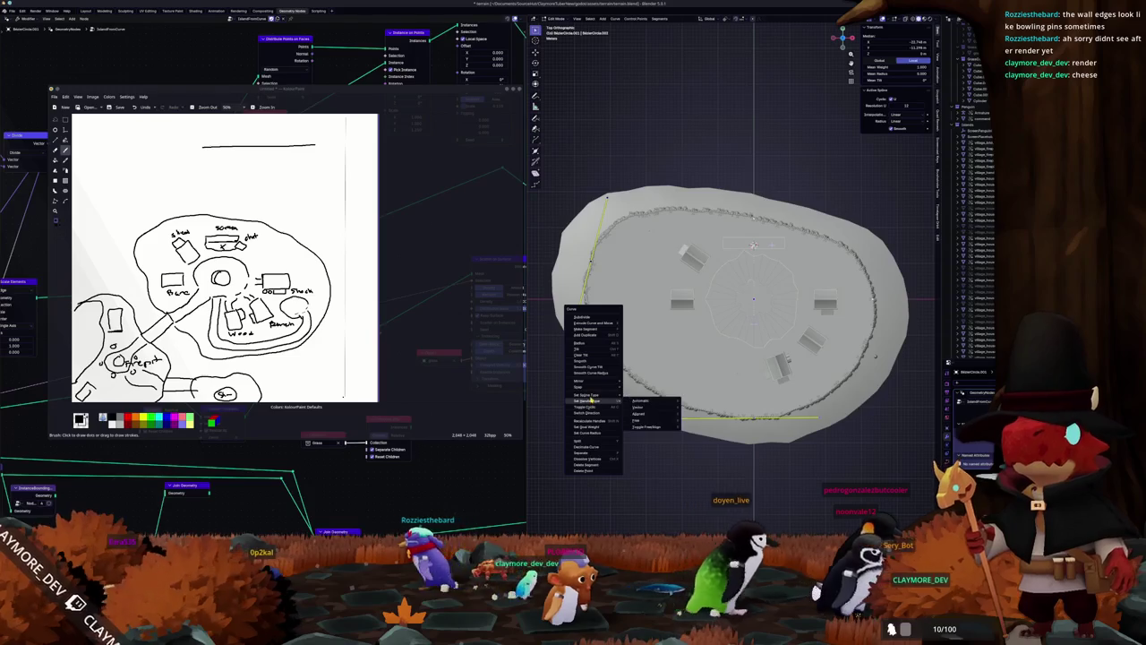
click(595, 321)
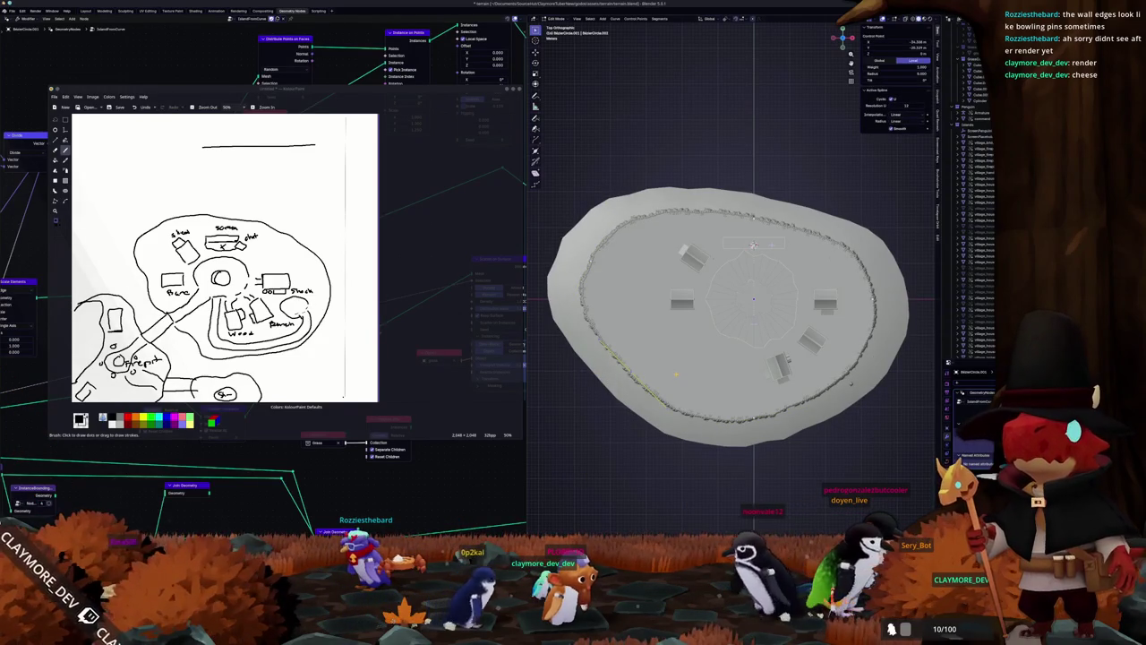
click(686, 348)
Step: Move the bottom stretch of the outline curve to a new position
key(s)
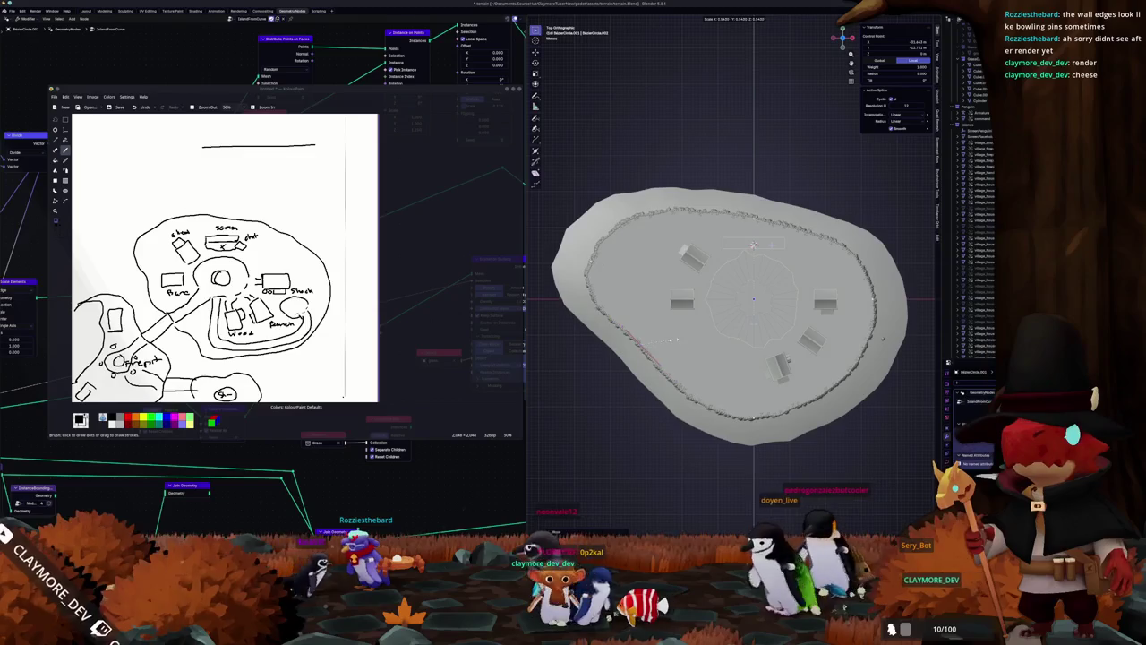
key(Escape)
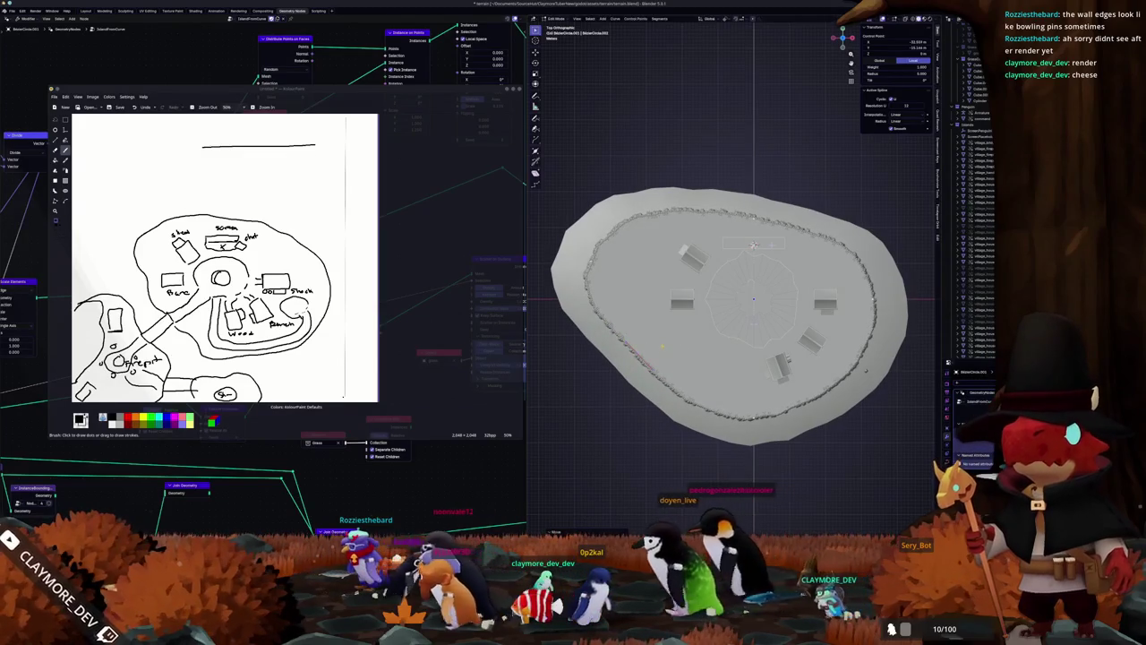
shift+middle_drag(665, 337, 650, 323)
shift+middle_drag(668, 377, 639, 345)
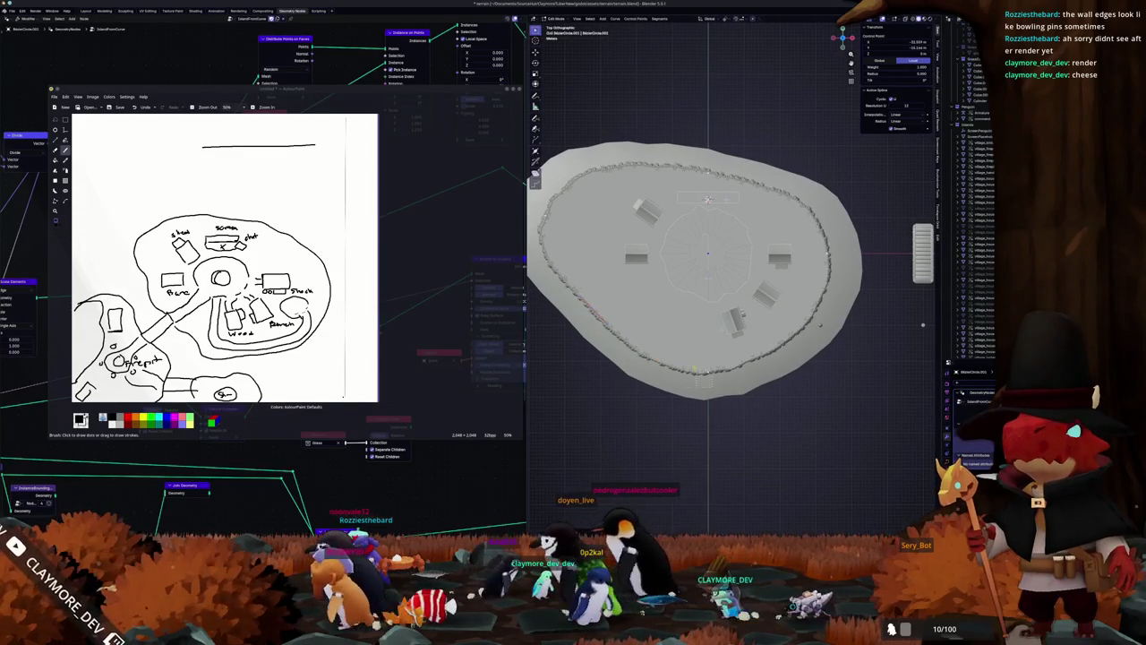
key(g)
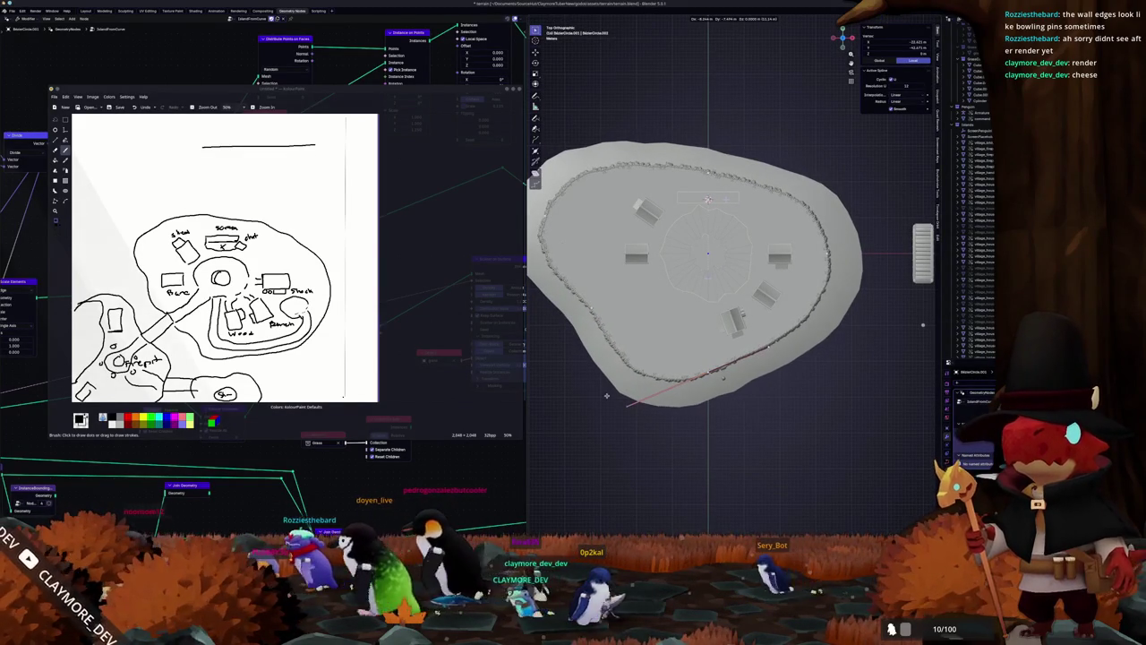
key(Return)
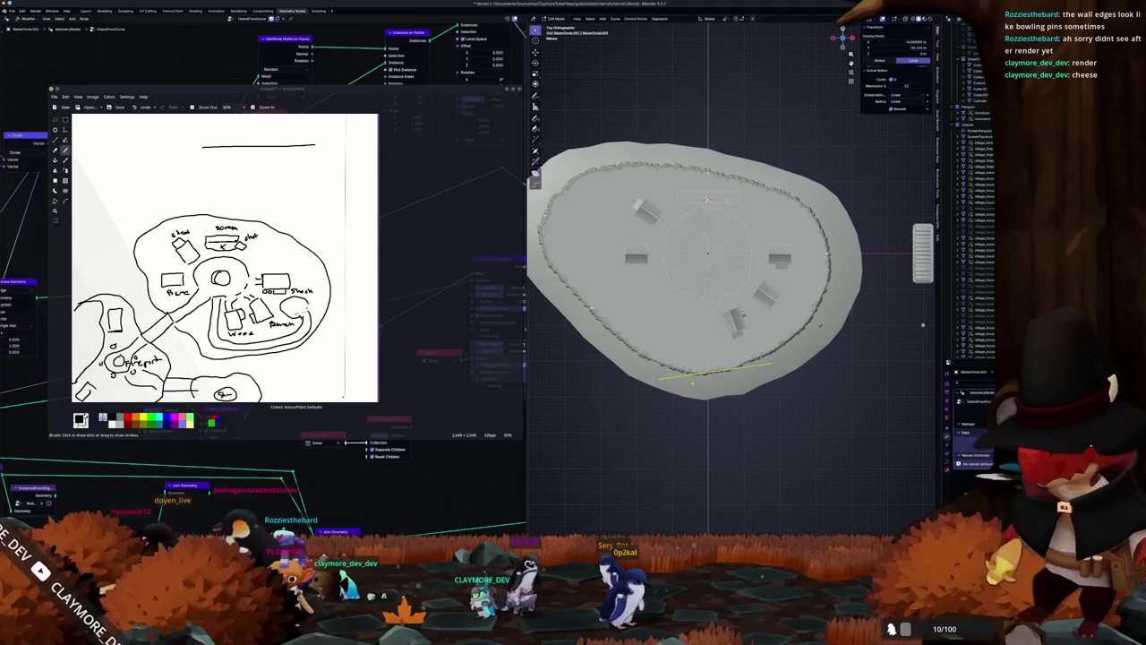
Step: Select the bottom curve points and flatten them into a straight line with scale Y 0
click(692, 383)
click(573, 332)
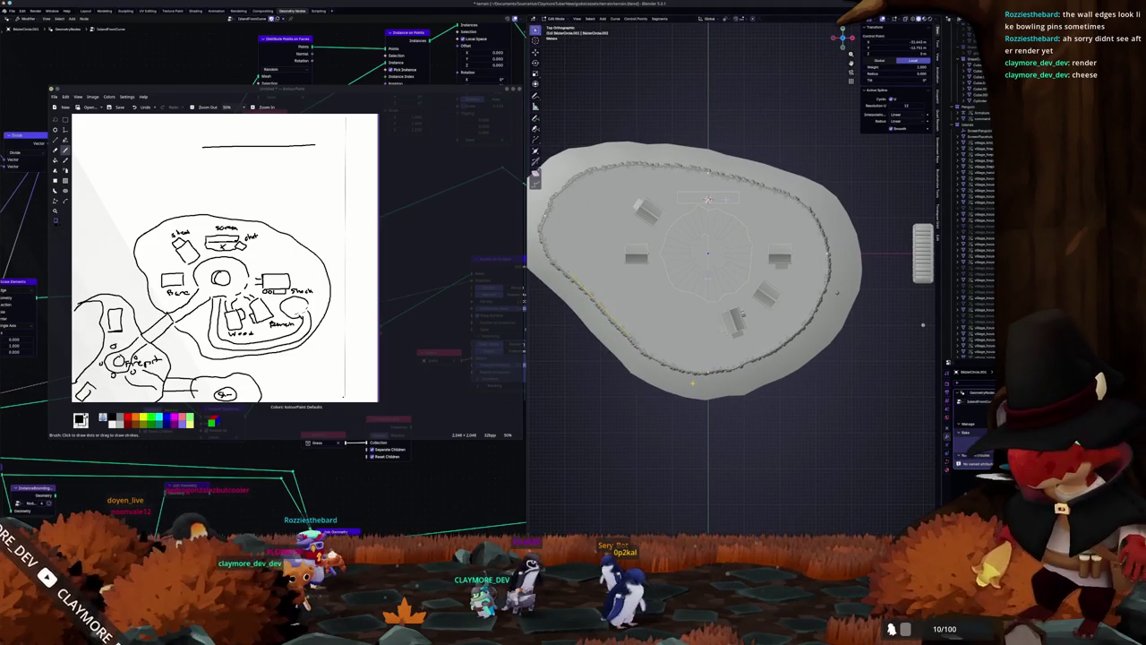
key(ctrl+KP_Add)
key(ctrl+KP_Add)
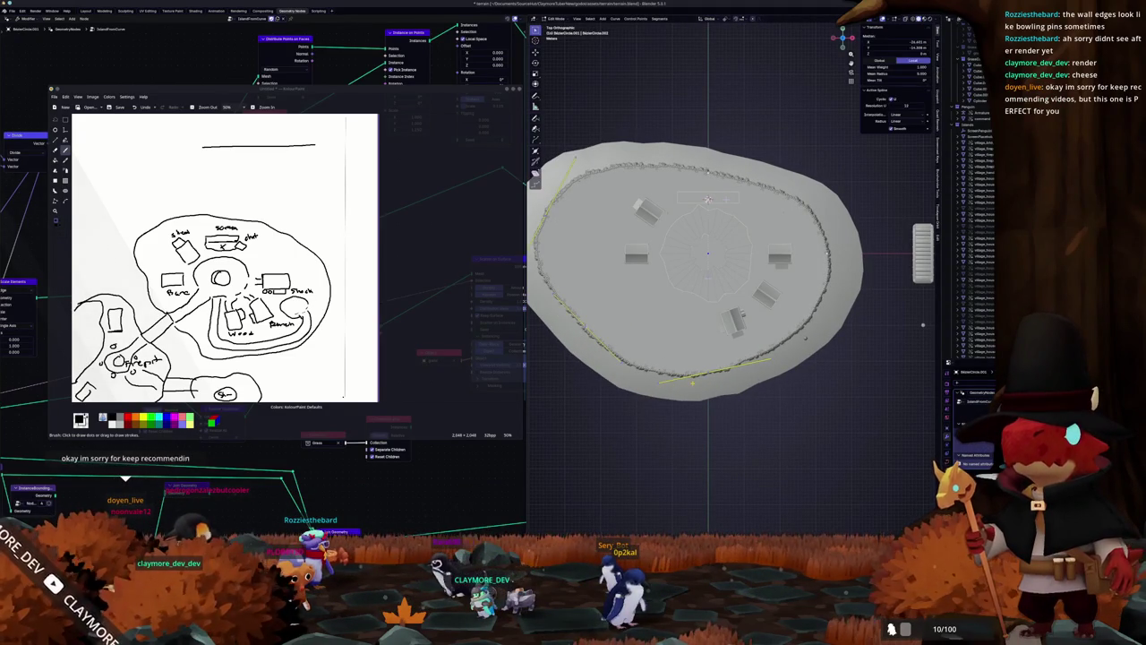
key(s)
key(y)
key(0)
key(Return)
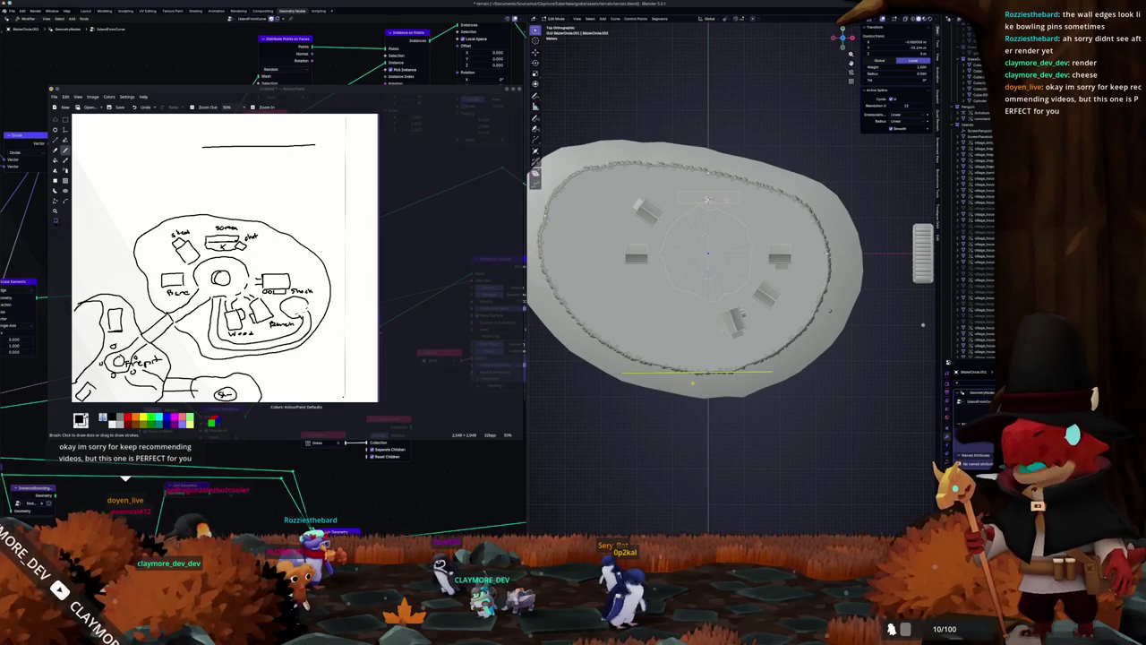
Step: Review the outline, select all curve points and apply F, then exit Edit Mode and view in perspective
key(Tab)
click(693, 386)
key(Tab)
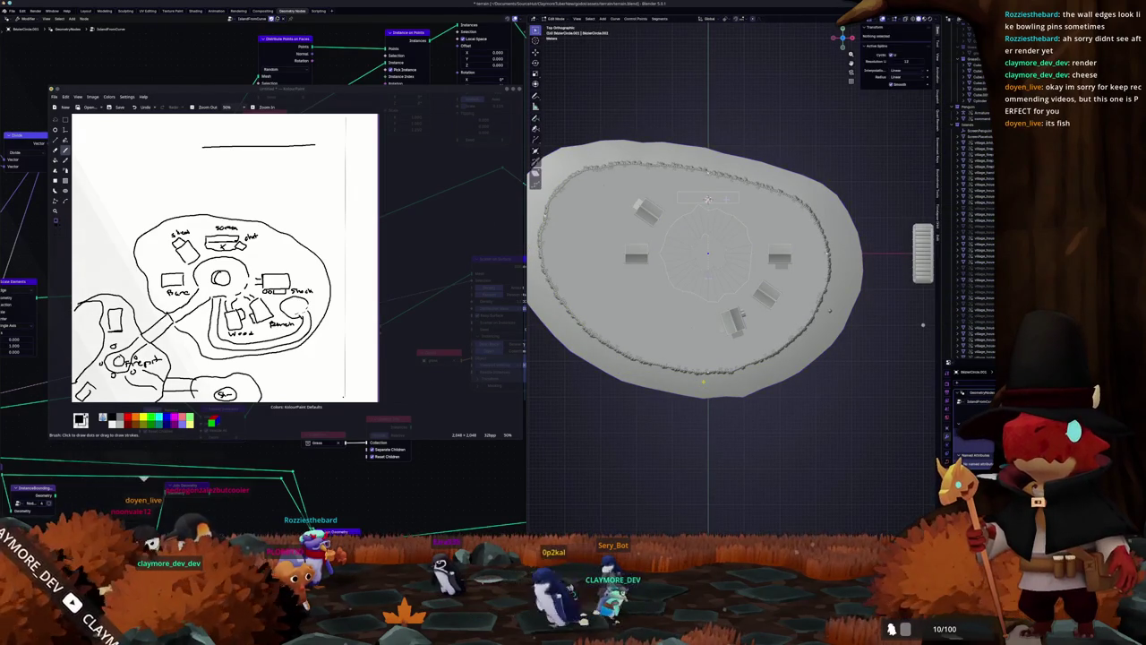
key(a)
key(f)
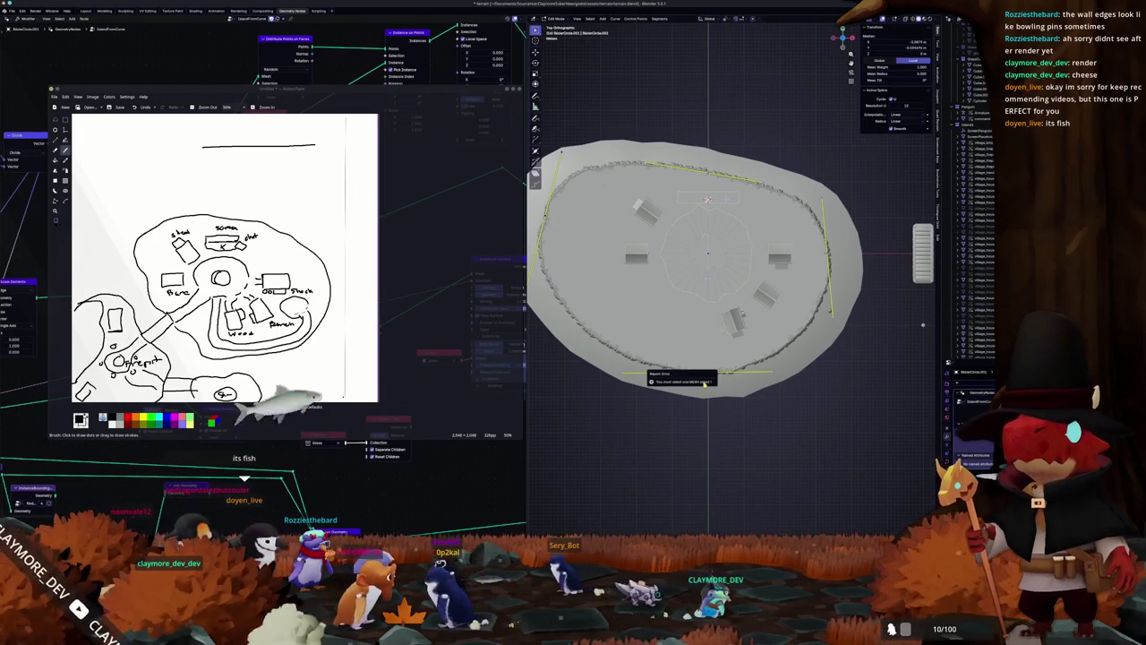
right_click(708, 380)
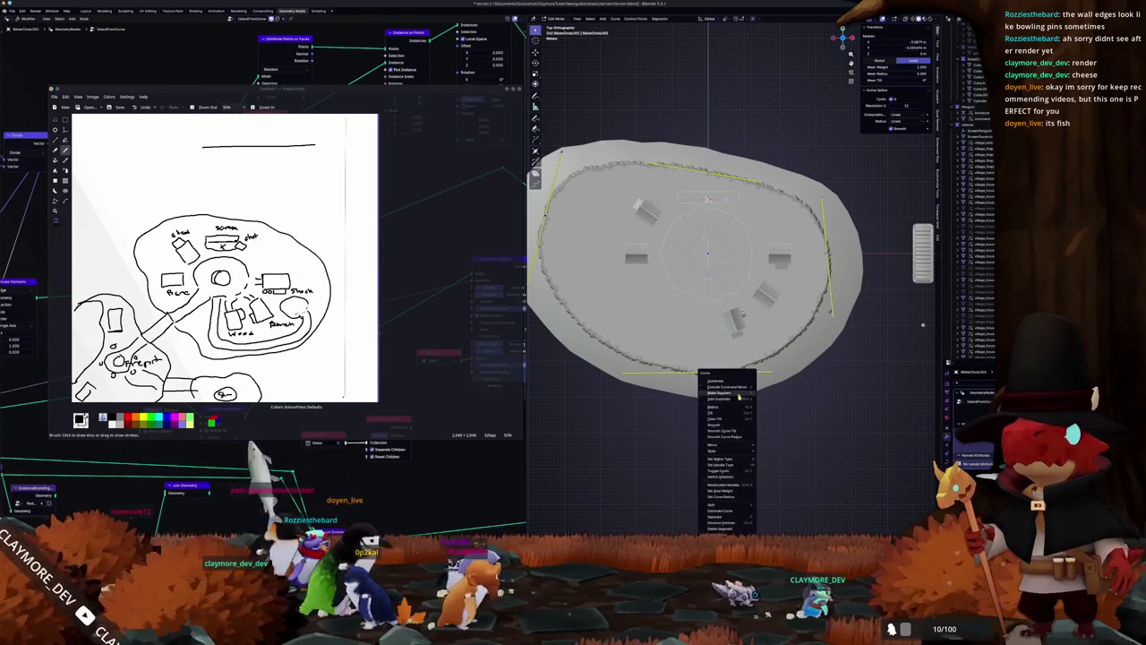
key(Escape)
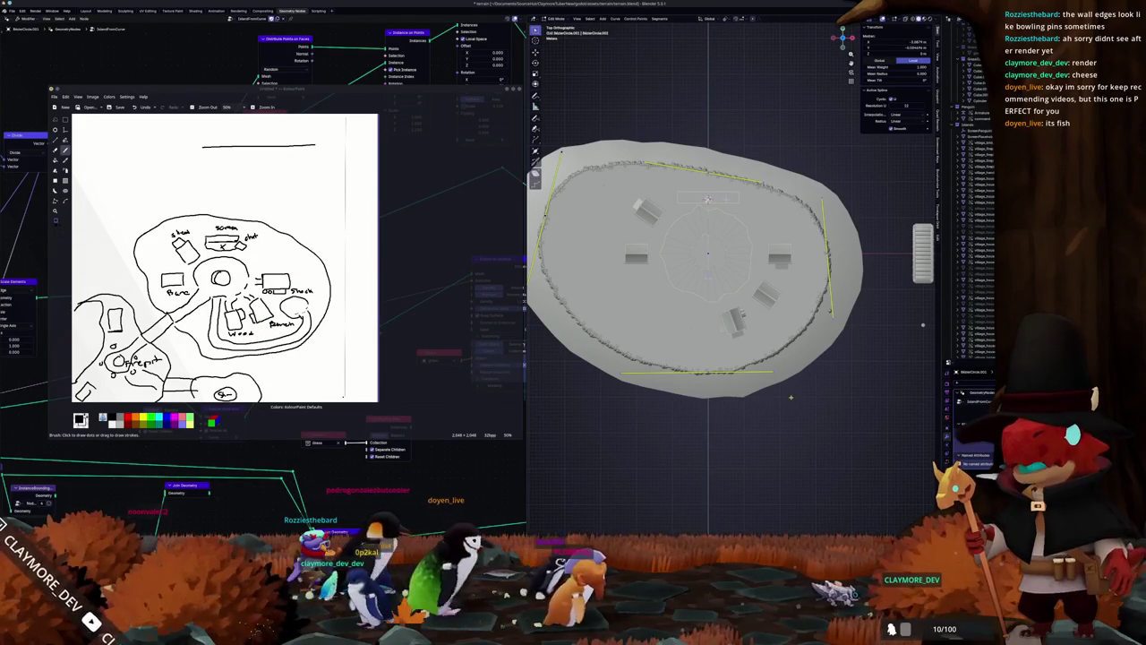
key(Tab)
middle_drag(778, 405, 730, 369)
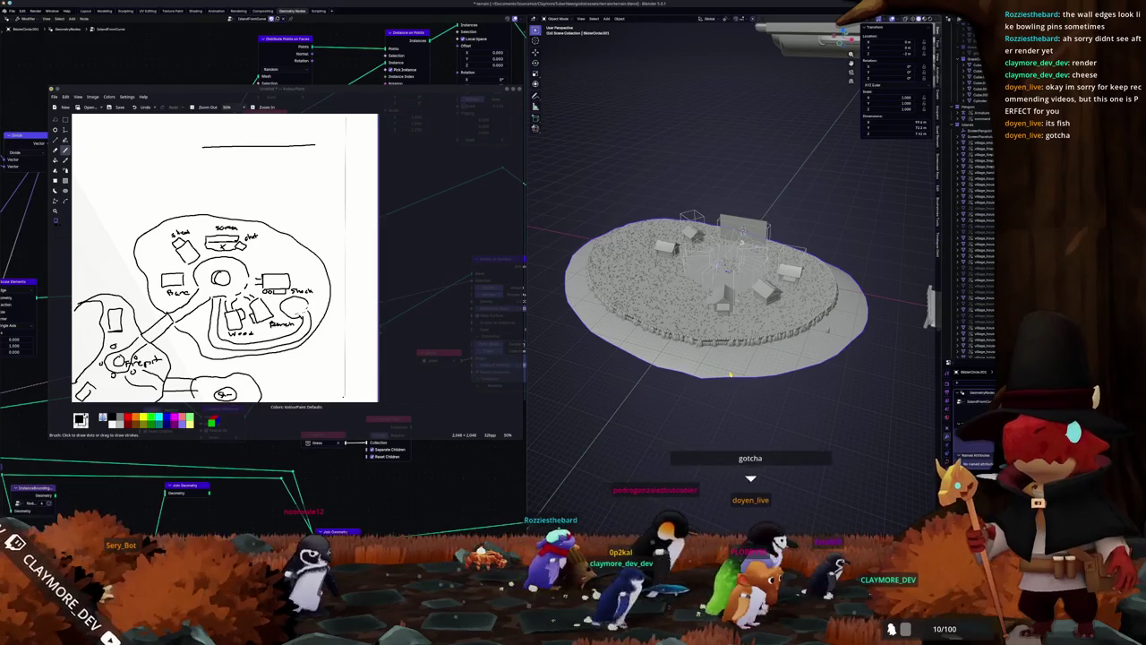
Step: Return to Object Mode and frame a top view leaving room to the lower left
key(Tab)
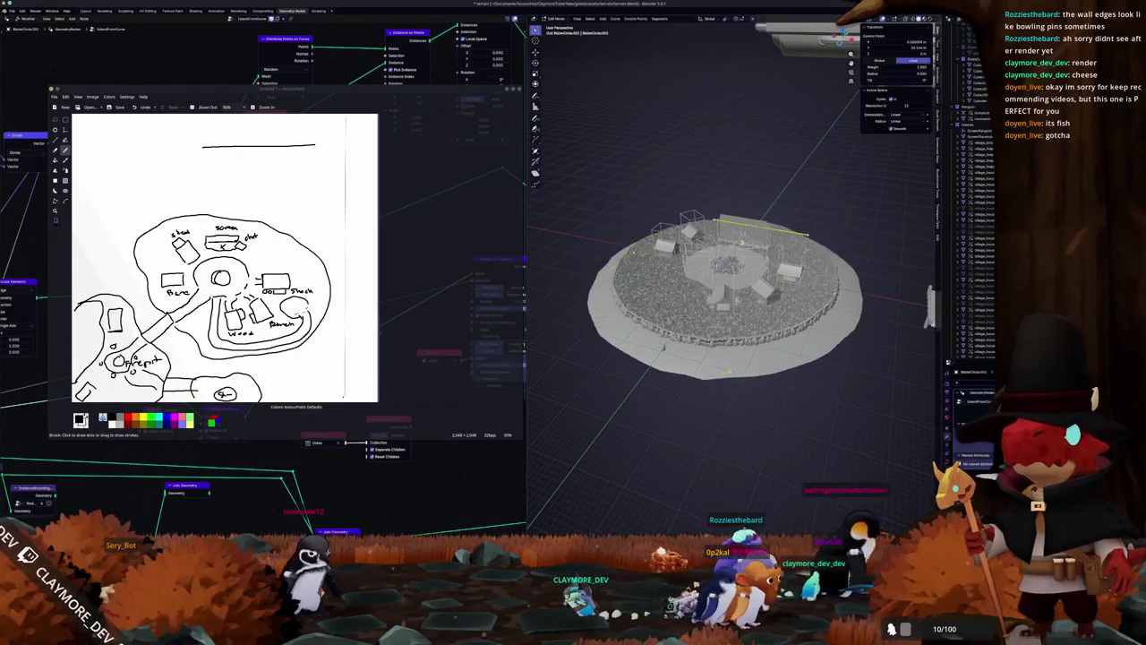
key(KP_7)
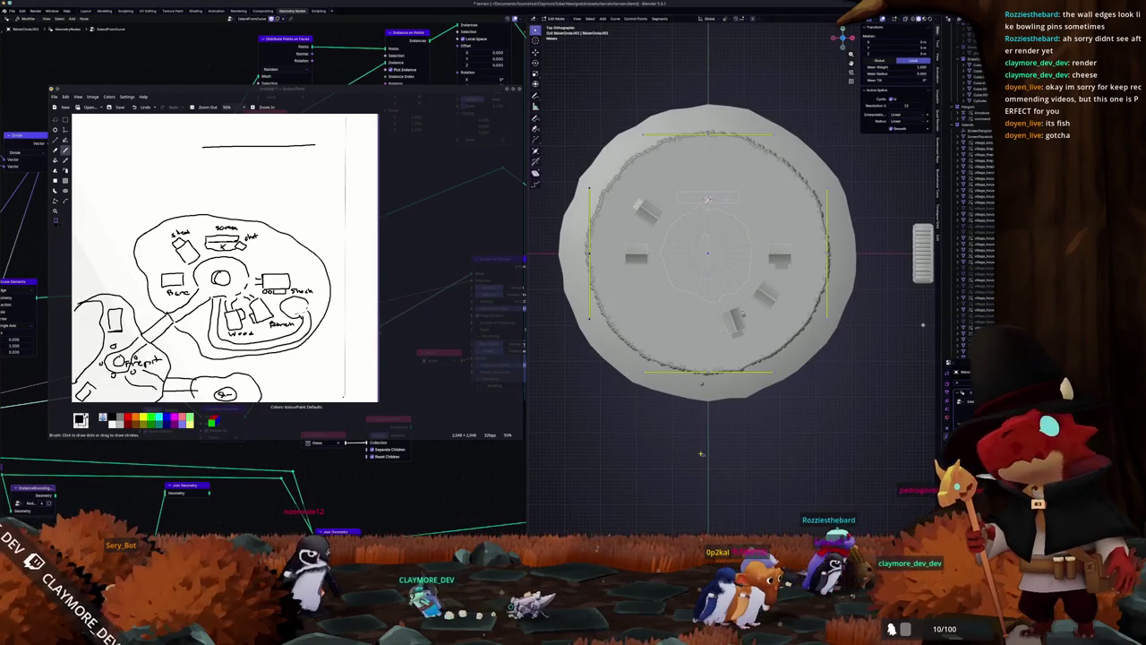
scroll(707, 199, down, 3)
mouse_move(707, 198)
middle_down()
mouse_move(687, 389)
mouse_move(653, 413)
middle_up()
key(ctrl+Tab)
click(641, 376)
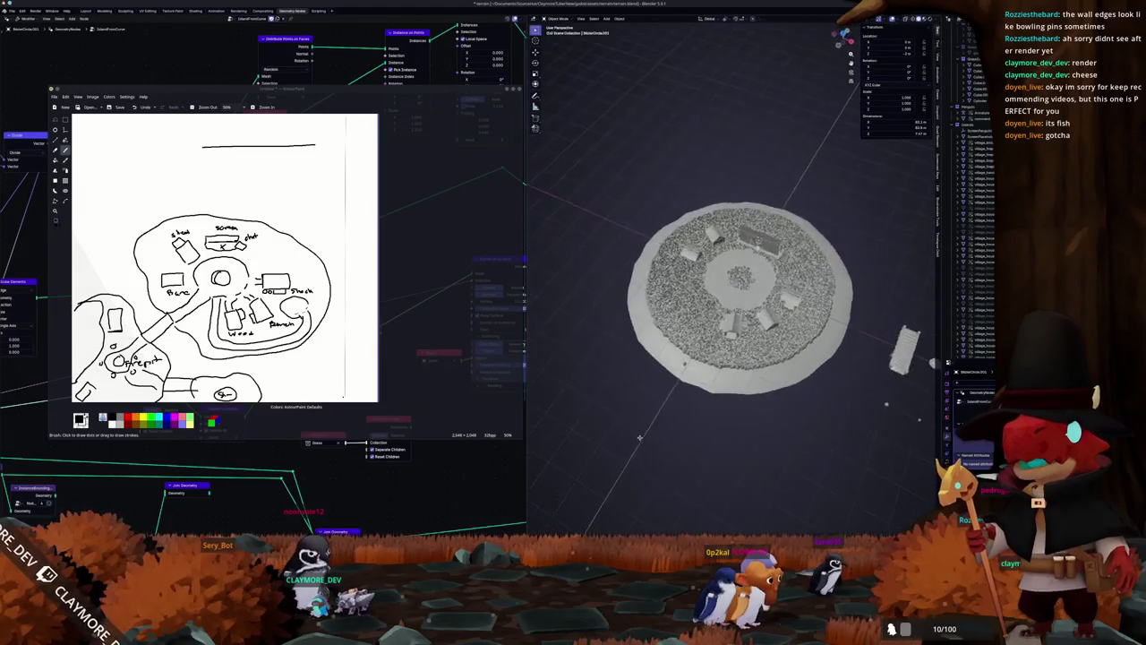
scroll(653, 414, up, 2)
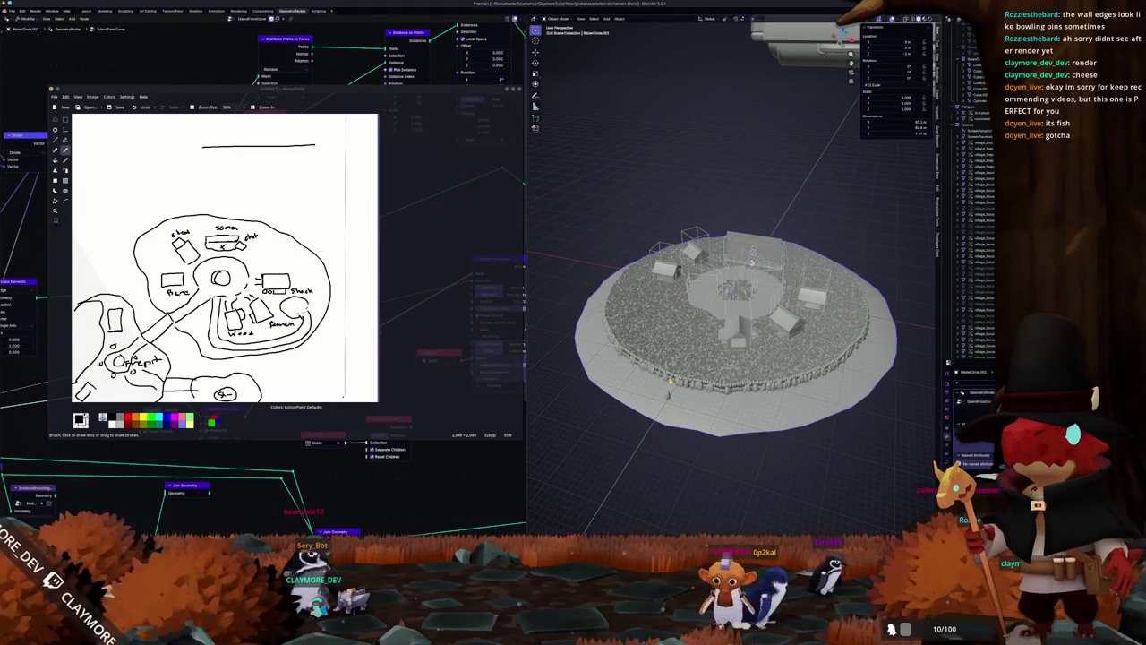
scroll(670, 379, down, 2)
middle_drag(670, 380, 684, 373)
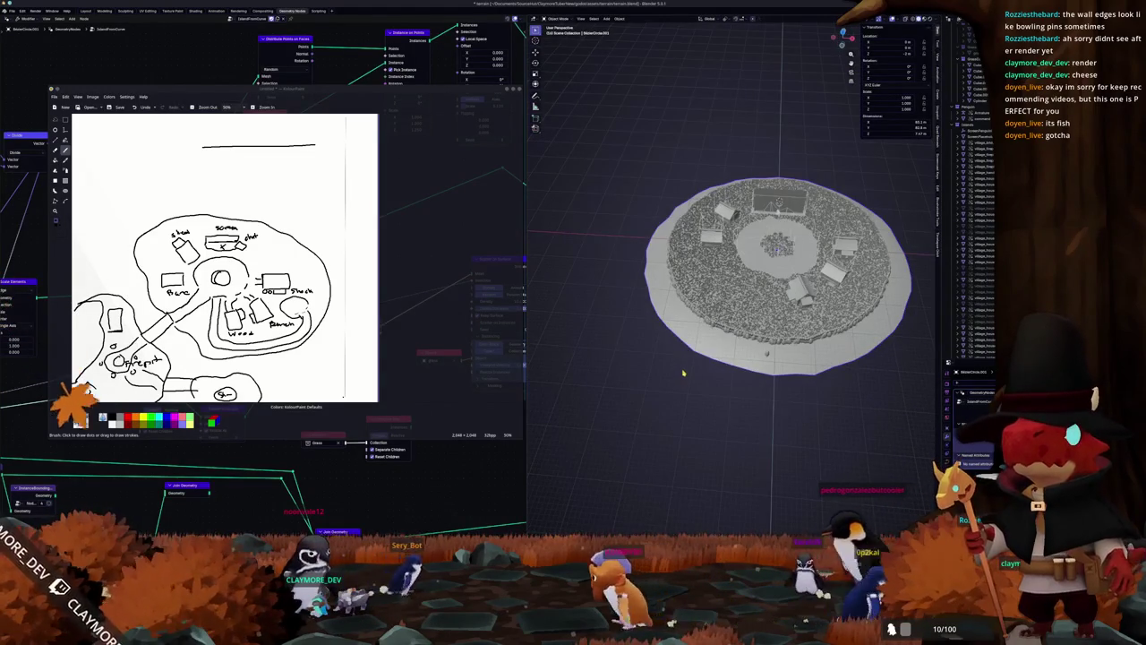
key(KP_7)
scroll(683, 376, down, 2)
shift+middle_drag(701, 302, 682, 315)
Step: Duplicate the island disc lower-left, shrink the copy, and apply its scale
key(shift+d)
click(515, 519)
key(s)
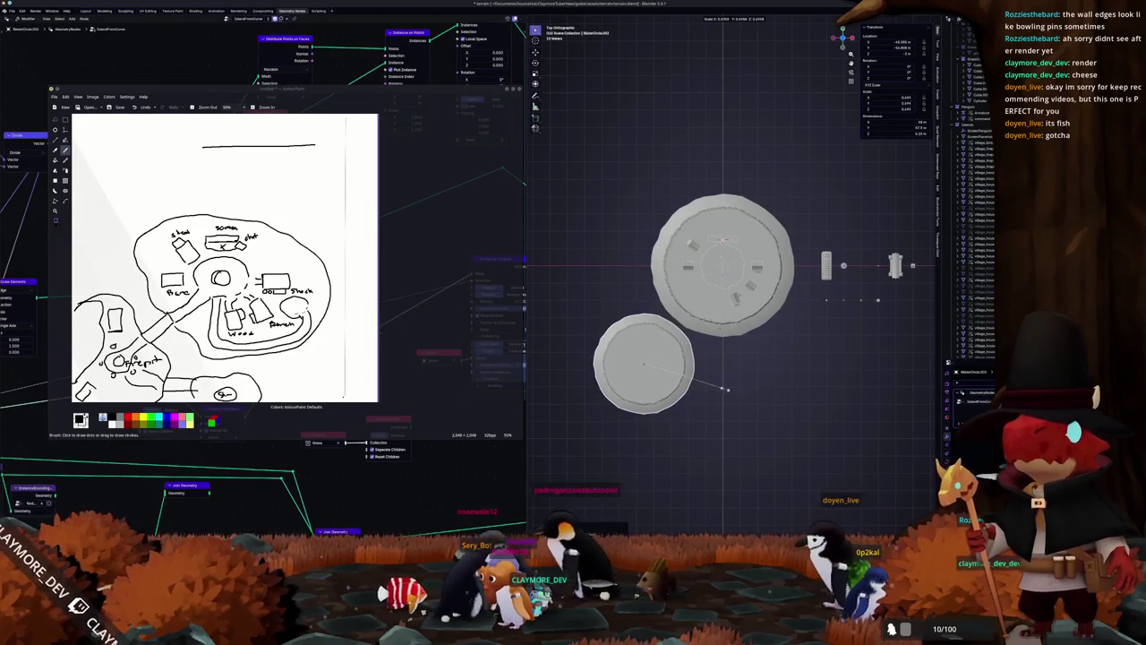
key(shift+z)
click(708, 385)
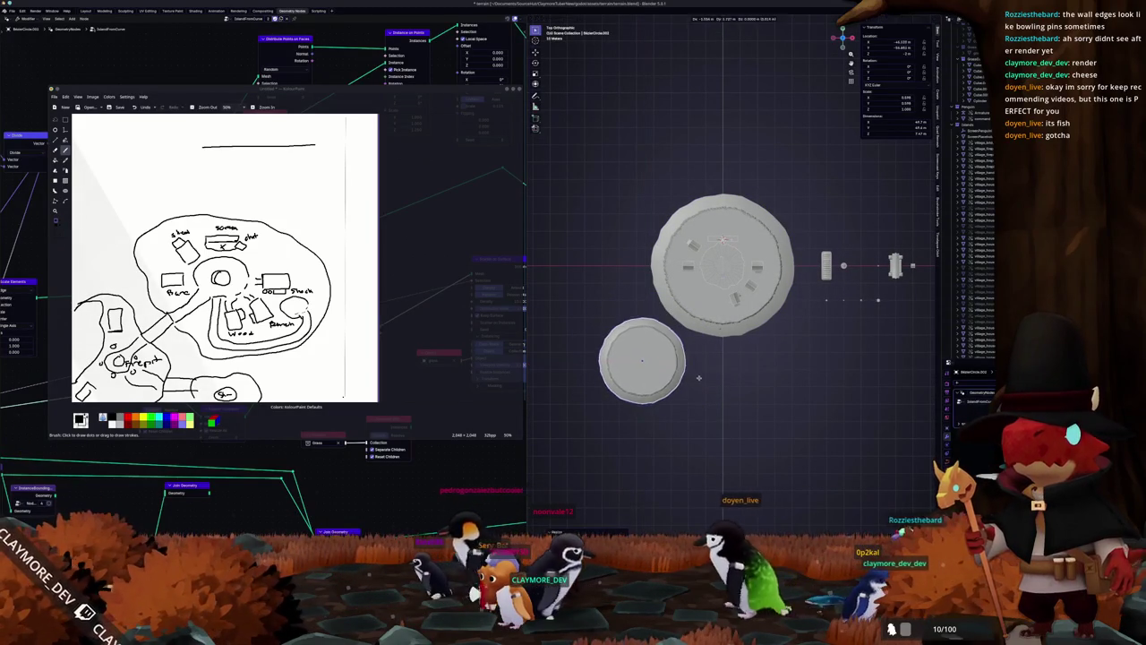
key(ctrl+a)
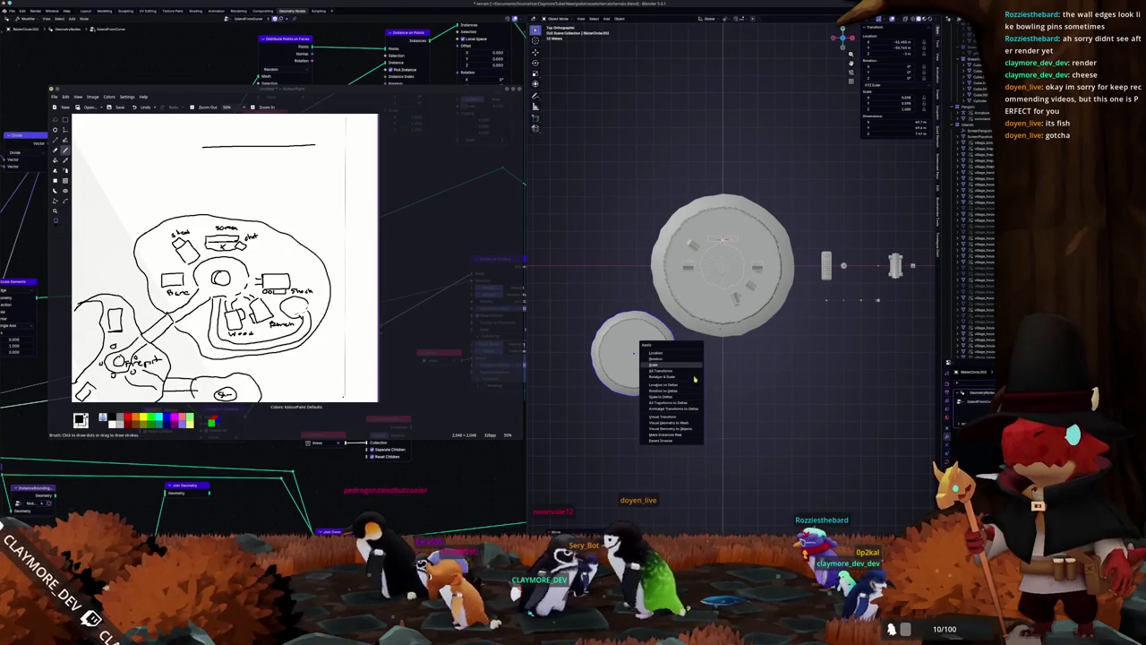
click(693, 376)
Step: Select a bridge piece and duplicate it
mouse_move(821, 281)
shift+middle_down()
mouse_move(760, 295)
mouse_move(800, 291)
shift+middle_up()
click(805, 278)
key(shift+d)
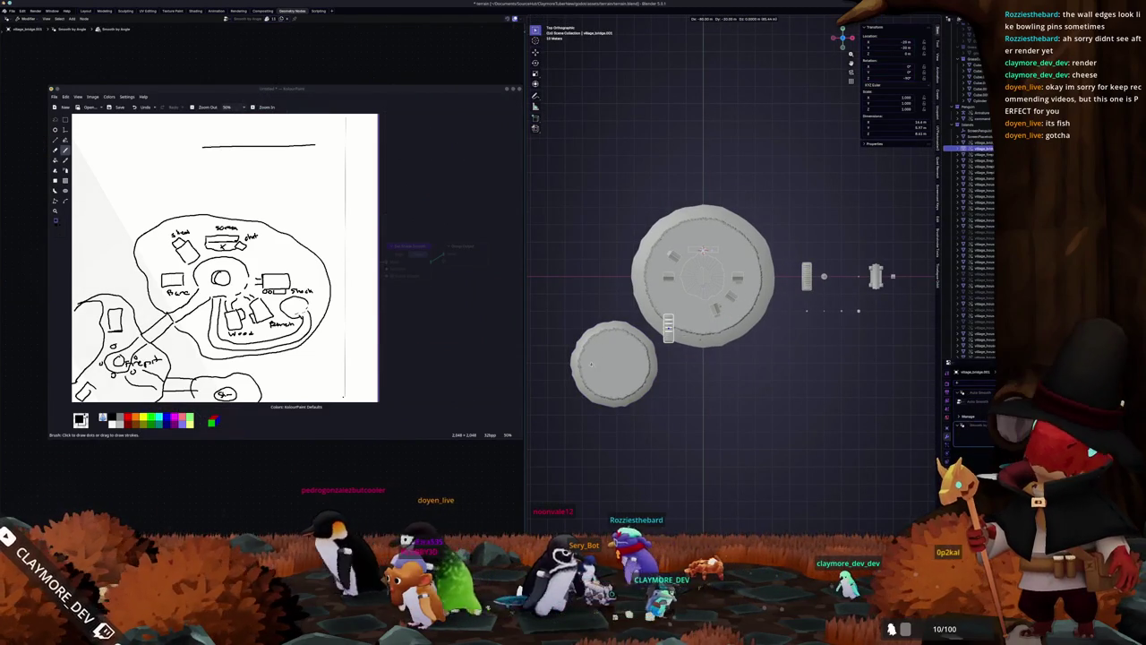
Step: Rotate the copied bridge about 40°
key(r)
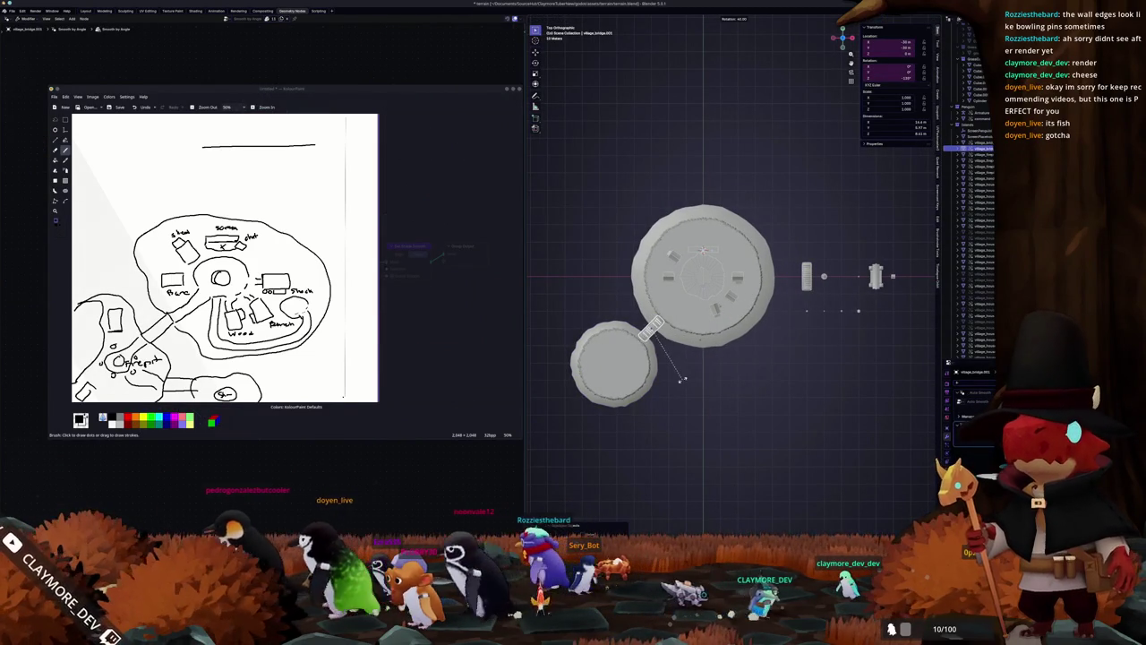
click(681, 376)
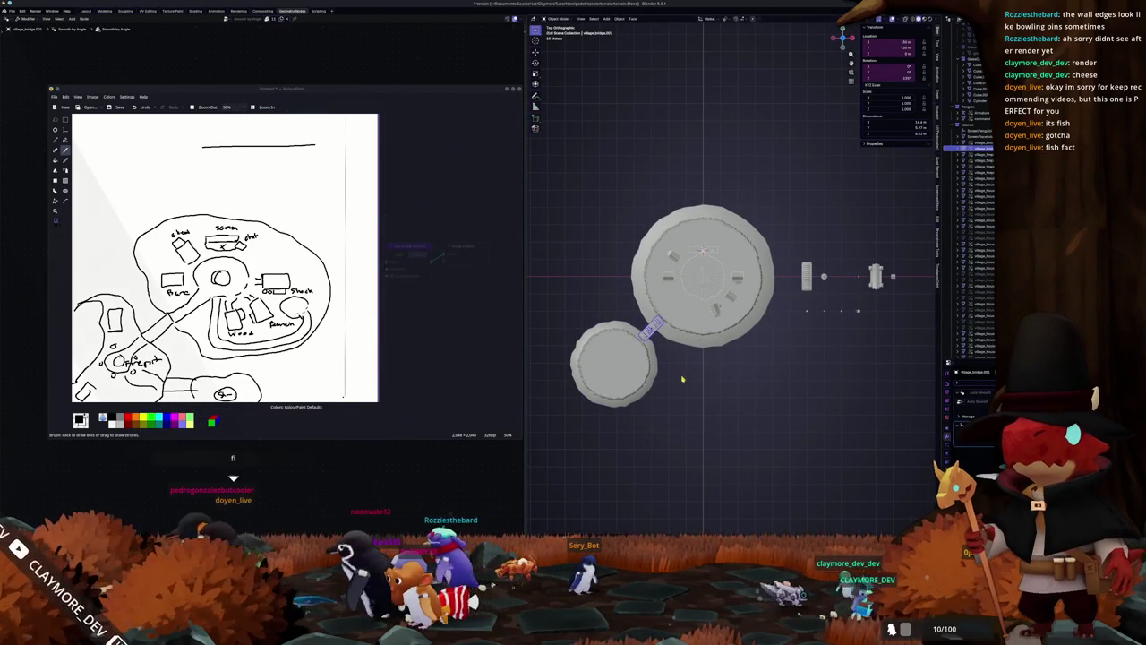
scroll(682, 378, up, 2)
scroll(698, 365, up, 1)
scroll(717, 349, up, 2)
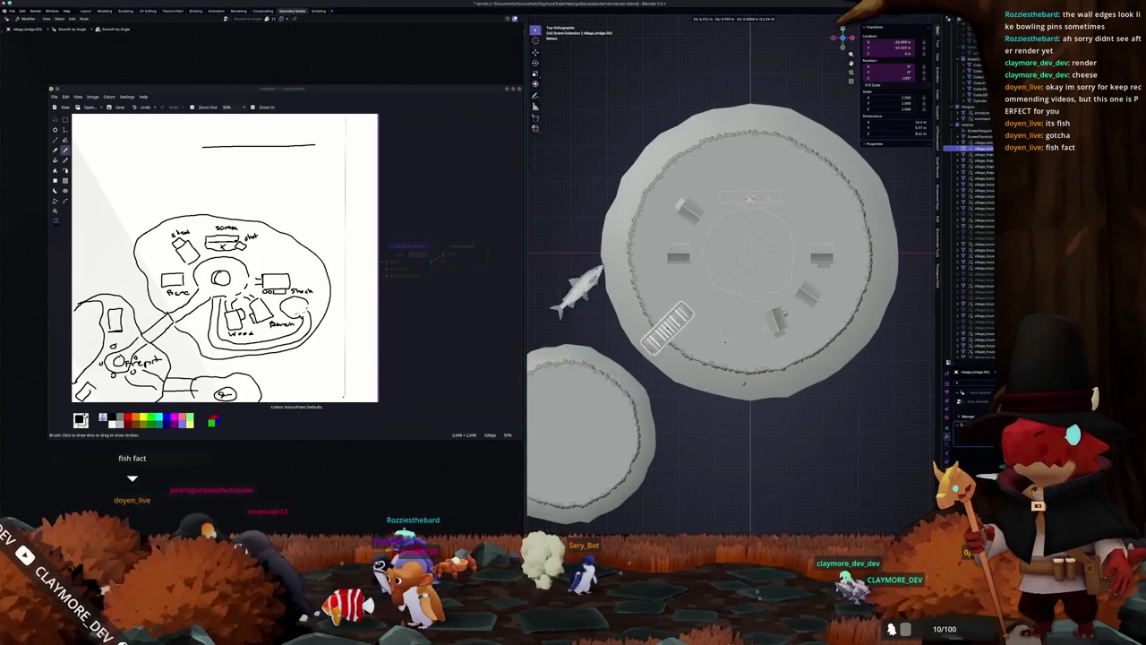
Step: Slide the bridge along its X axis into the gap between the two islands and orbit to inspect
key(alt+g)
key(r)
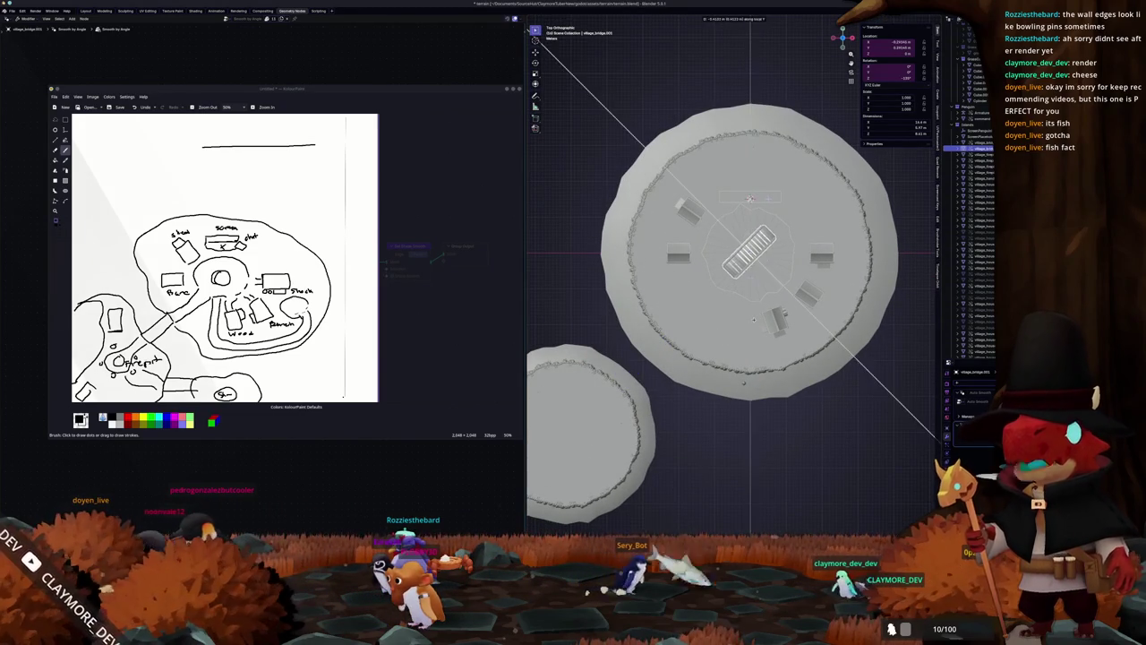
key(x)
key(Return)
mouse_move(640, 405)
middle_down()
mouse_move(579, 338)
mouse_move(618, 295)
middle_up()
scroll(618, 295, up, 3)
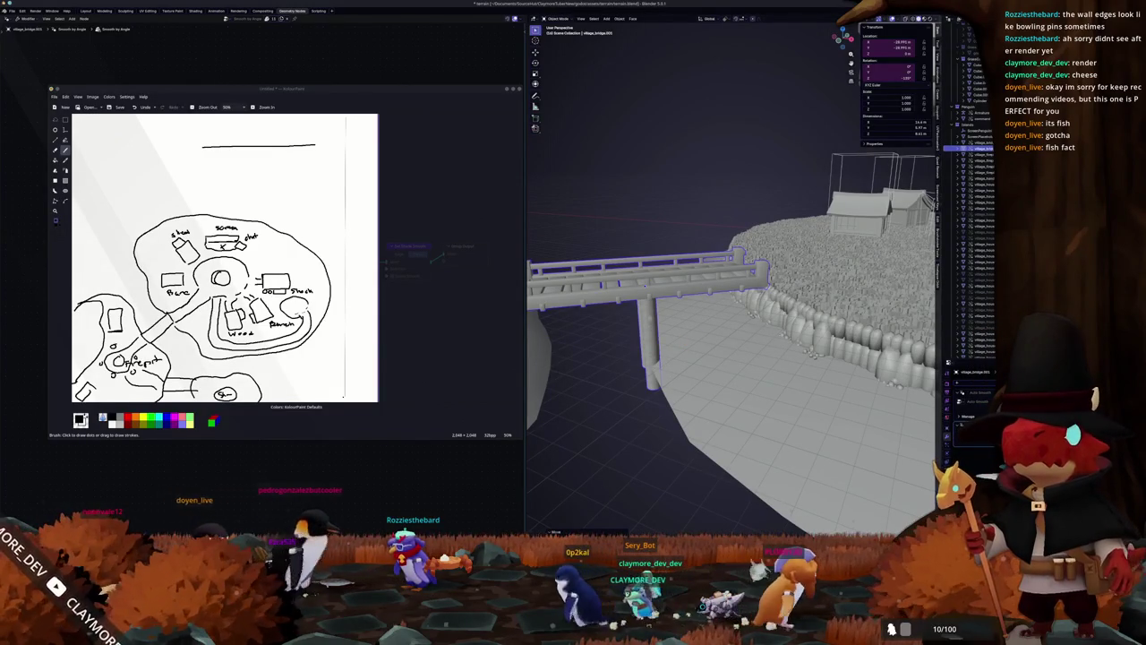
key(alt+Tab)
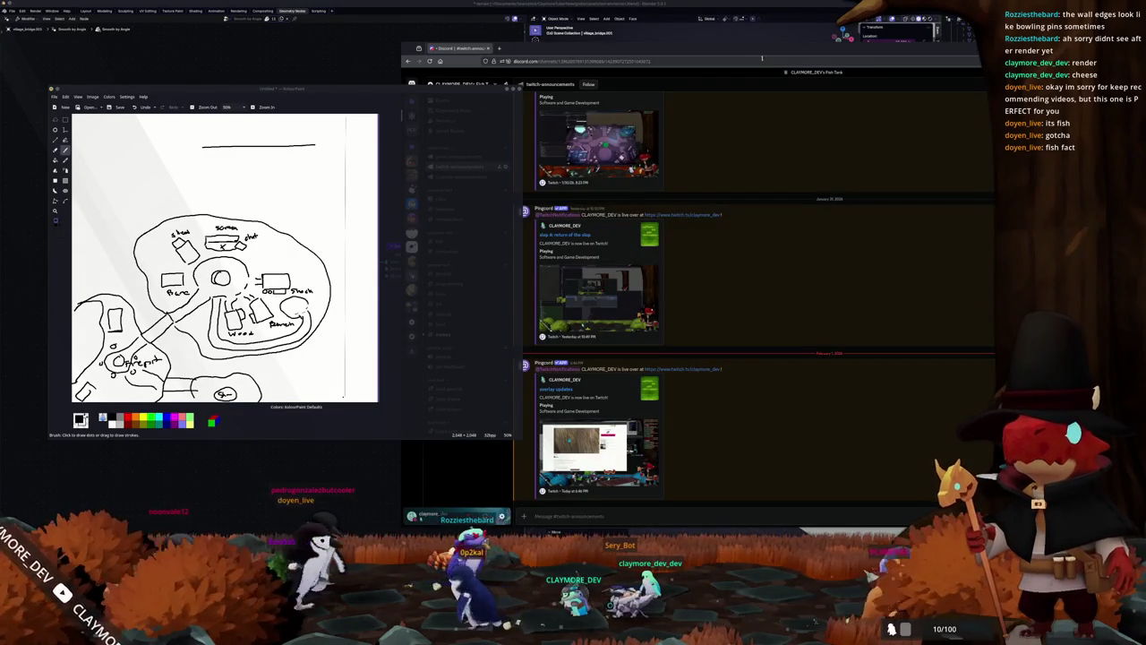
Step: Open the memes channel and watch the Evil Fact video full screen
double_click(726, 51)
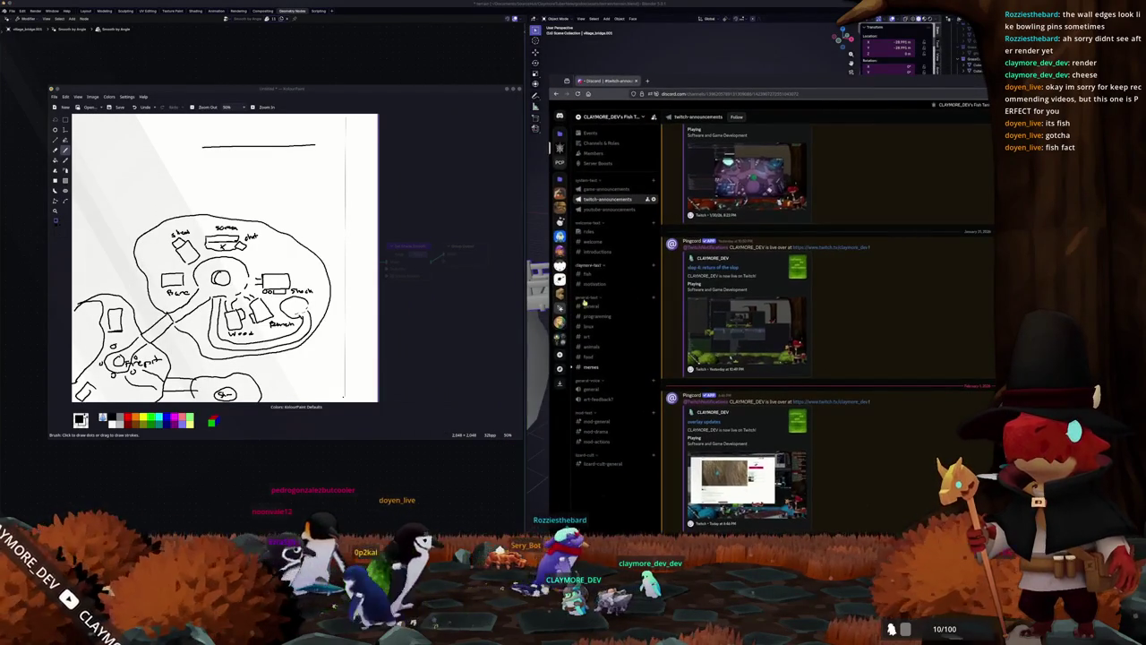
click(591, 368)
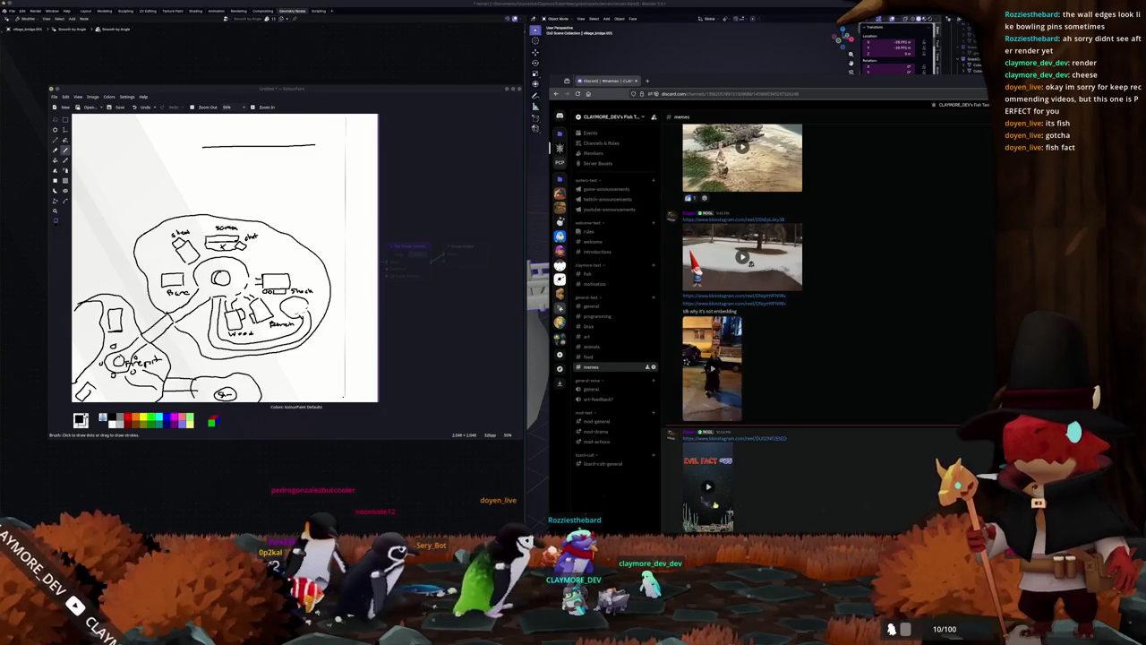
click(725, 527)
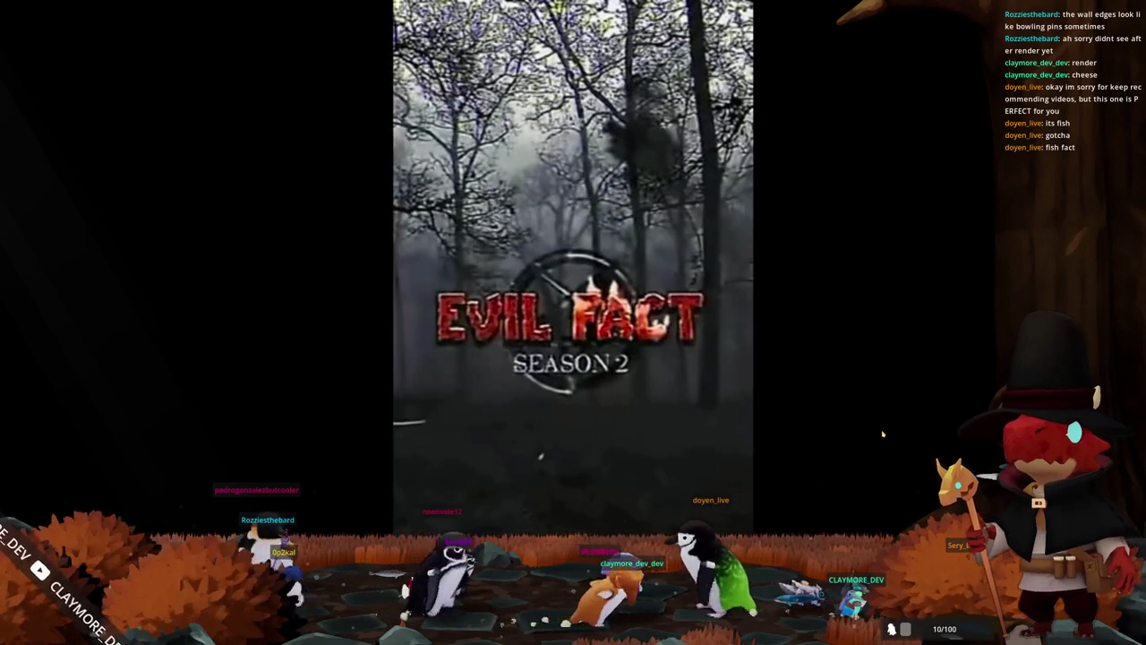
key(Escape)
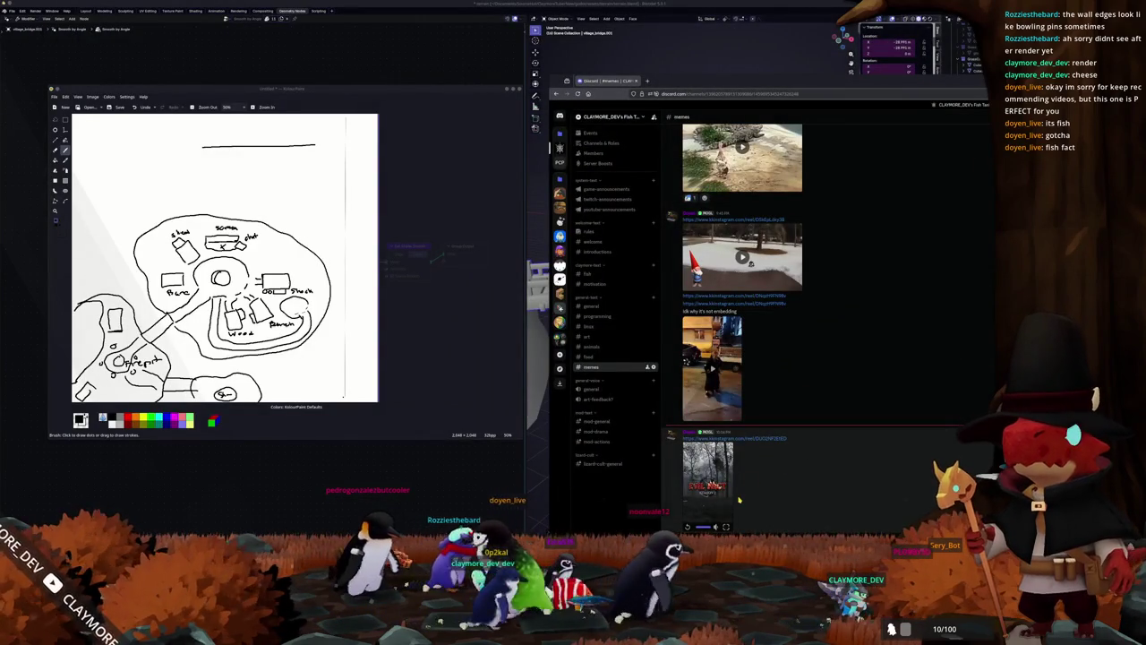
Step: View the poster's profile, close it, and return to the Blender scene
click(672, 436)
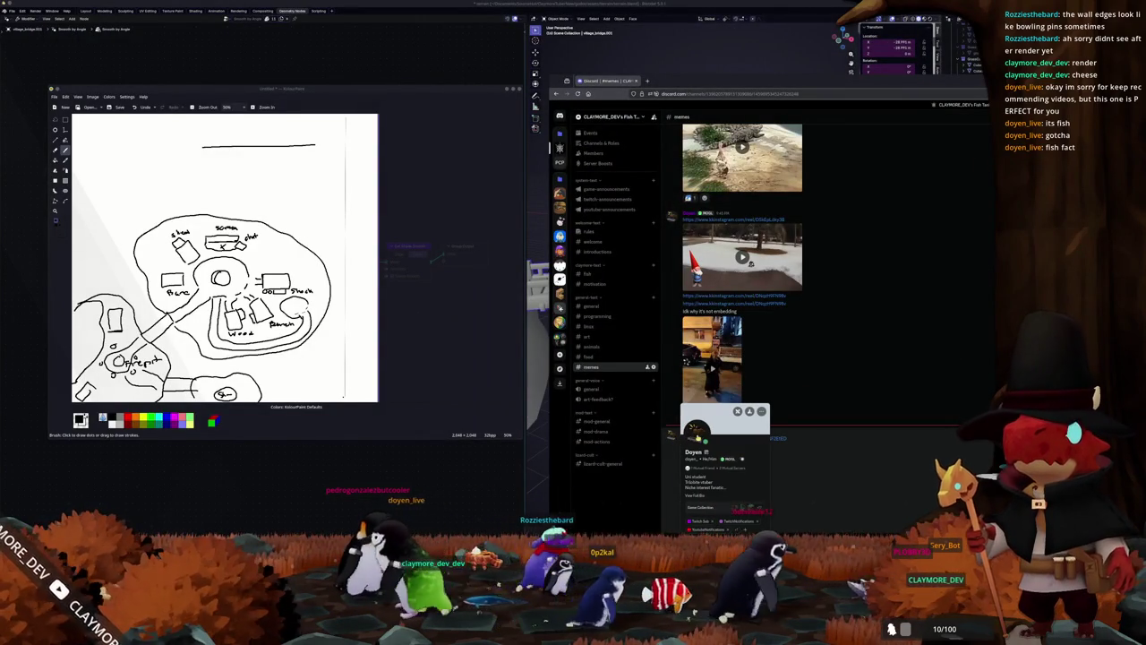
click(698, 437)
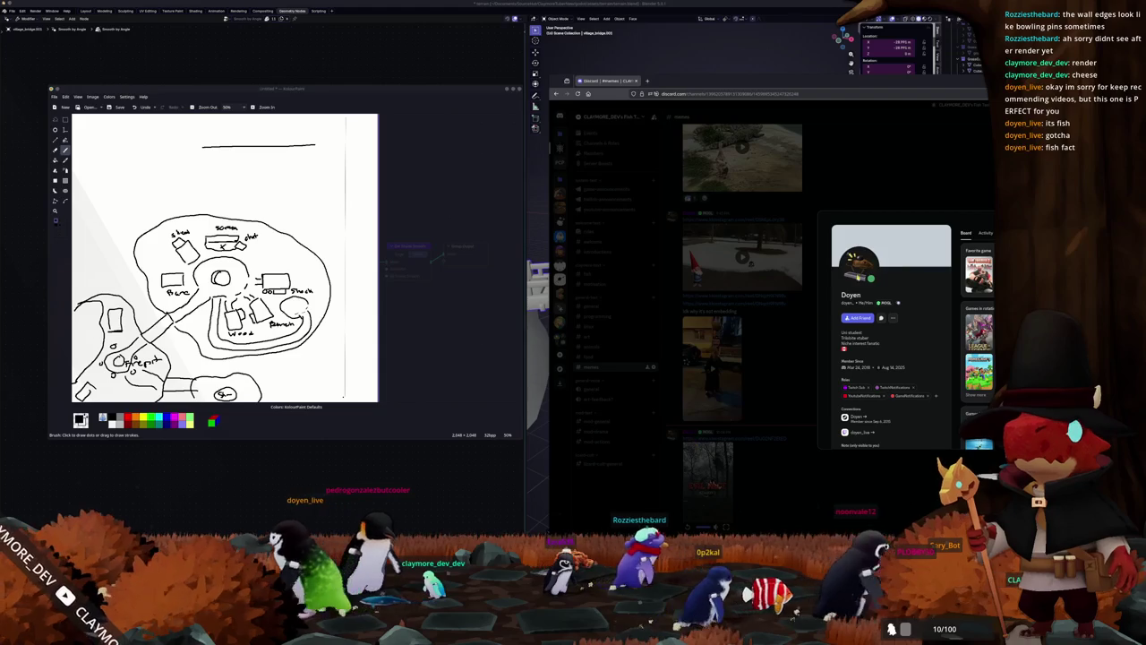
click(786, 394)
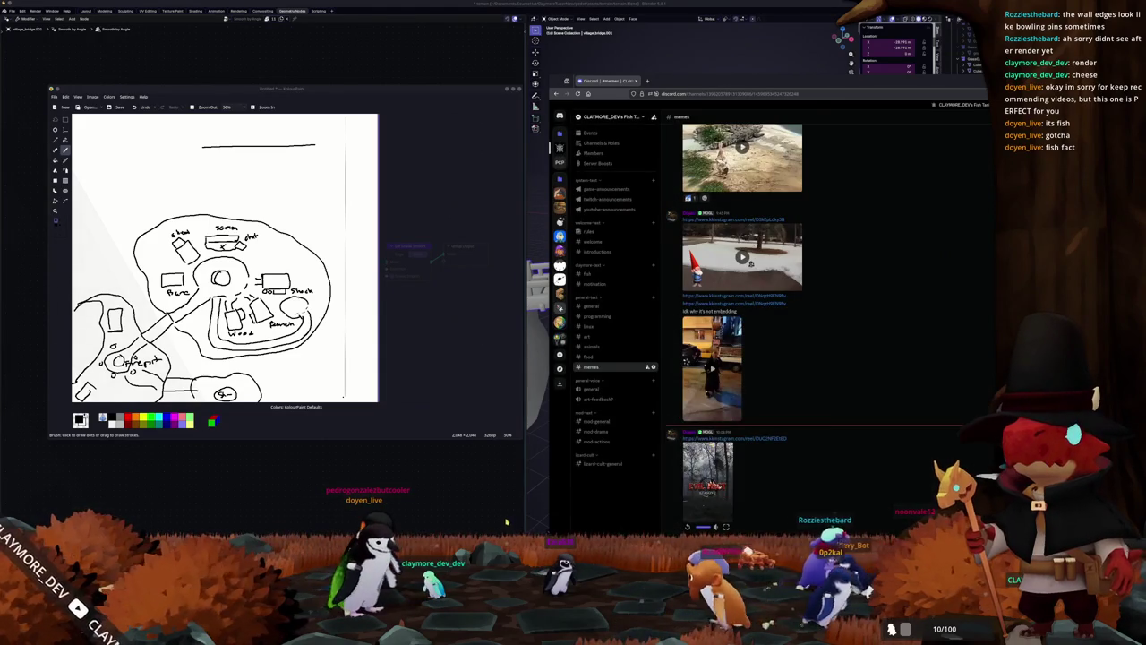
mouse_move(626, 403)
middle_down()
mouse_move(664, 450)
mouse_move(680, 430)
mouse_move(703, 428)
mouse_move(641, 420)
middle_up()
Step: Select the small island and apply all its transforms from the top view
scroll(641, 420, down, 3)
click(621, 356)
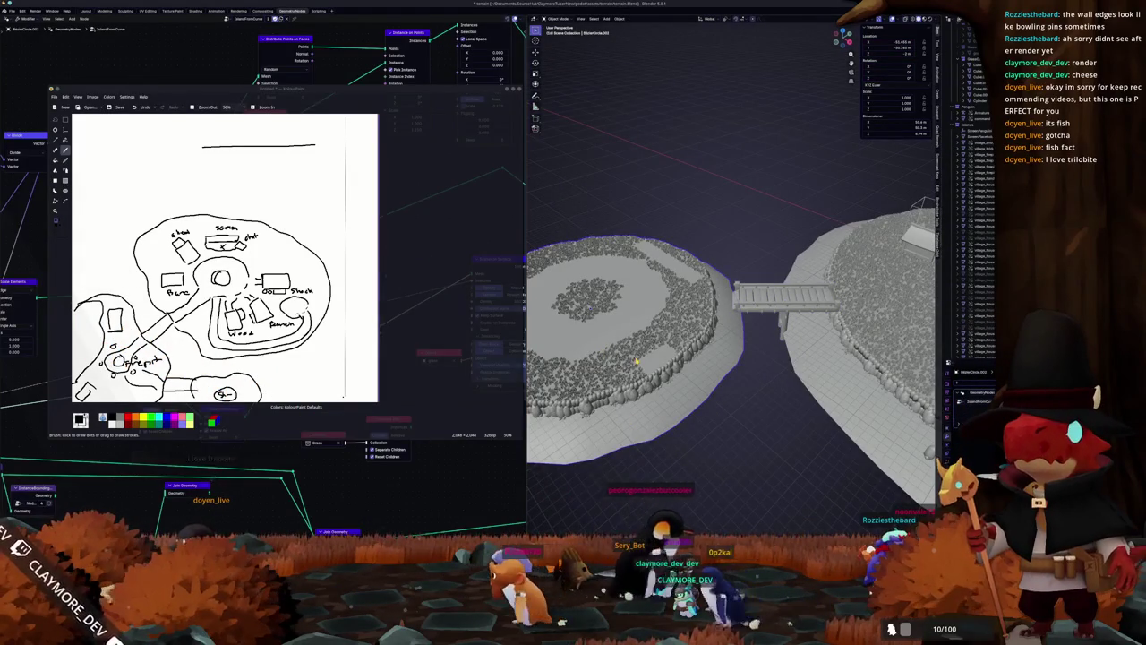
key(KP_7)
scroll(635, 360, up, 2)
key(ctrl+a)
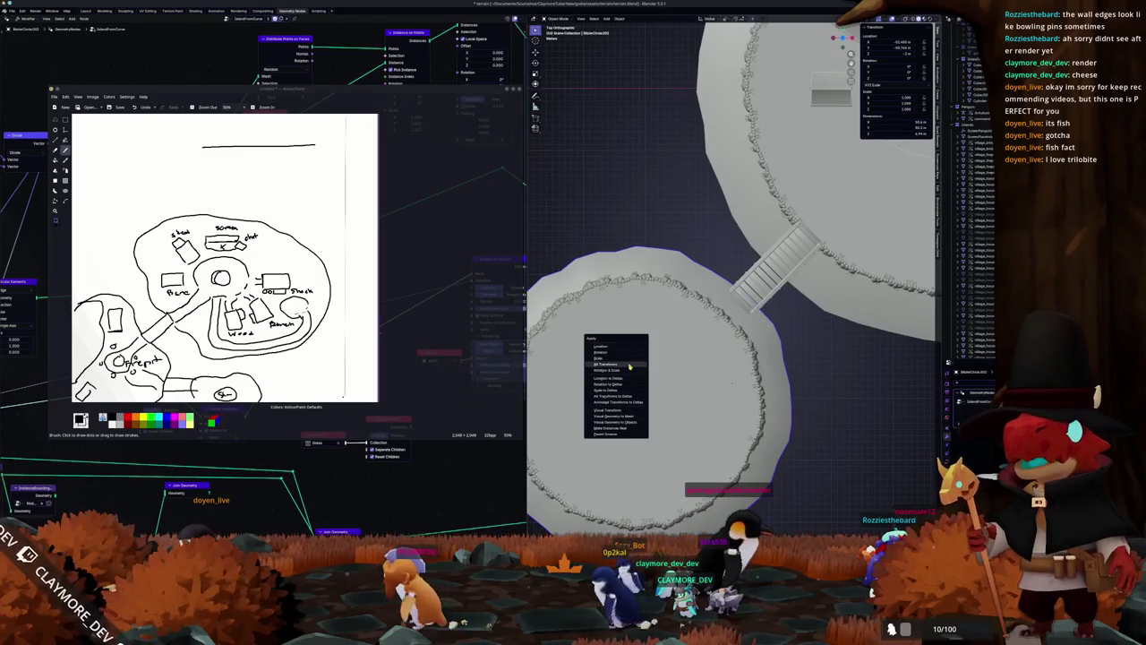
key(Return)
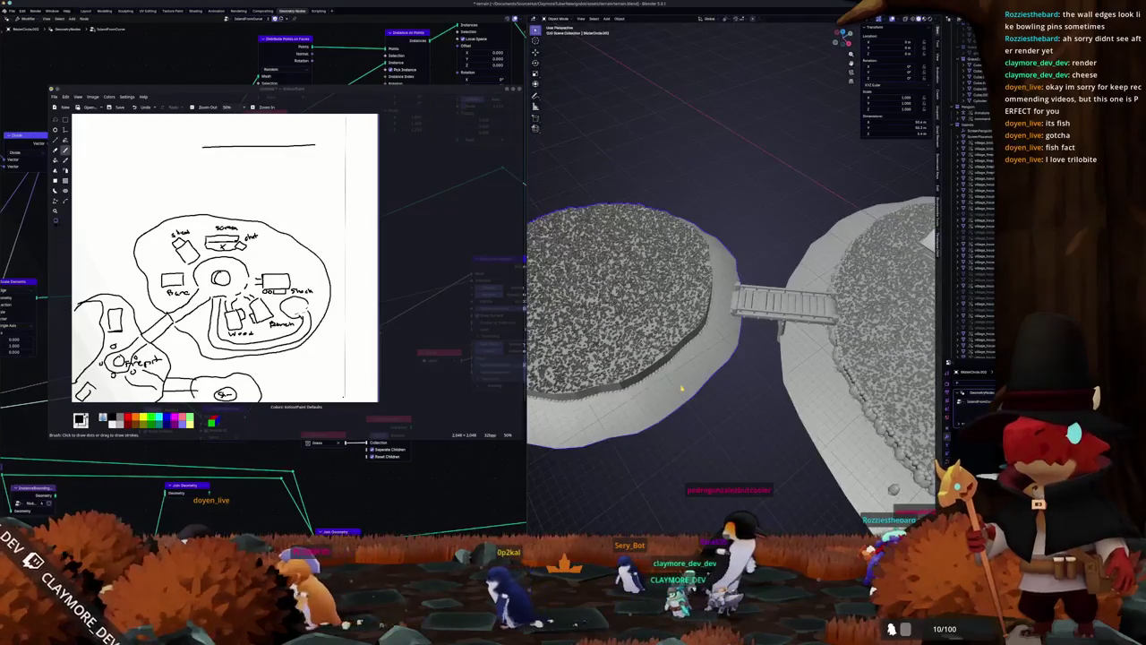
Step: Move the small island closer to the bridge and adjust its height along Z
key(g)
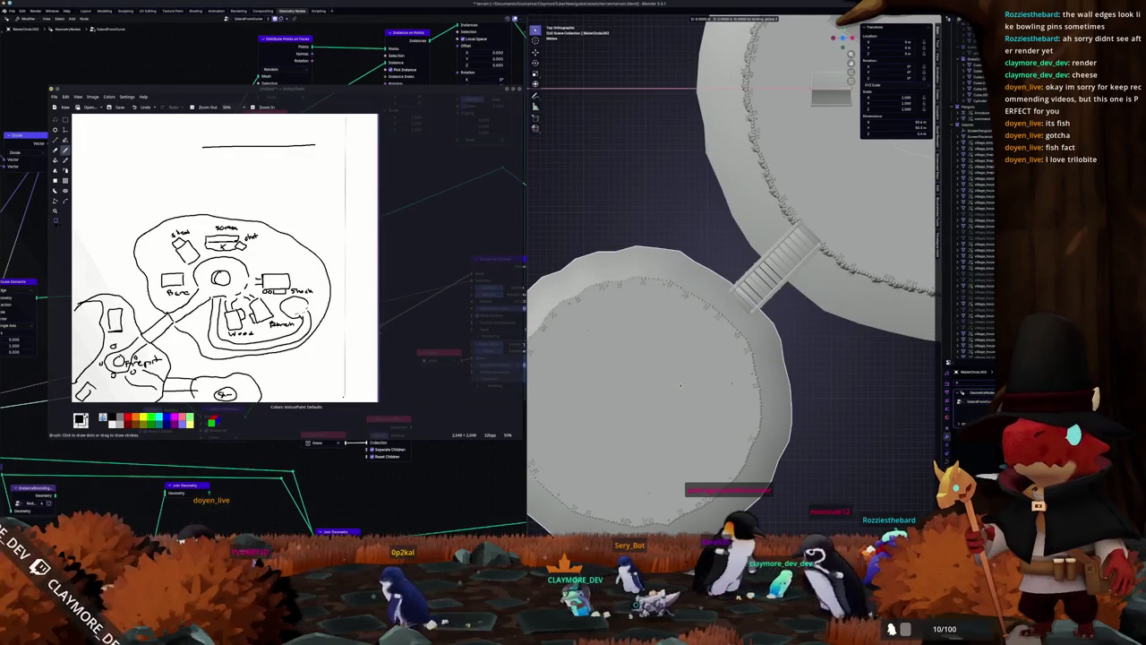
click(697, 377)
mouse_move(696, 377)
middle_down()
mouse_move(717, 331)
mouse_move(689, 308)
middle_up()
key(g)
key(z)
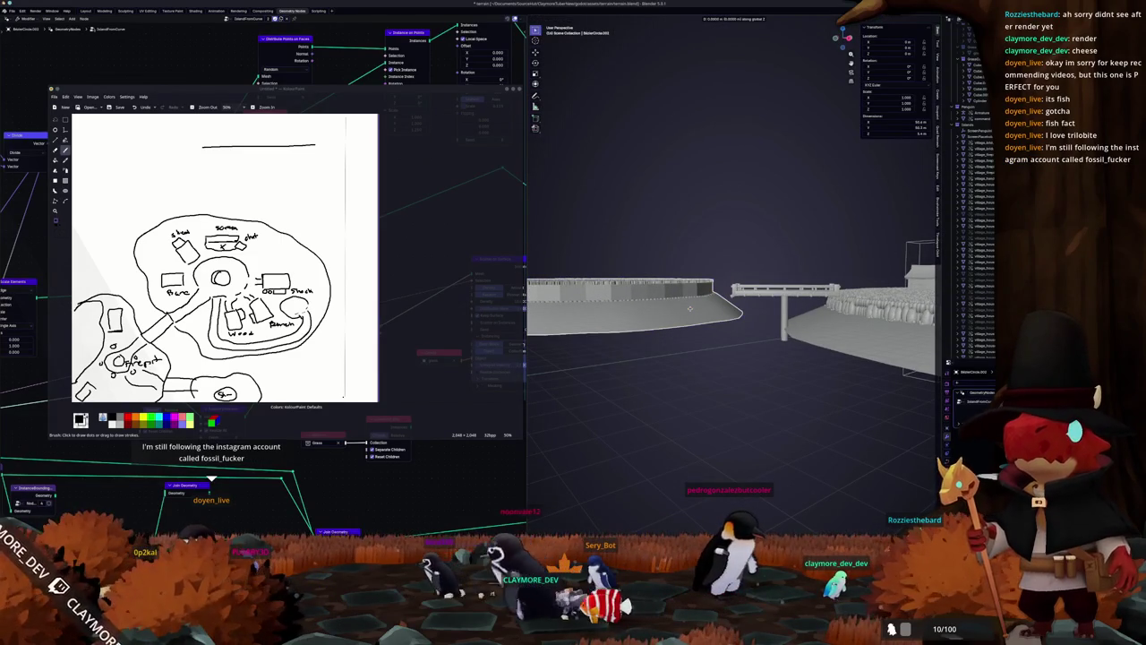
click(691, 310)
key(KP_1)
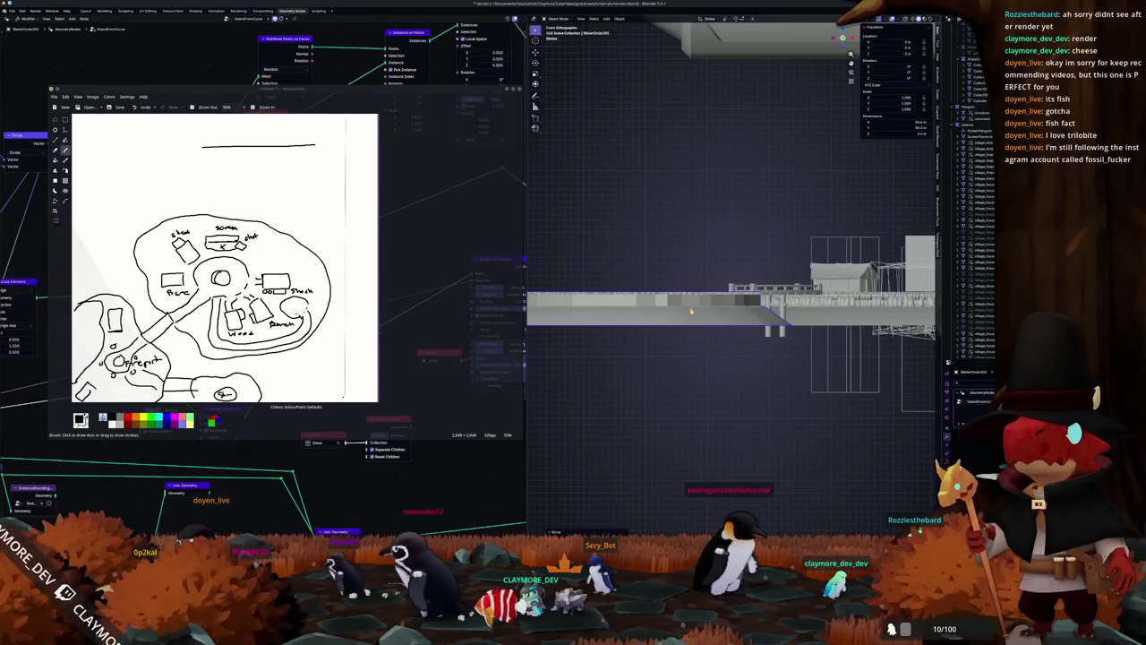
key(KP_7)
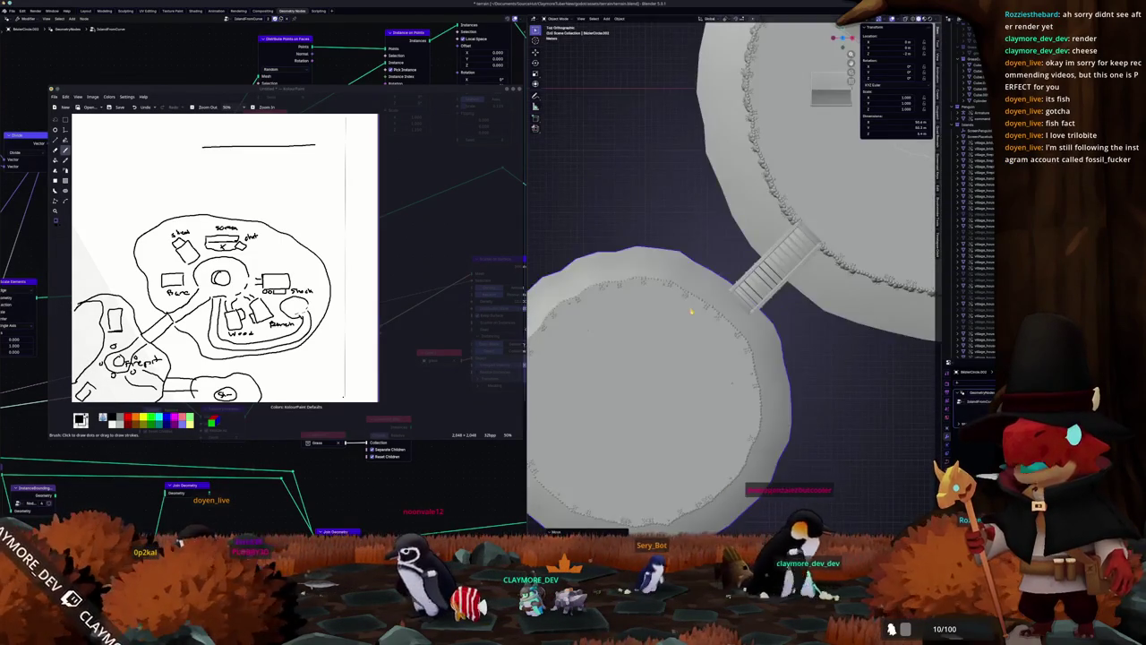
key(g)
key(z)
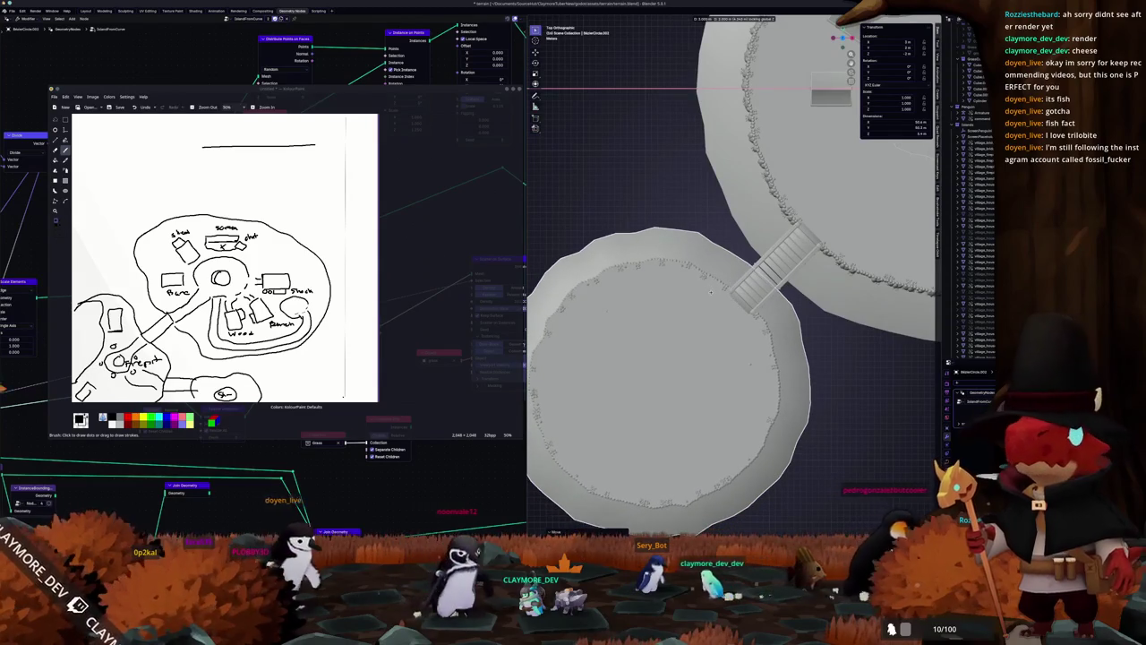
click(711, 291)
Step: Check the bridge from several angles, briefly entering and leaving the curve's edit mode
middle_drag(711, 291, 653, 260)
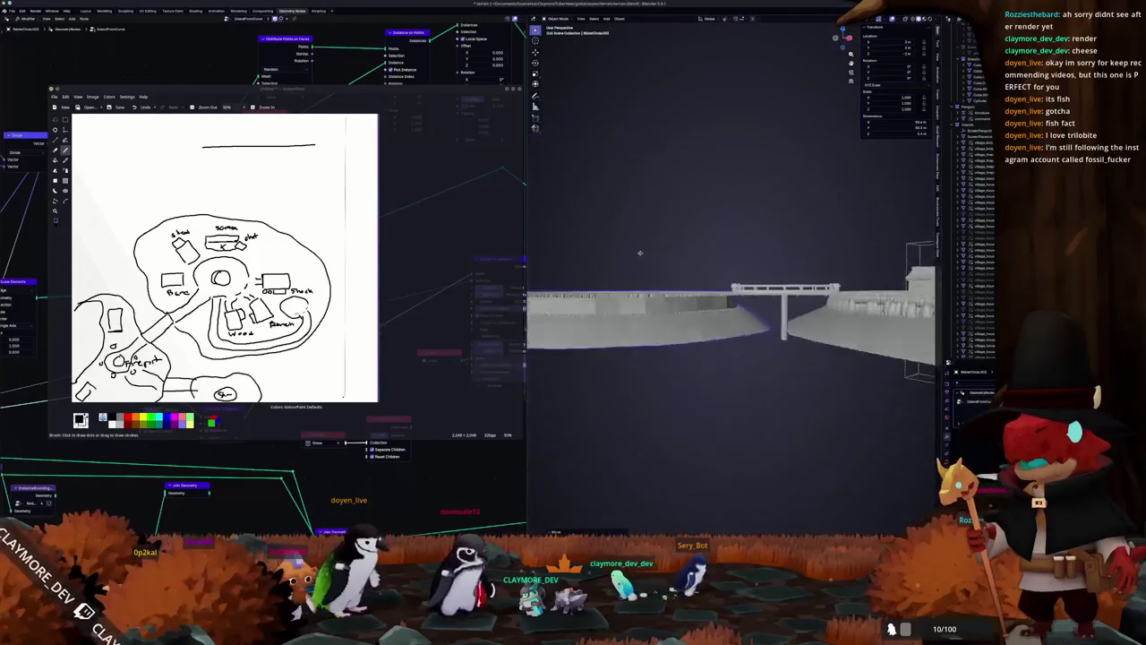
scroll(654, 260, up, 2)
scroll(658, 260, up, 2)
scroll(662, 261, up, 3)
scroll(669, 262, up, 2)
scroll(669, 263, down, 5)
key(Tab)
middle_drag(669, 262, 627, 269)
scroll(733, 295, down, 3)
key(Tab)
mouse_move(695, 324)
middle_down()
mouse_move(704, 341)
mouse_move(701, 283)
mouse_move(718, 324)
middle_up()
Step: Apply all transforms to the left island, lower it along Z, and apply transforms again
key(ctrl+a)
click(704, 341)
scroll(701, 283, up, 3)
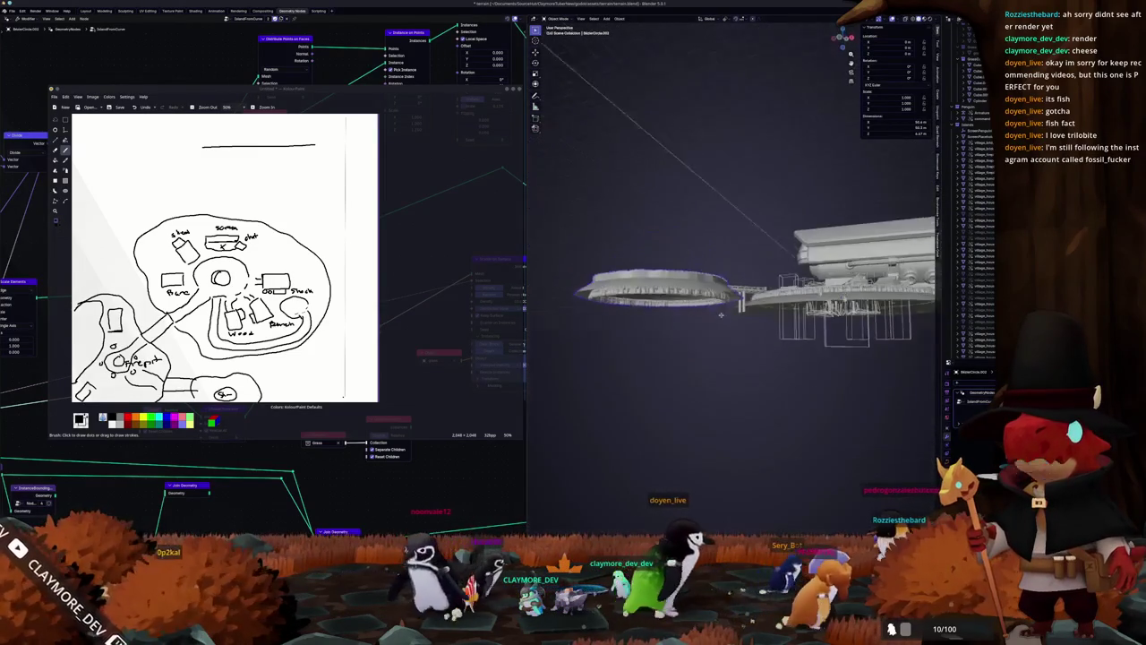
key(g)
key(z)
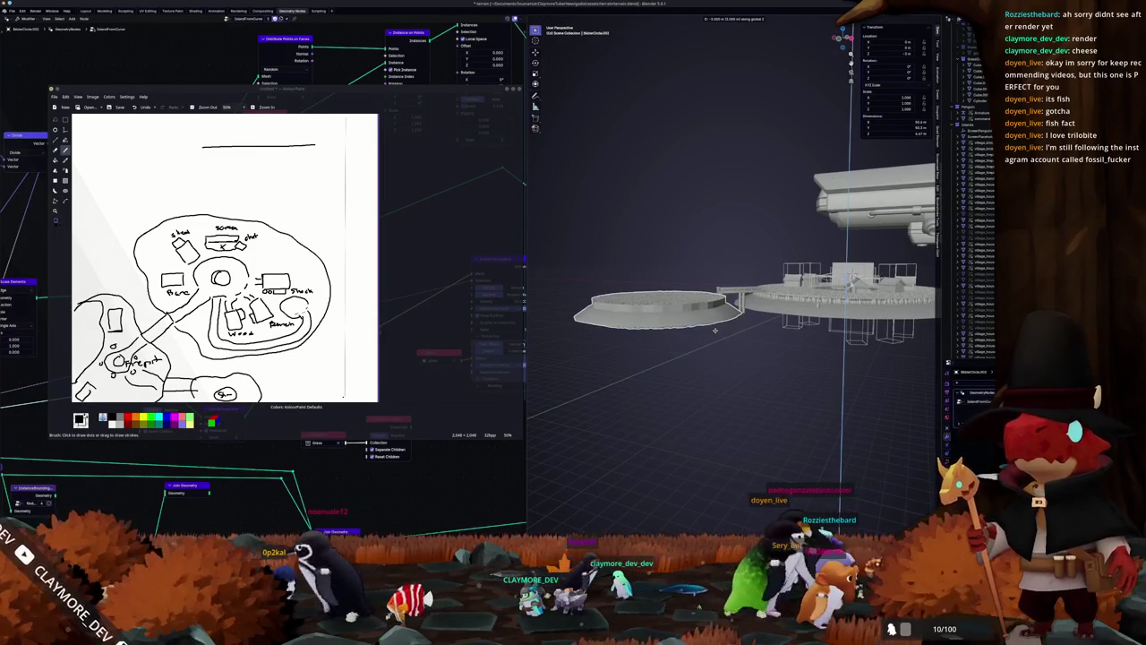
click(715, 330)
key(ctrl+a)
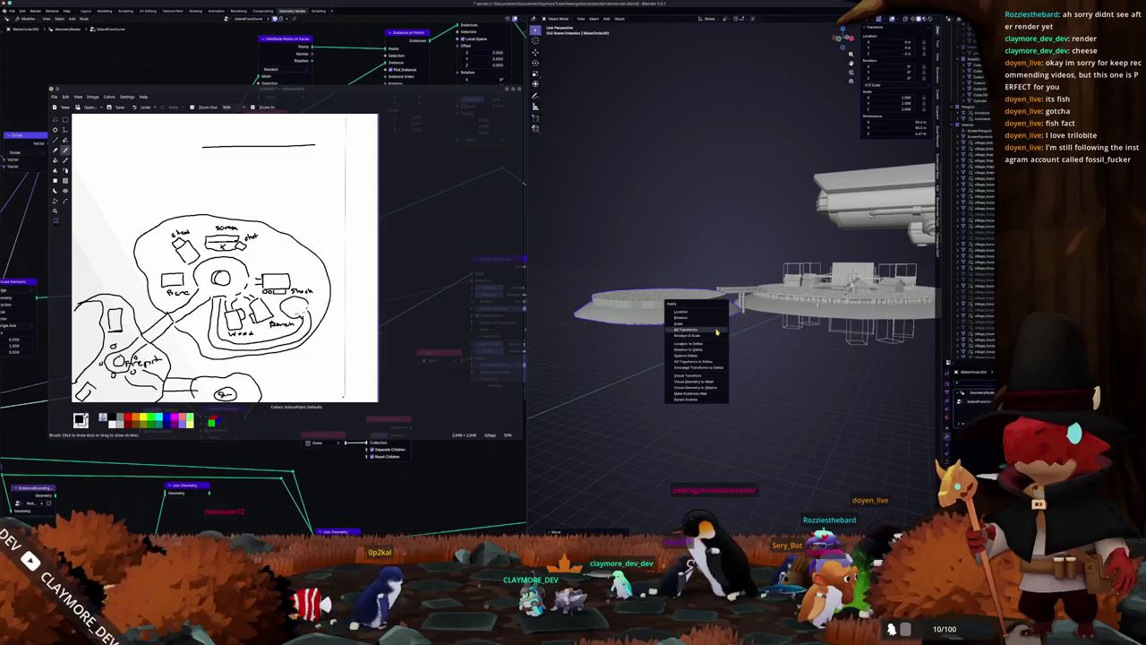
click(717, 329)
Step: From the side view, shift the island outline's points along Z and match the island's height
middle_drag(720, 325, 708, 323)
key(KP_1)
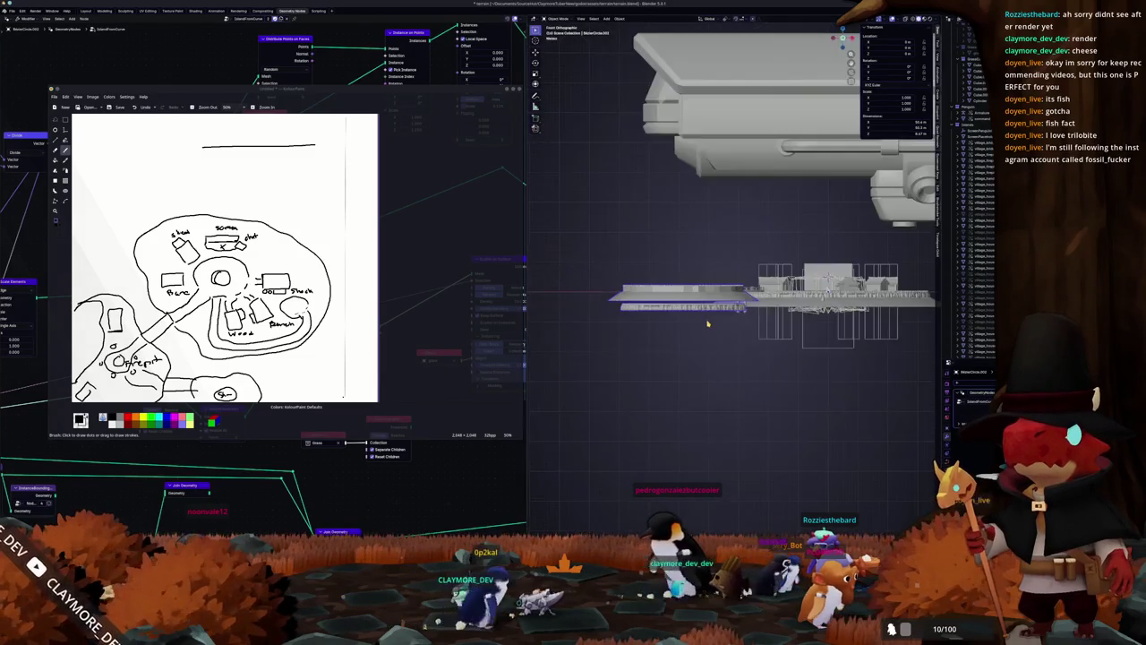
key(shift+h)
key(KP_3)
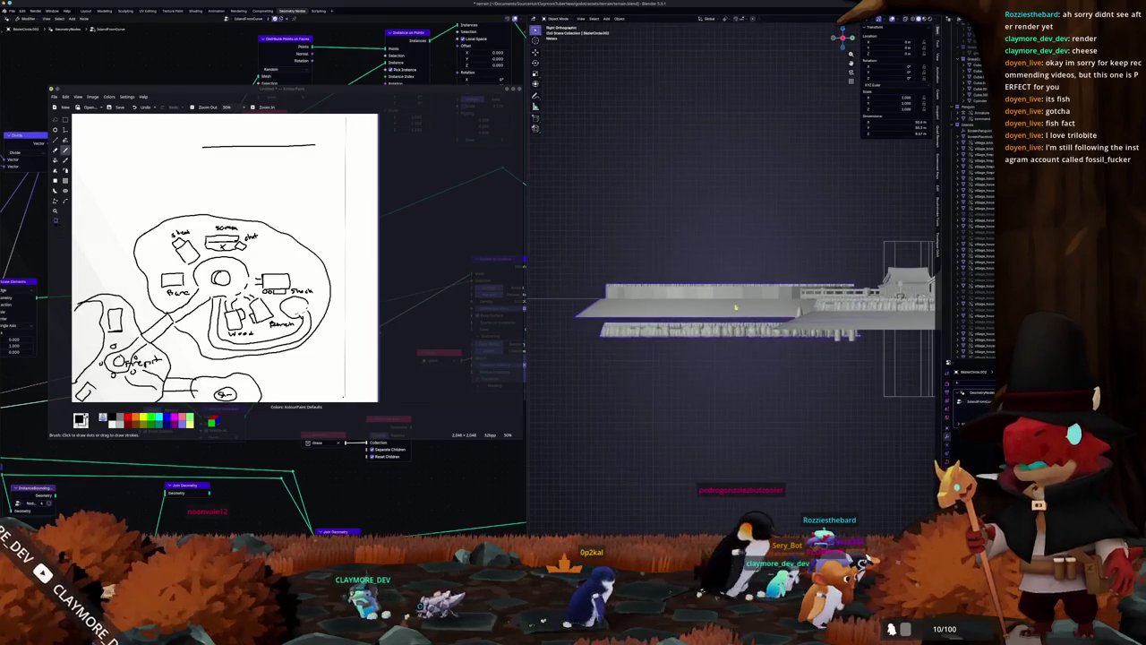
click(735, 307)
key(Tab)
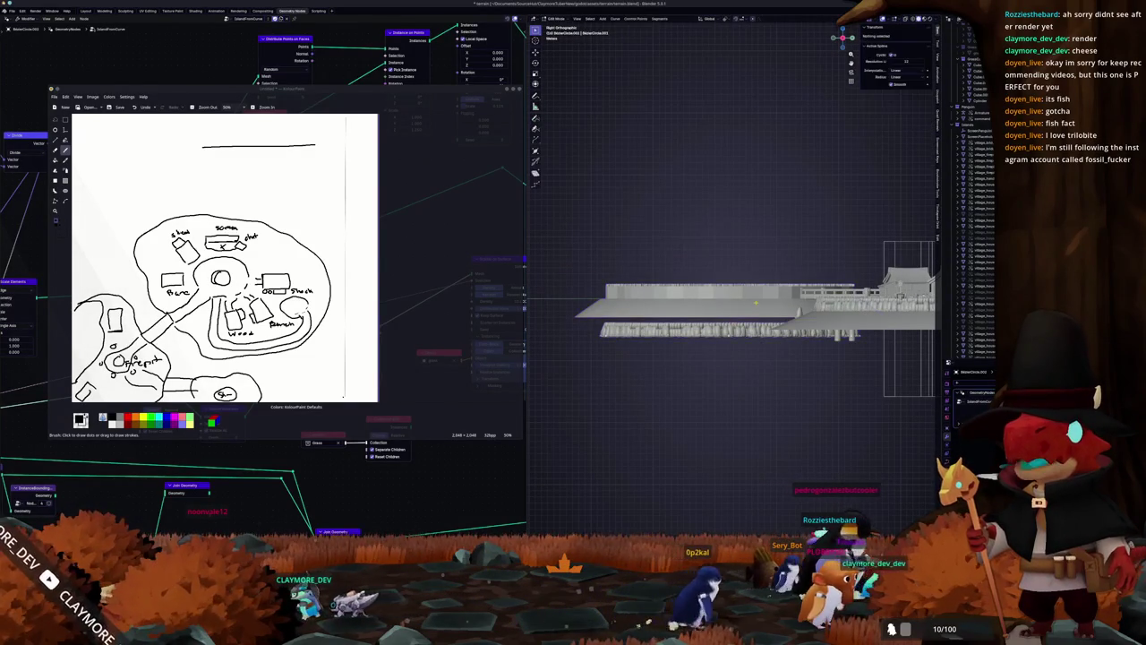
key(a)
key(g)
key(z)
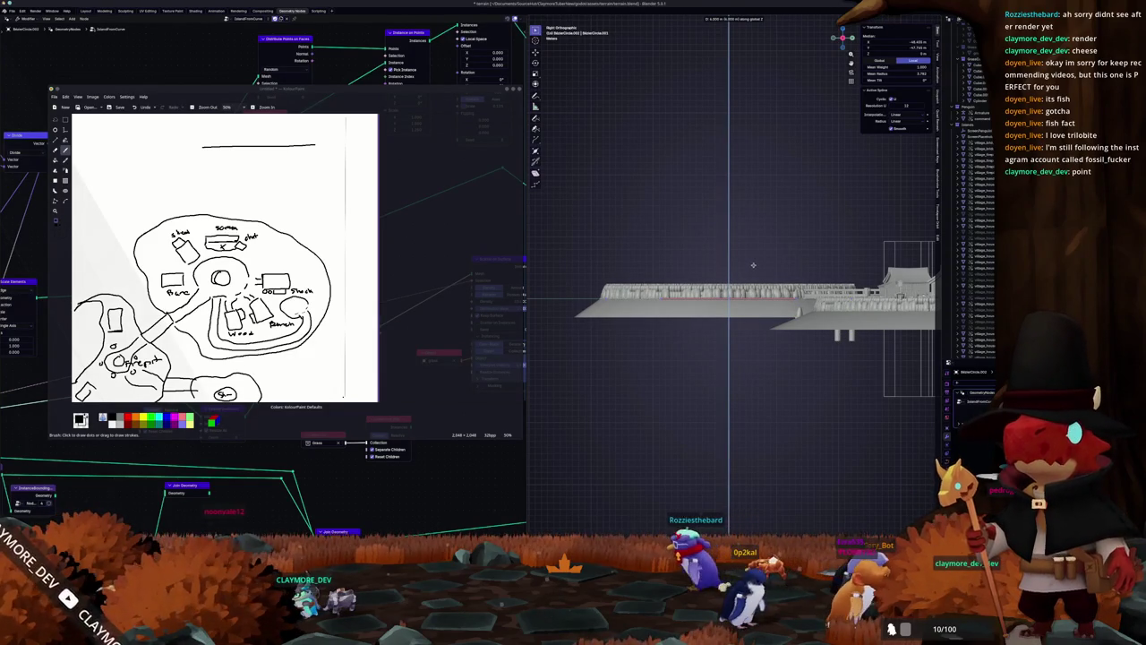
key(Tab)
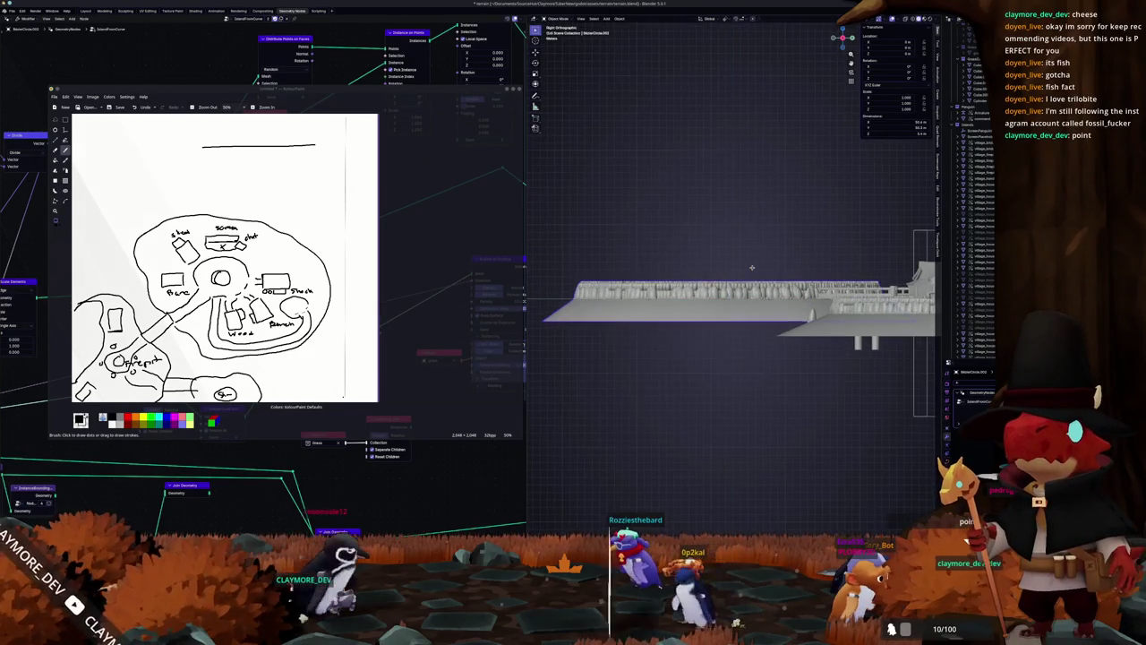
key(g)
key(z)
click(746, 284)
Step: Apply the island's scale, then frame the small island from above for outline editing
mouse_move(746, 284)
middle_down()
mouse_move(798, 301)
mouse_move(744, 360)
middle_up()
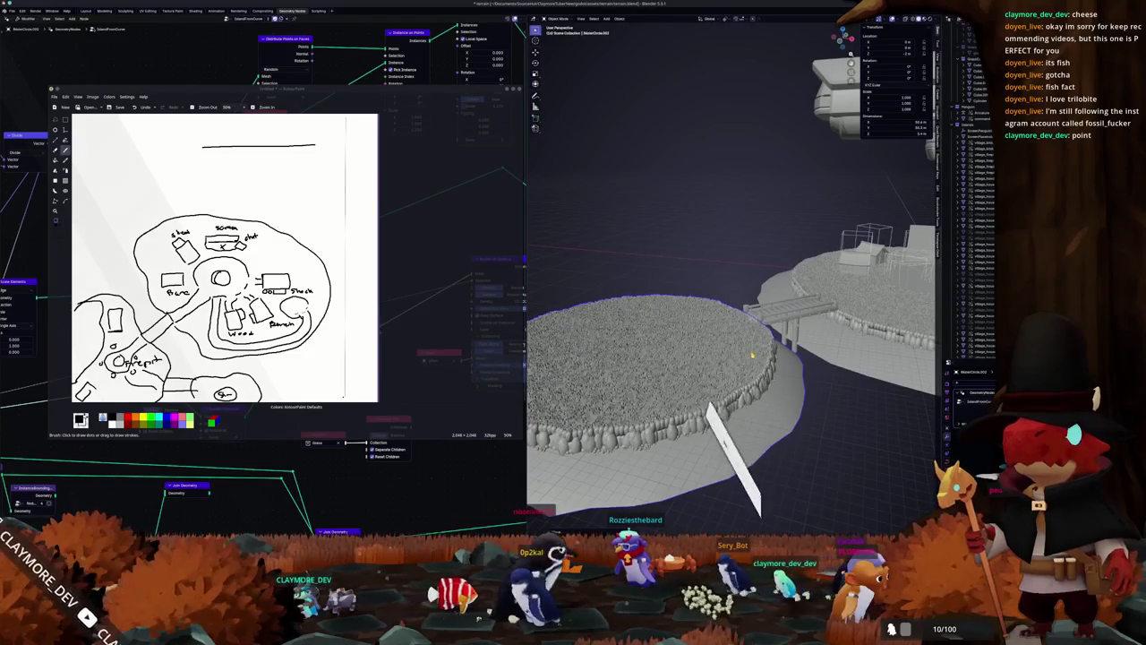
key(ctrl+a)
click(735, 354)
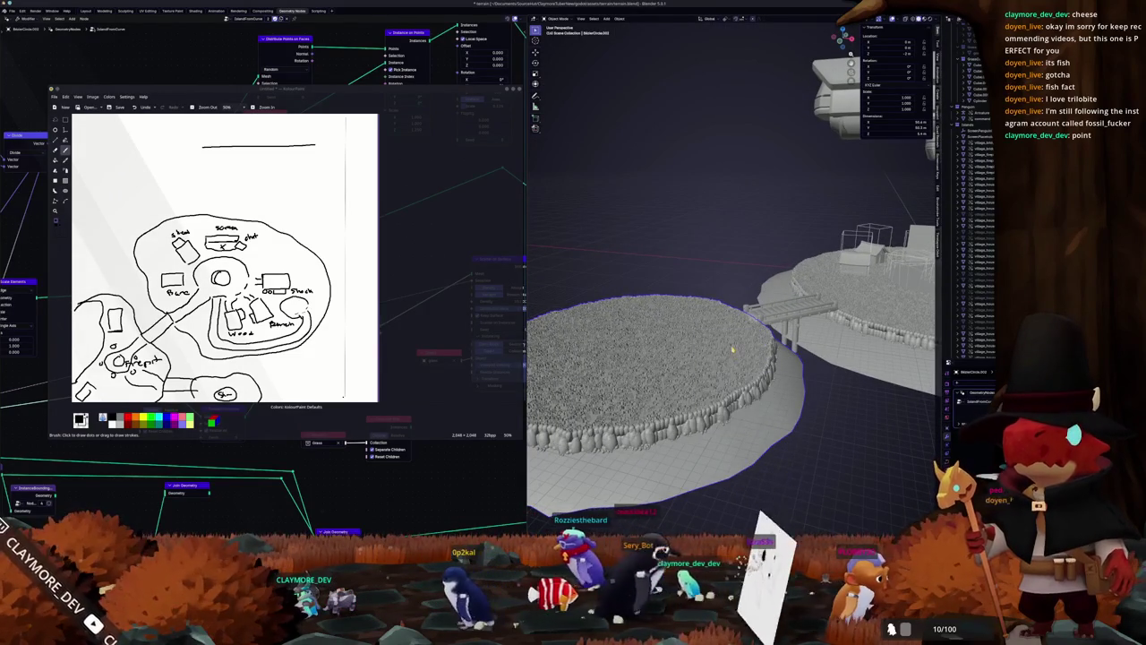
scroll(735, 355, up, 2)
scroll(735, 355, up, 2)
mouse_move(735, 354)
middle_down()
mouse_move(677, 319)
mouse_move(645, 394)
mouse_move(663, 341)
mouse_move(698, 358)
mouse_move(717, 341)
mouse_move(710, 366)
middle_up()
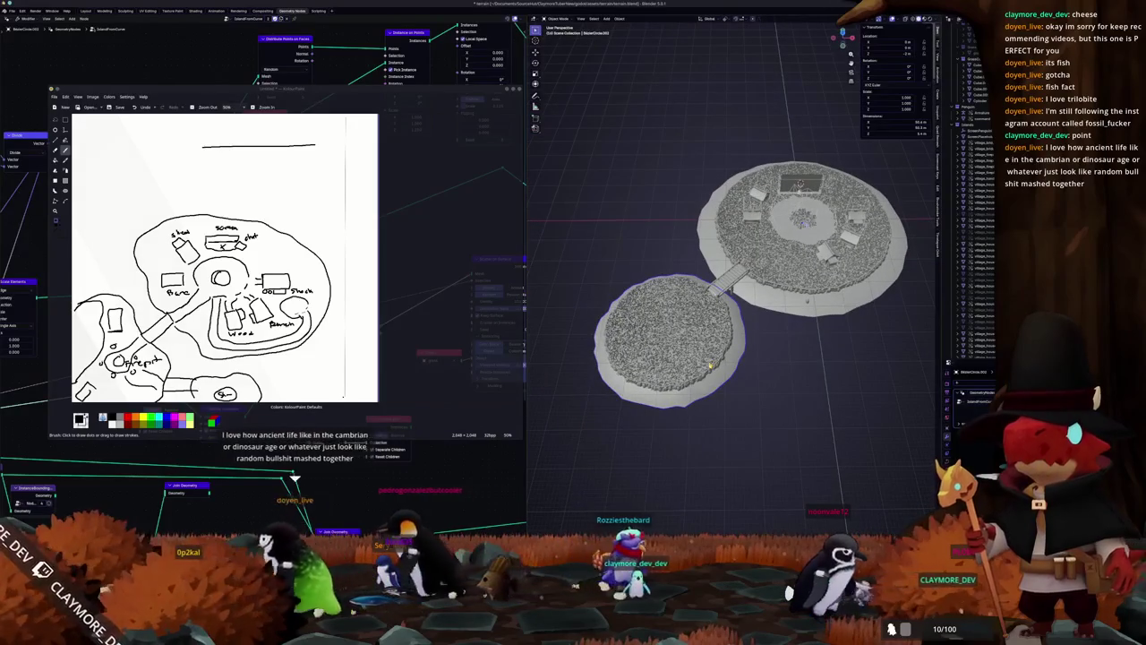
key(KP_7)
key(KP_Decimal)
key(Tab)
Step: Pull the small island's top edge up and to the right into a larger bulge
shift+middle_drag(707, 311, 734, 326)
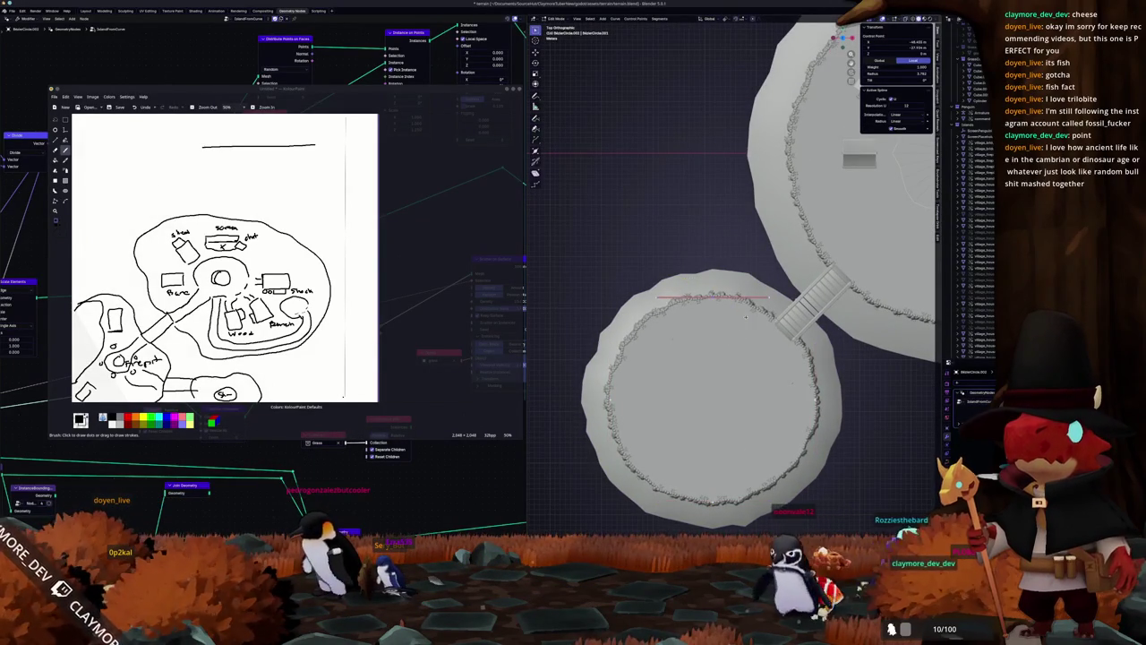
key(g)
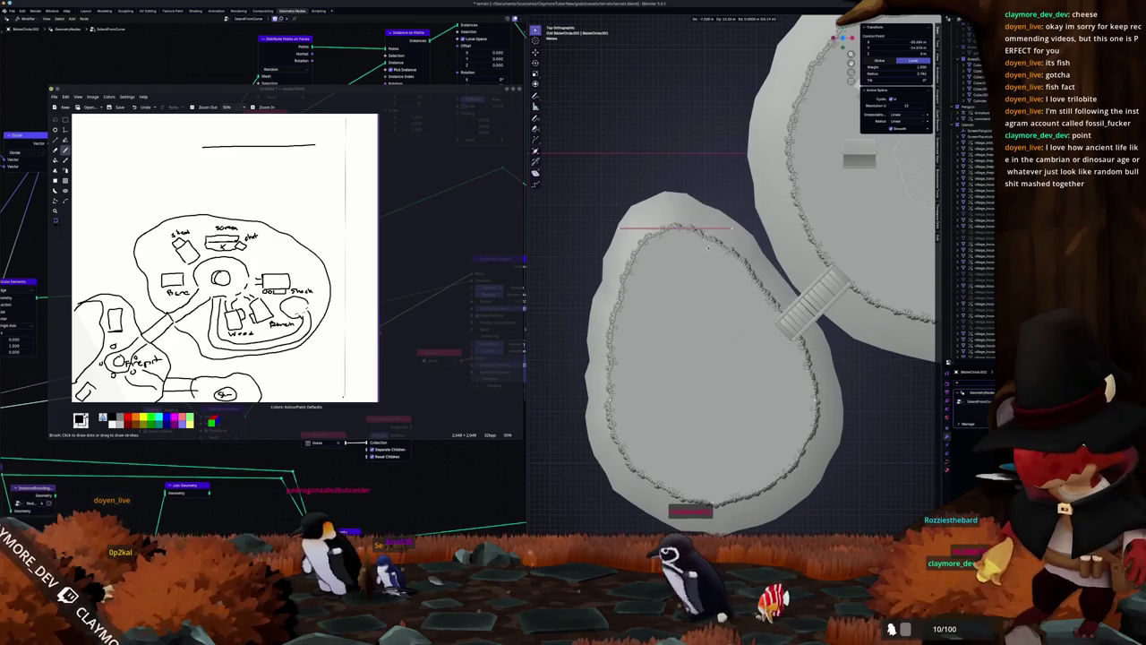
click(712, 254)
key(g)
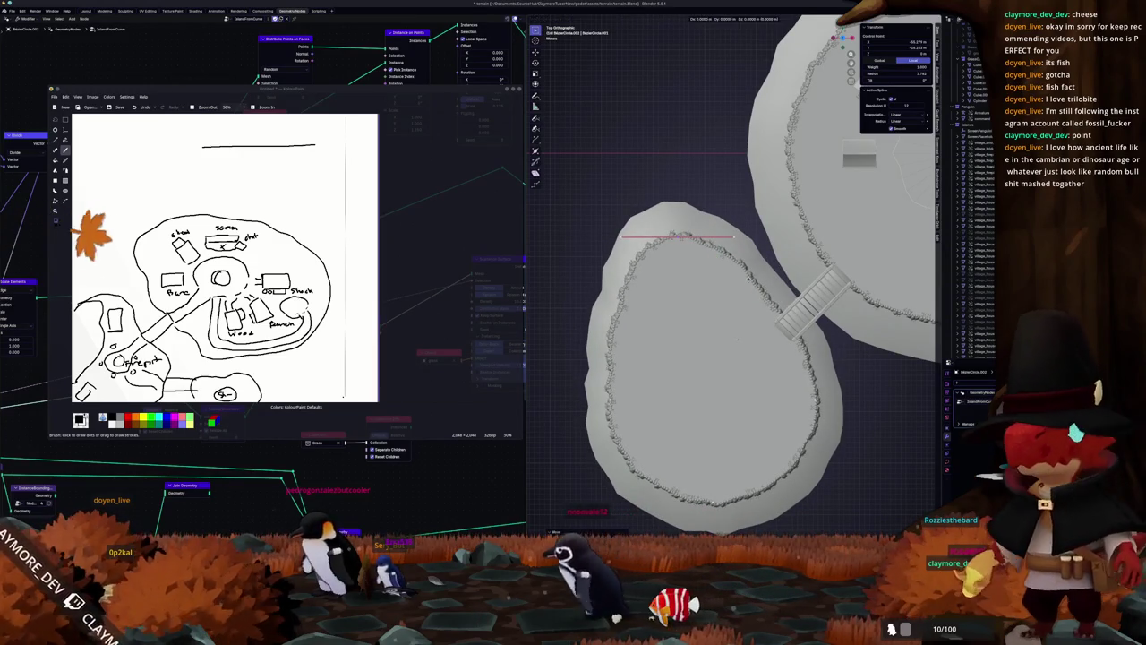
key(Return)
Step: Bulge the small island's lower-right edge outward to the right and leave edit mode
shift+middle_drag(806, 403, 703, 336)
key(g)
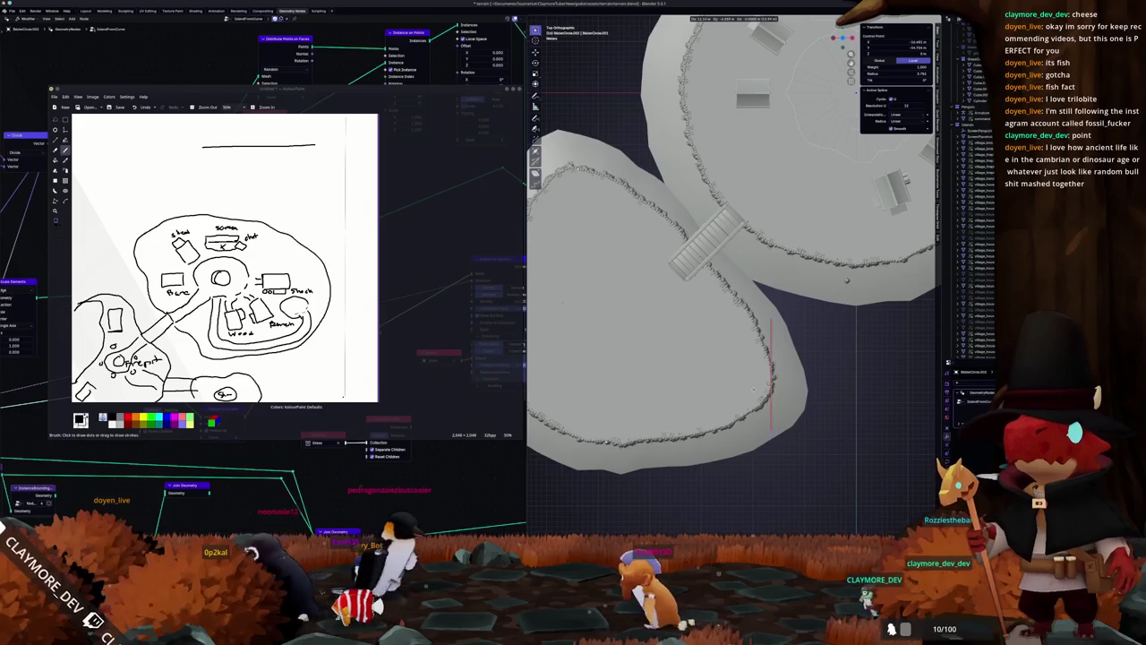
key(Return)
scroll(589, 418, down, 3)
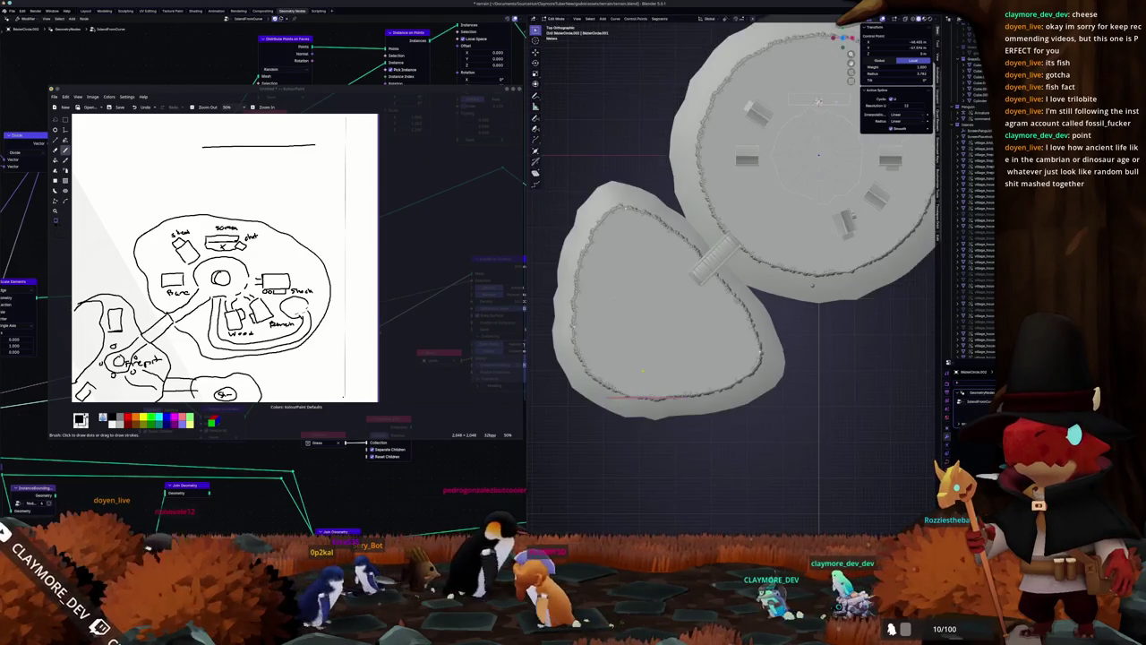
key(g)
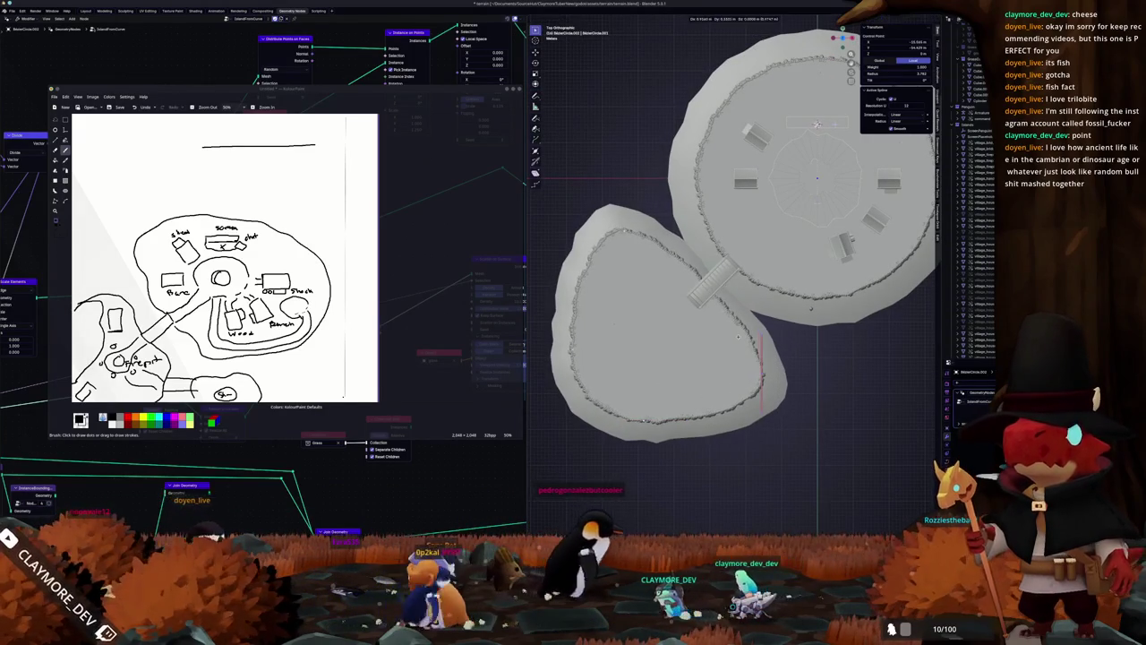
key(Return)
key(Tab)
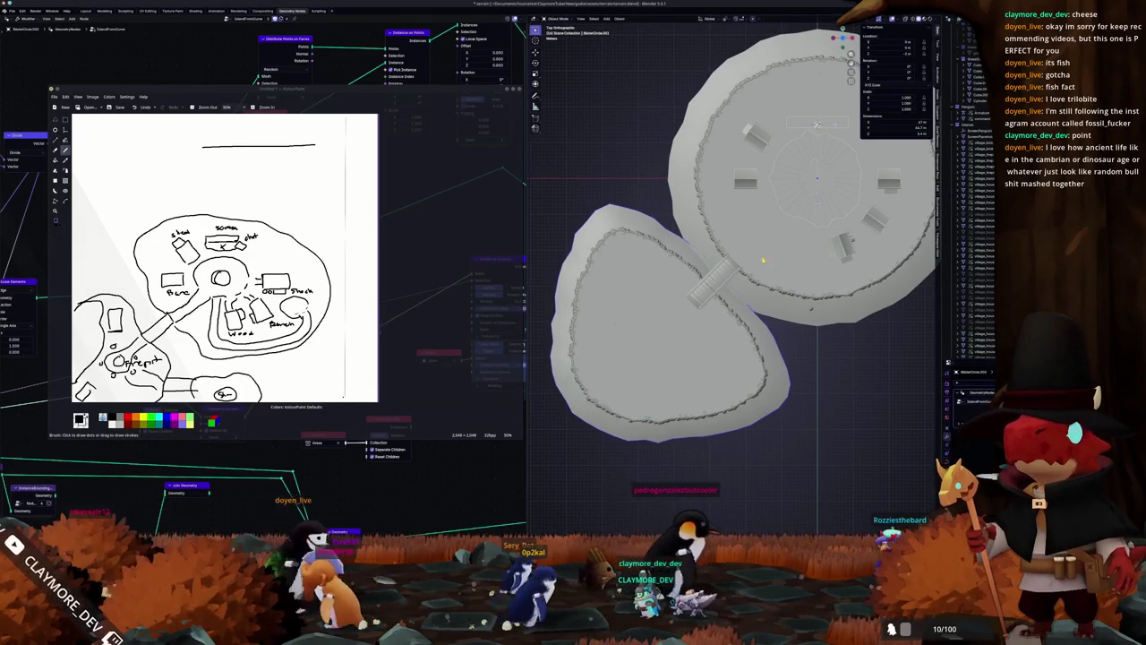
shift+middle_drag(735, 269, 757, 304)
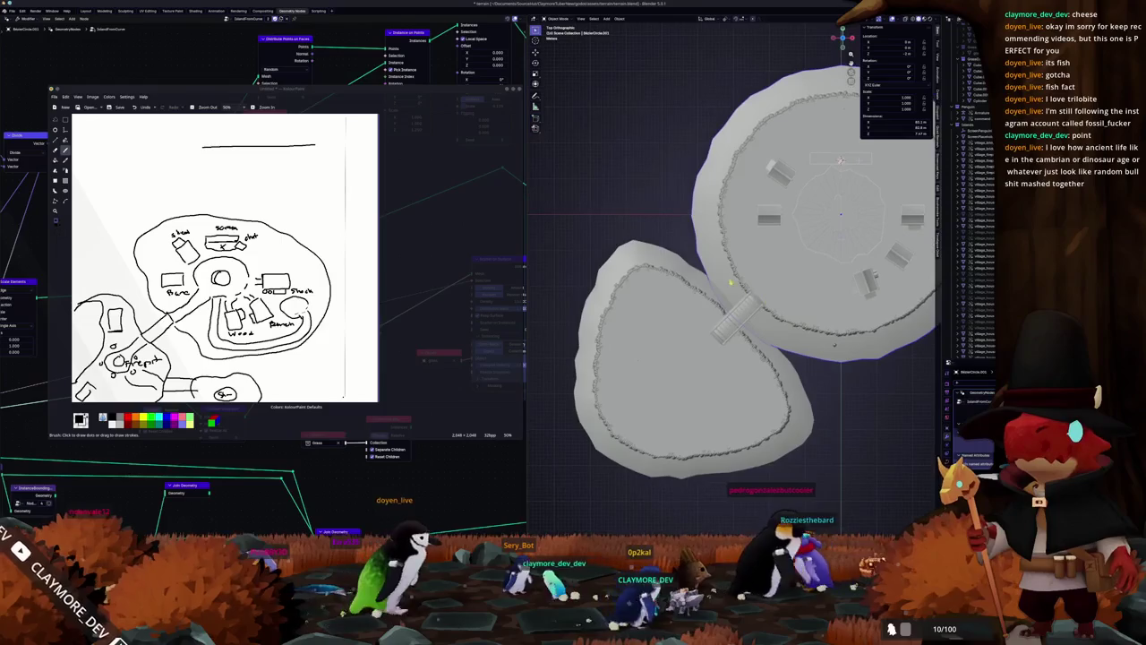
key(Tab)
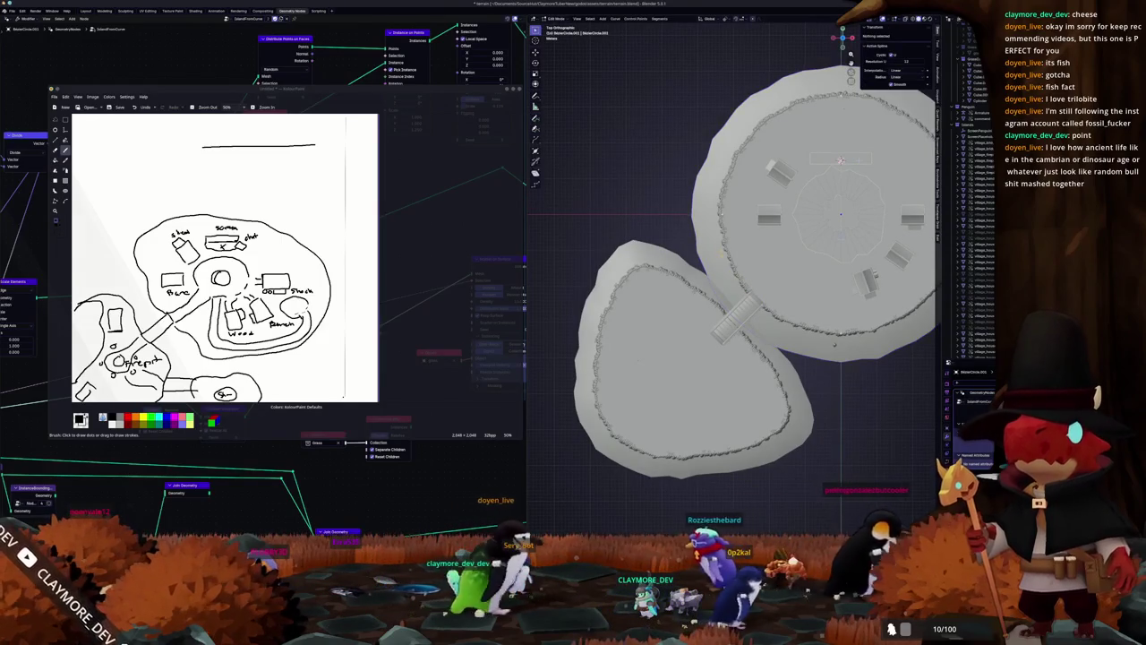
Step: Select the main island's right-side outline points and push them outward with grab and scale
shift+middle_drag(734, 269, 737, 312)
drag(691, 247, 693, 242)
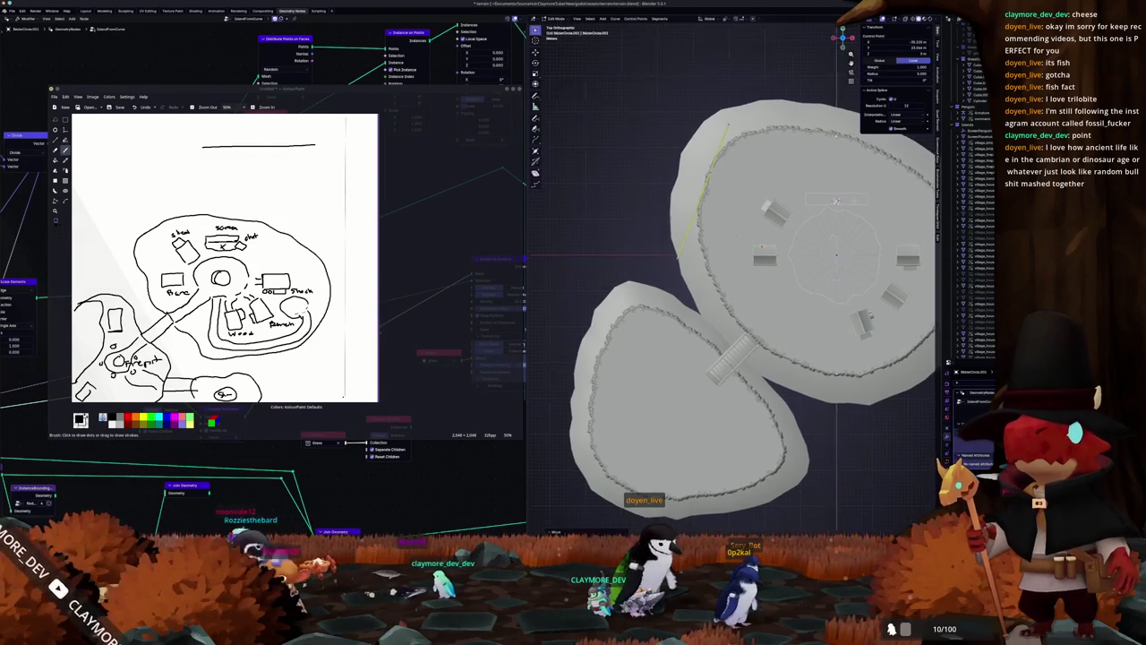
shift+middle_drag(743, 269, 642, 217)
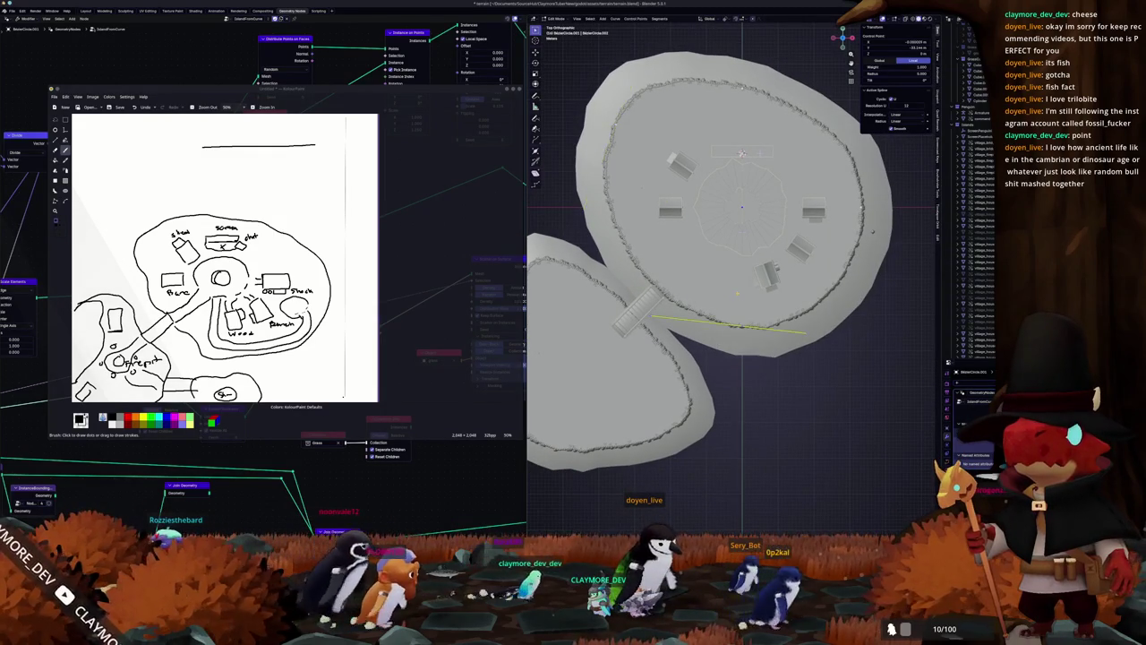
key(g)
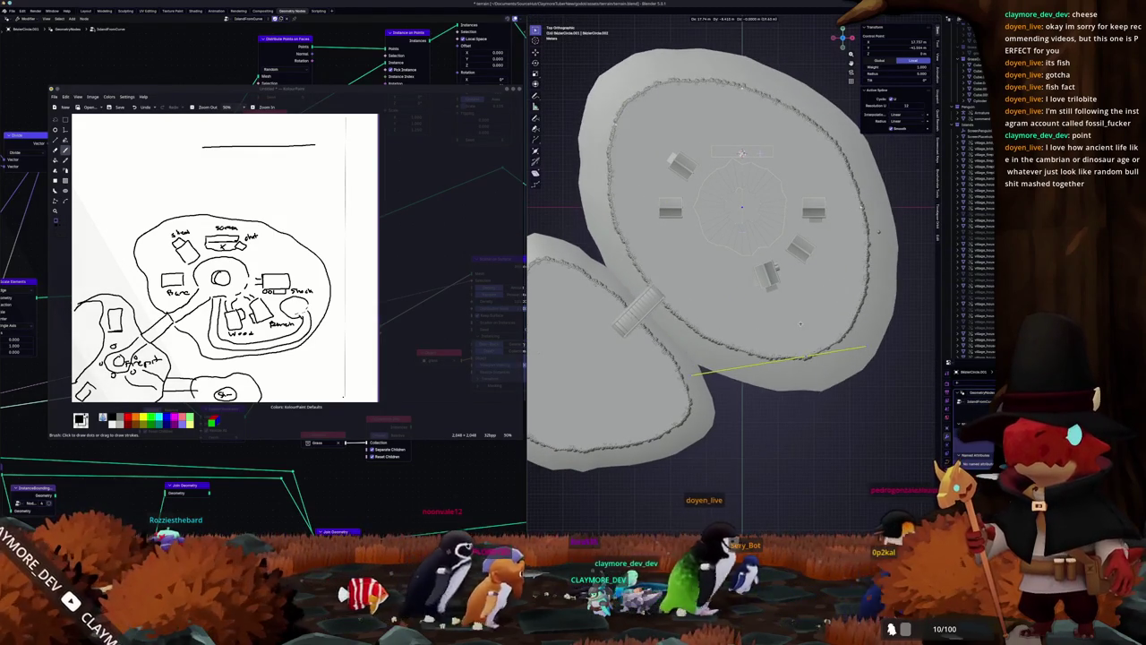
click(801, 329)
shift+middle_drag(957, 280, 925, 355)
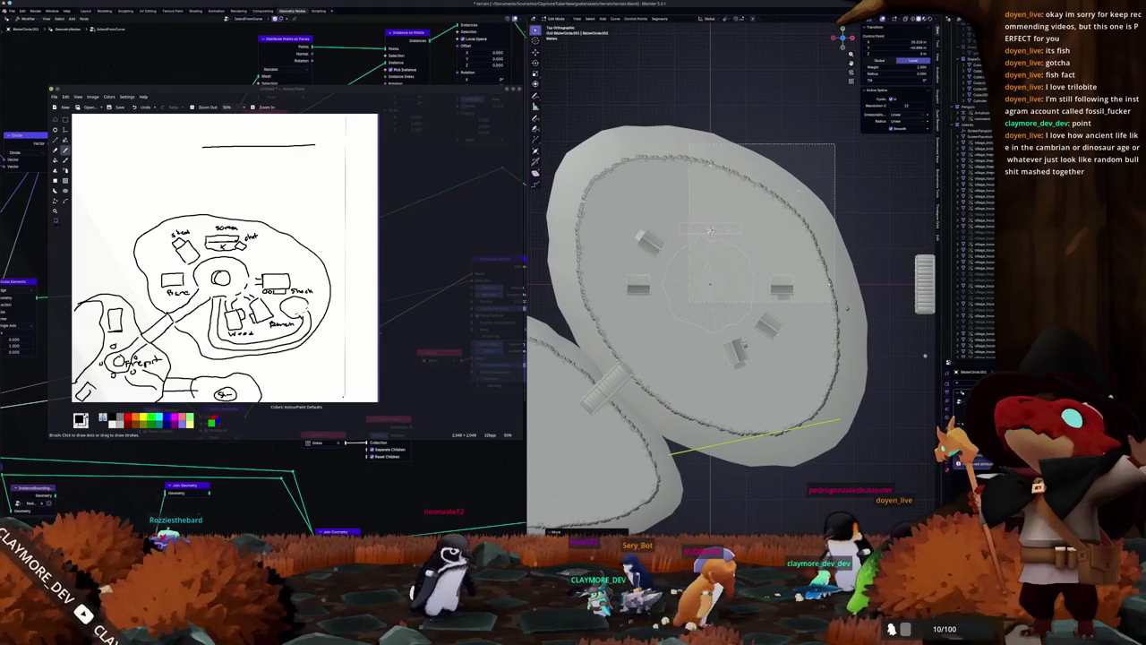
key(s)
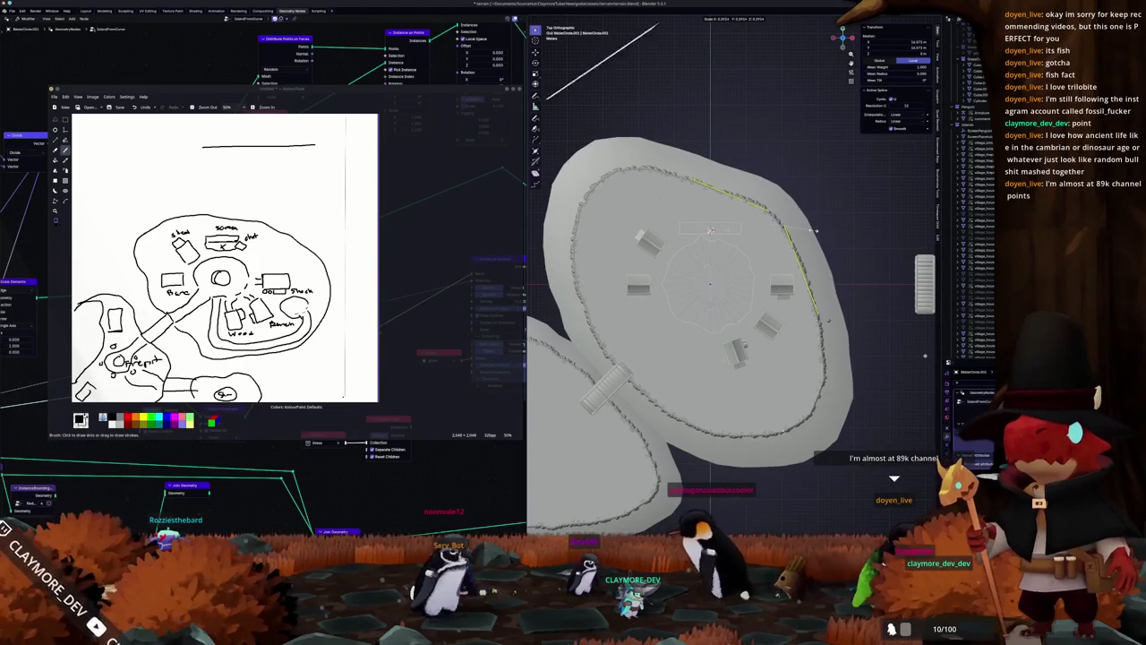
key(g)
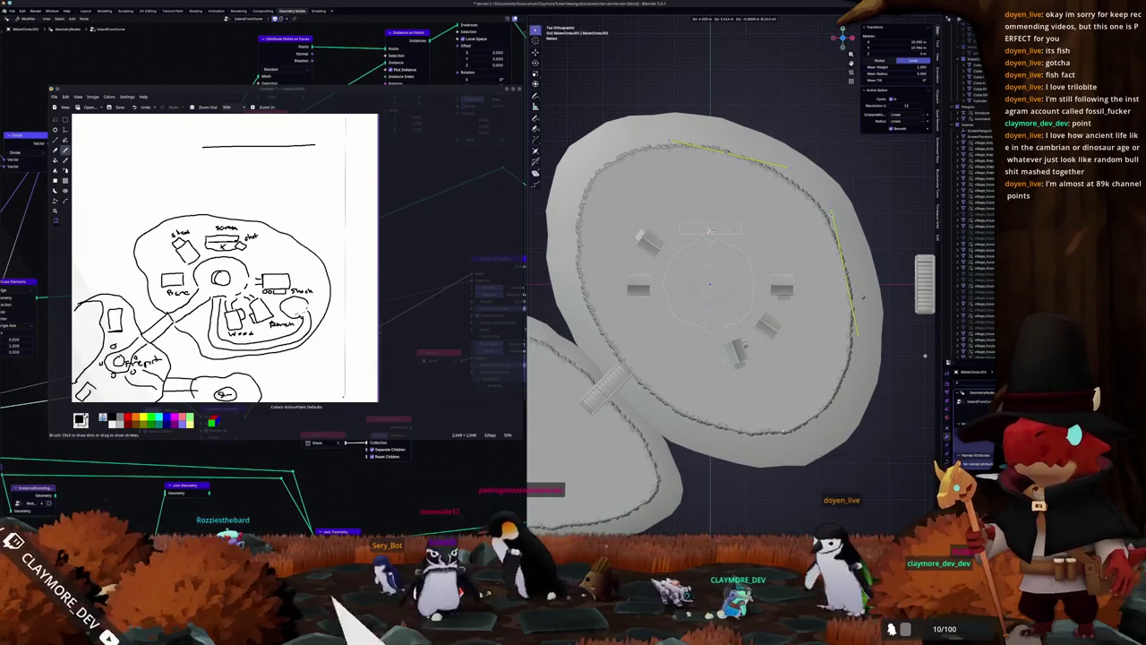
click(847, 309)
key(Tab)
scroll(712, 287, down, 3)
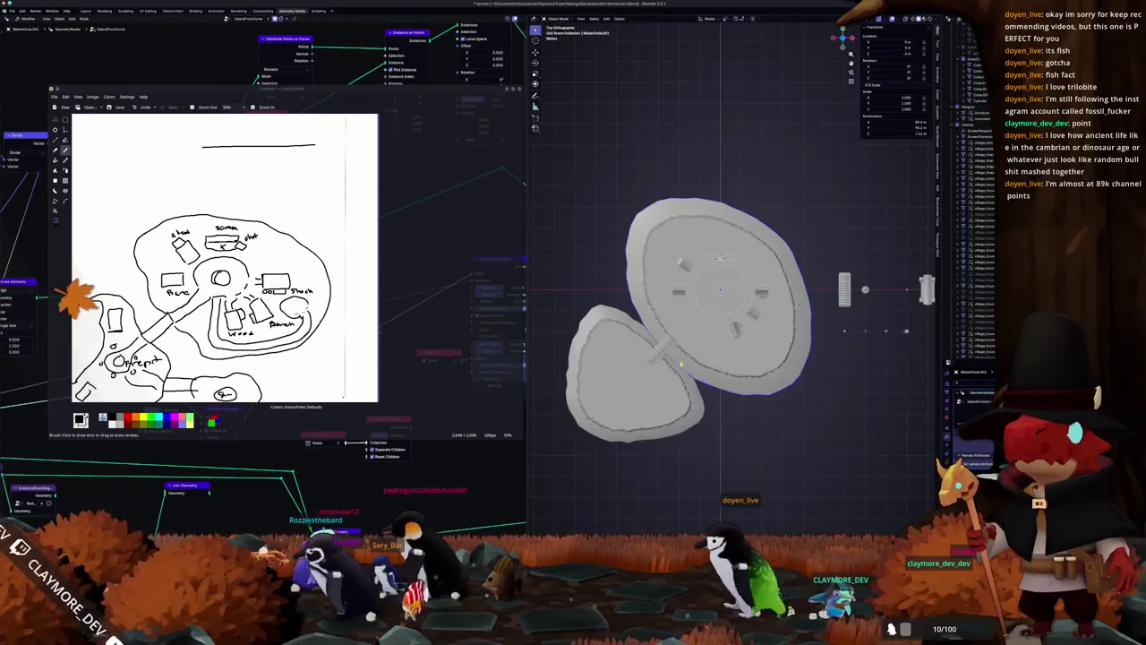
Step: Orbit and zoom around both islands to inspect the reshaped cliffs from the side
key(Tab)
mouse_move(677, 365)
middle_down()
mouse_move(630, 290)
mouse_move(864, 481)
mouse_move(927, 427)
mouse_move(895, 377)
middle_up()
key(Tab)
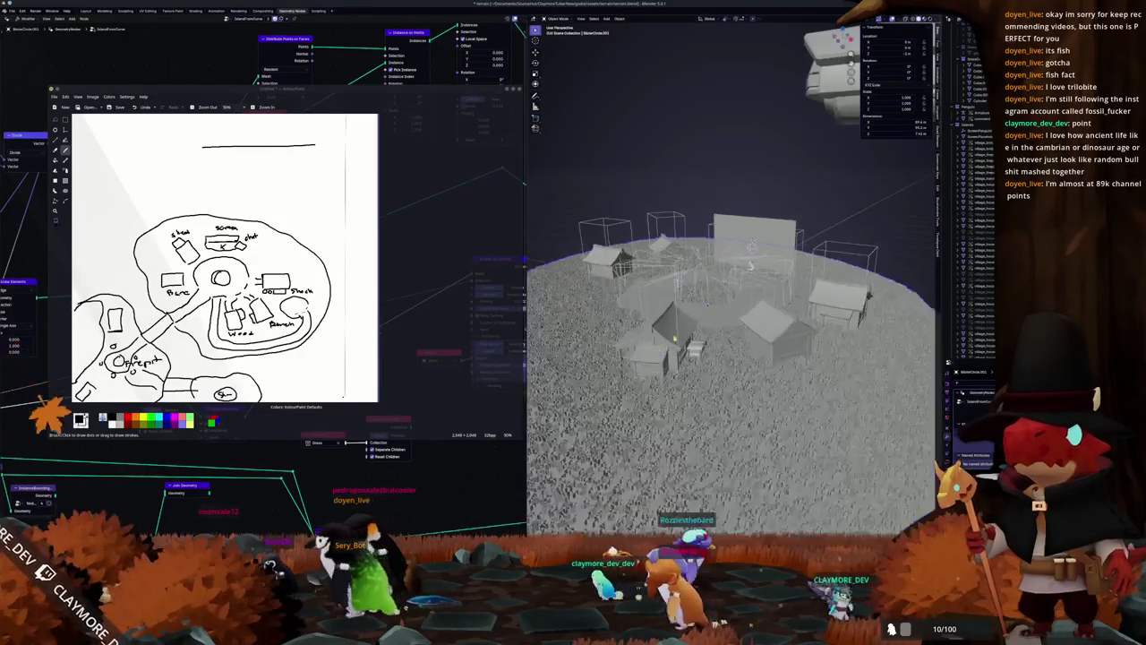
scroll(895, 376, up, 8)
scroll(731, 305, down, 6)
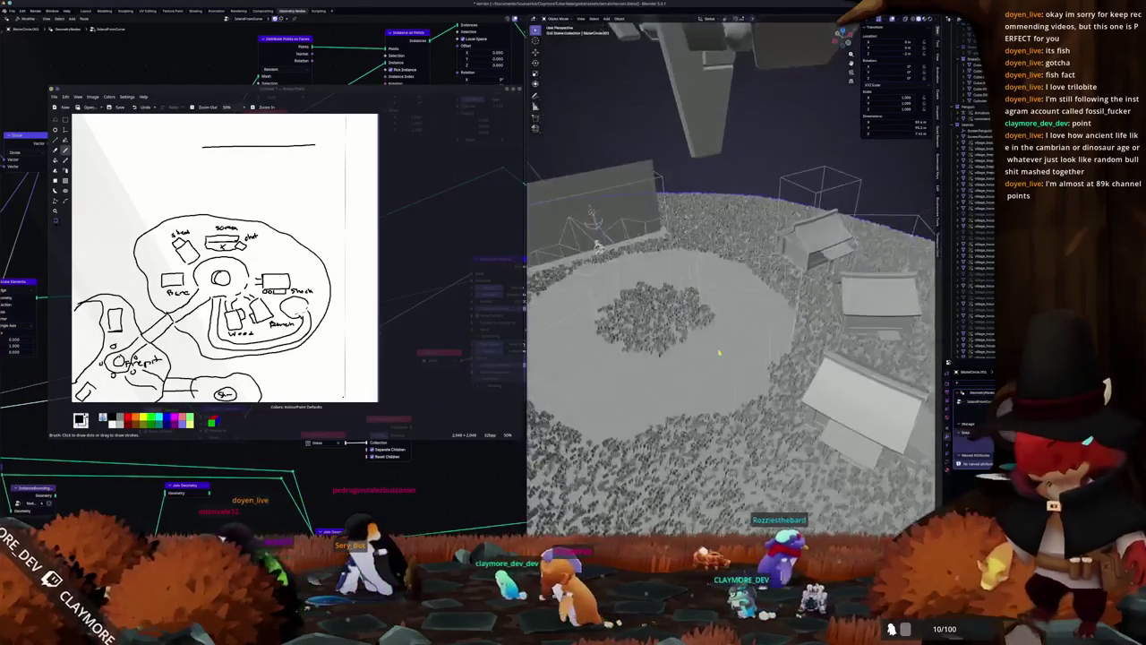
middle_drag(731, 305, 743, 269)
scroll(695, 344, down, 5)
middle_drag(695, 344, 710, 327)
scroll(695, 344, up, 3)
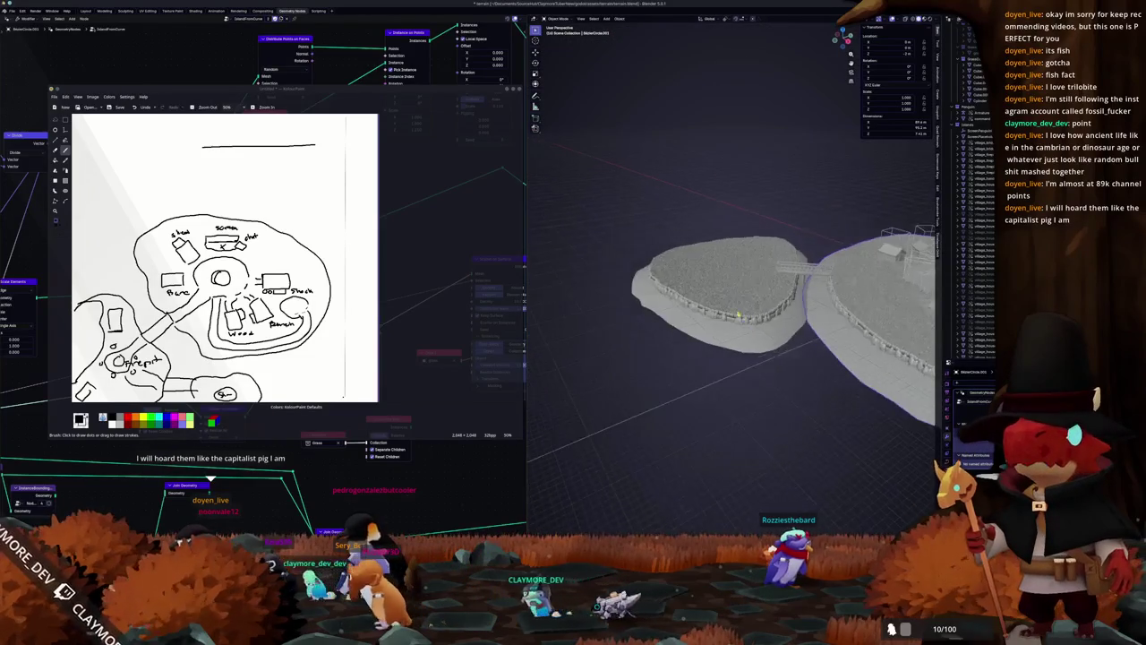
scroll(711, 326, up, 3)
middle_drag(711, 325, 769, 356)
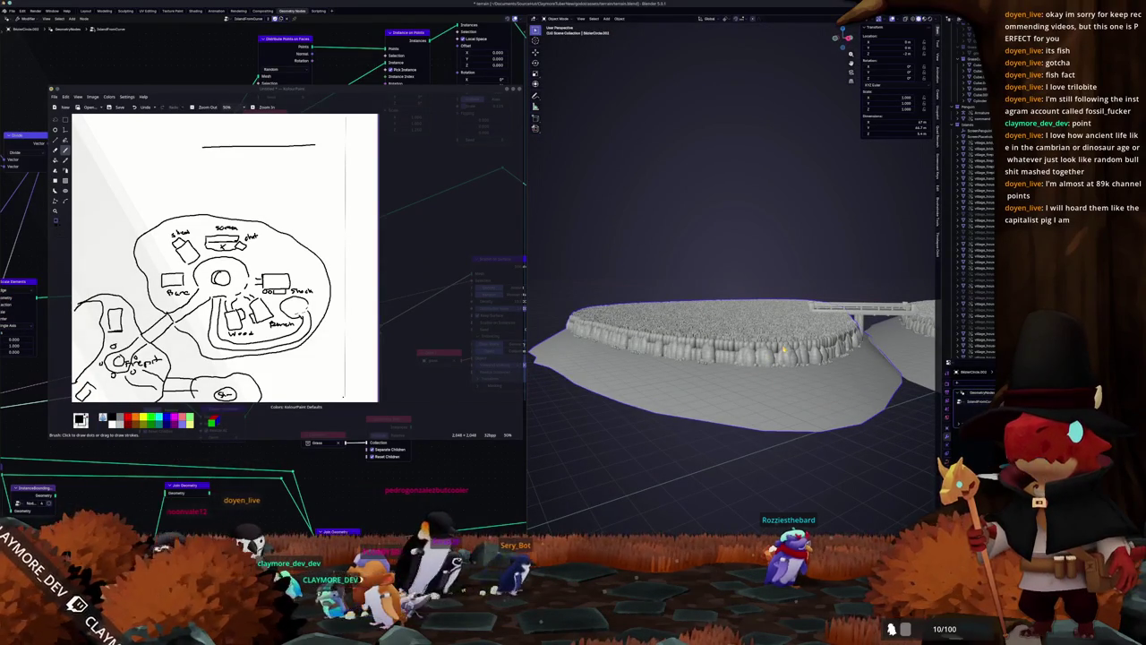
Step: Duplicate the reshaped island along Z, then edit the second island's curve from top view
key(shift+d)
key(z)
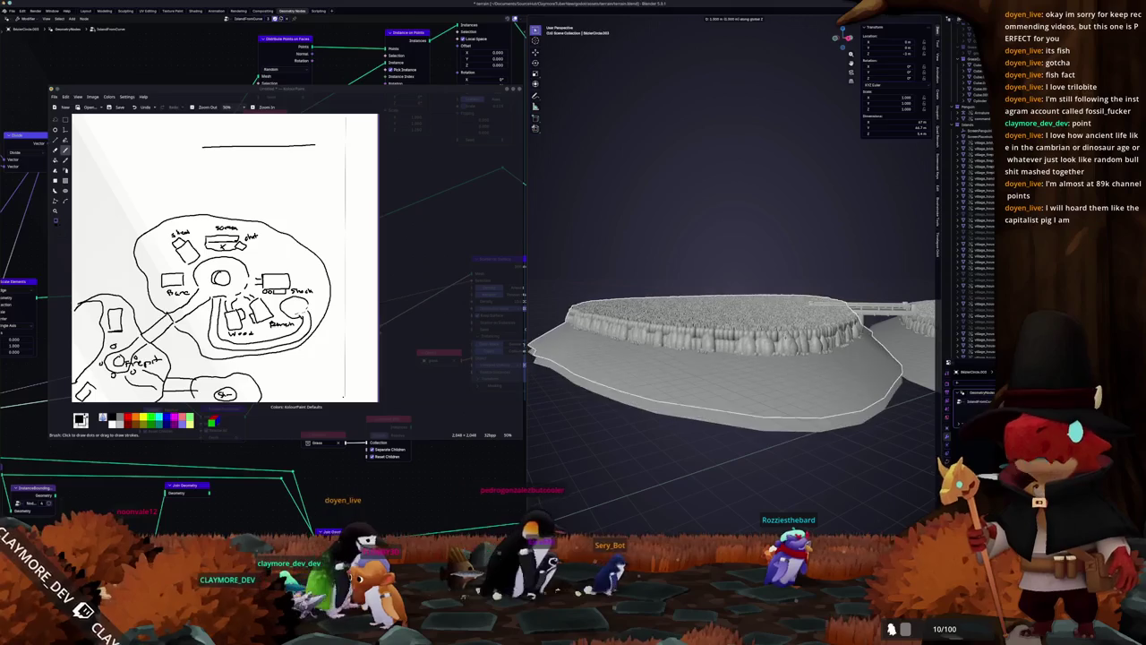
key(Return)
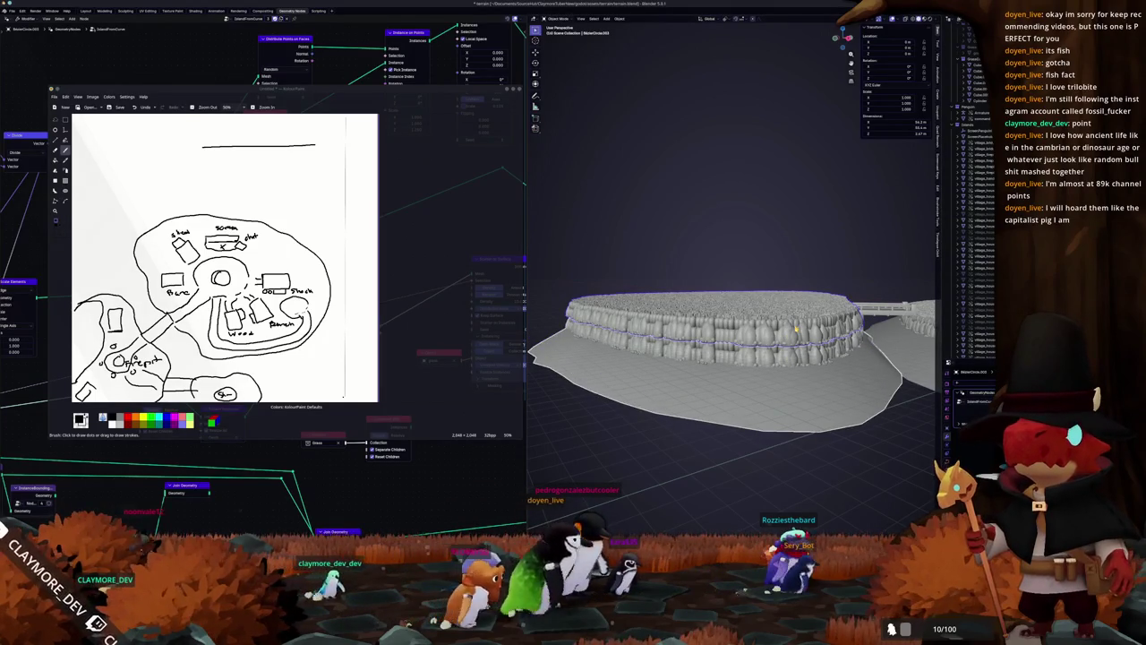
key(KP_7)
key(Tab)
scroll(729, 224, down, 3)
Step: With X-ray on, extrude new curve points across the island interior and reposition them
key(alt+z)
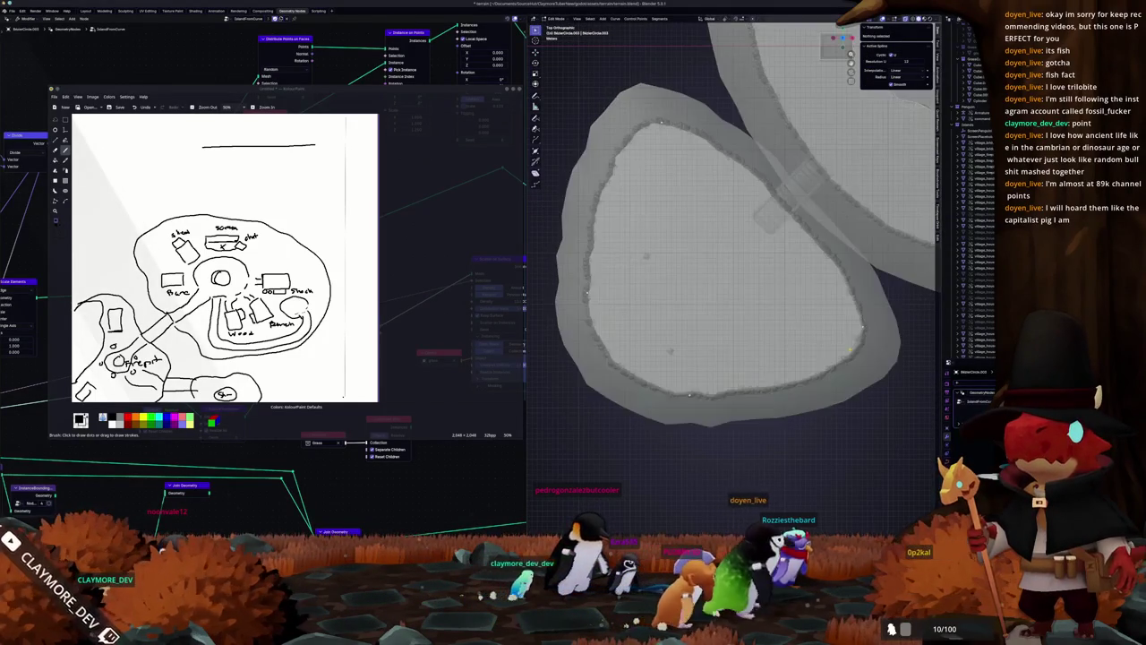
key(e)
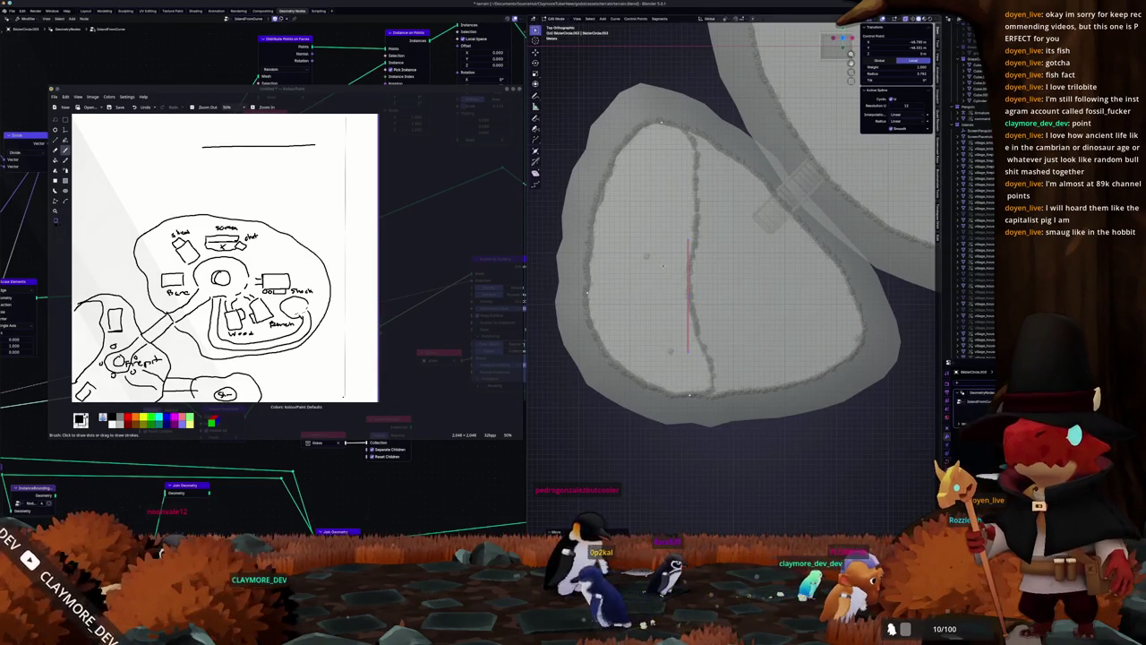
shift+middle_drag(661, 261, 685, 303)
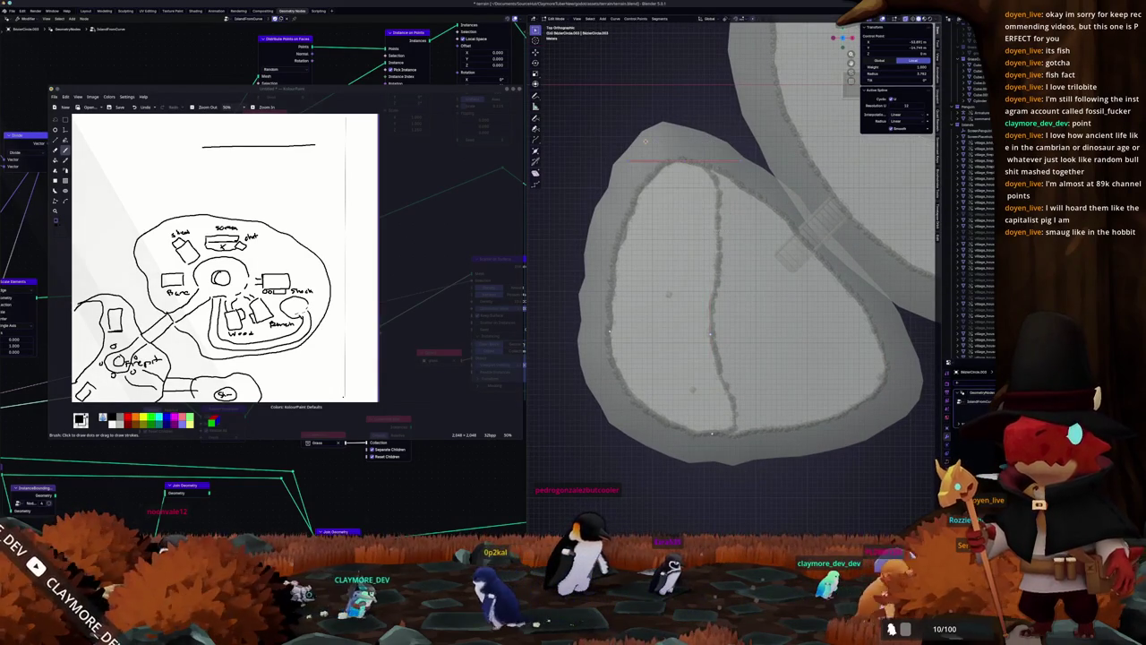
key(g)
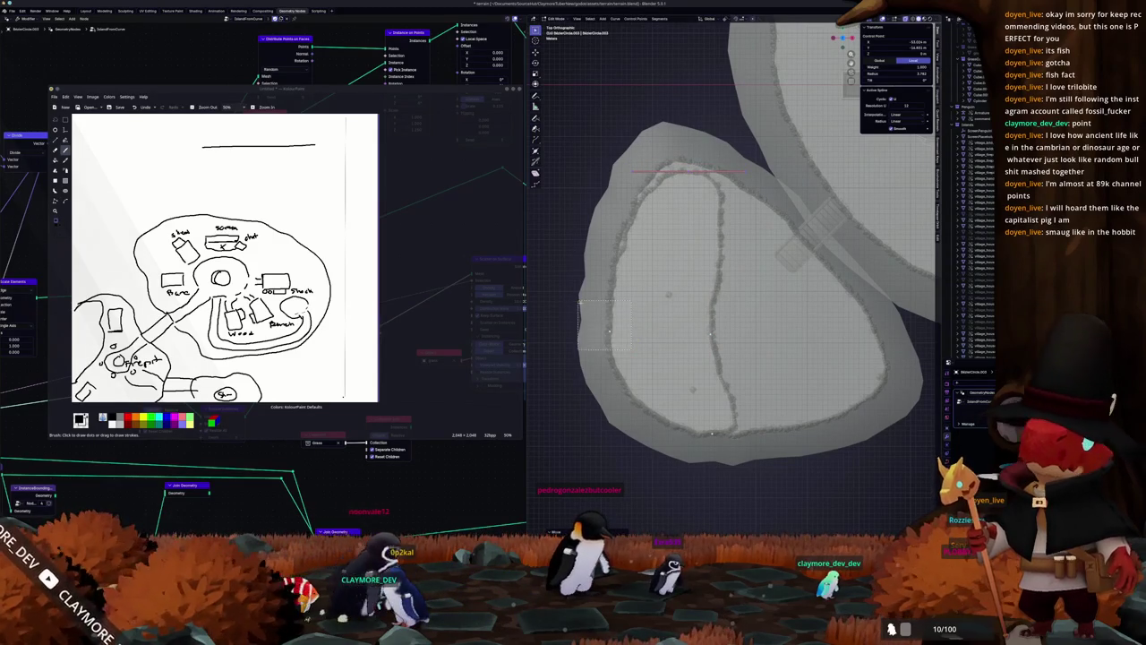
key(g)
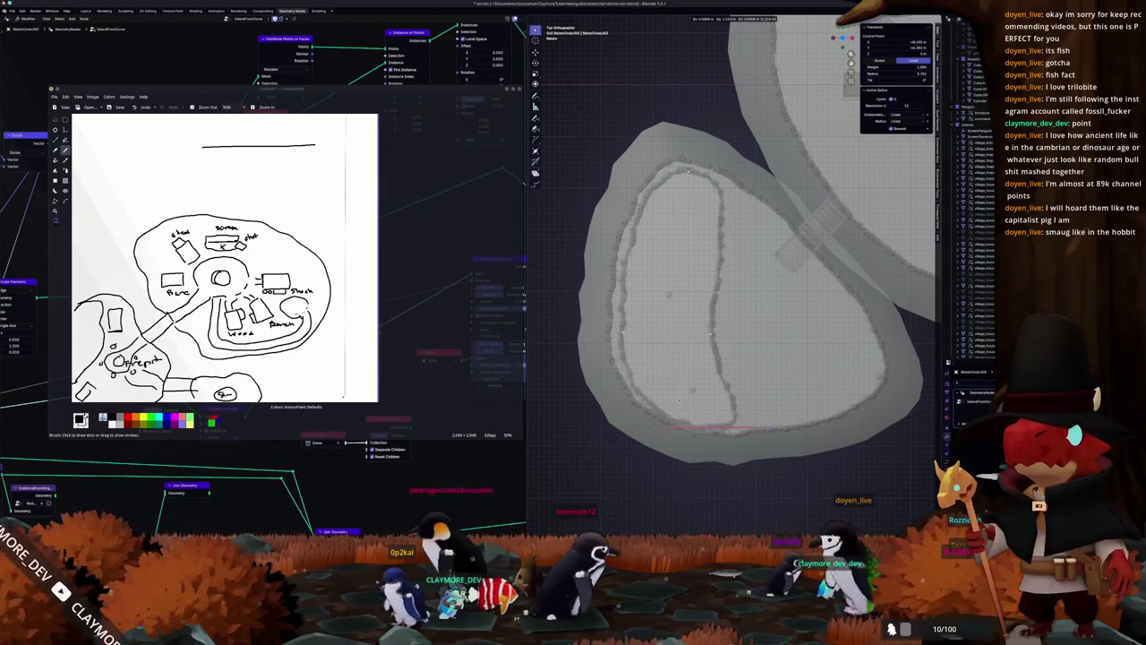
click(732, 375)
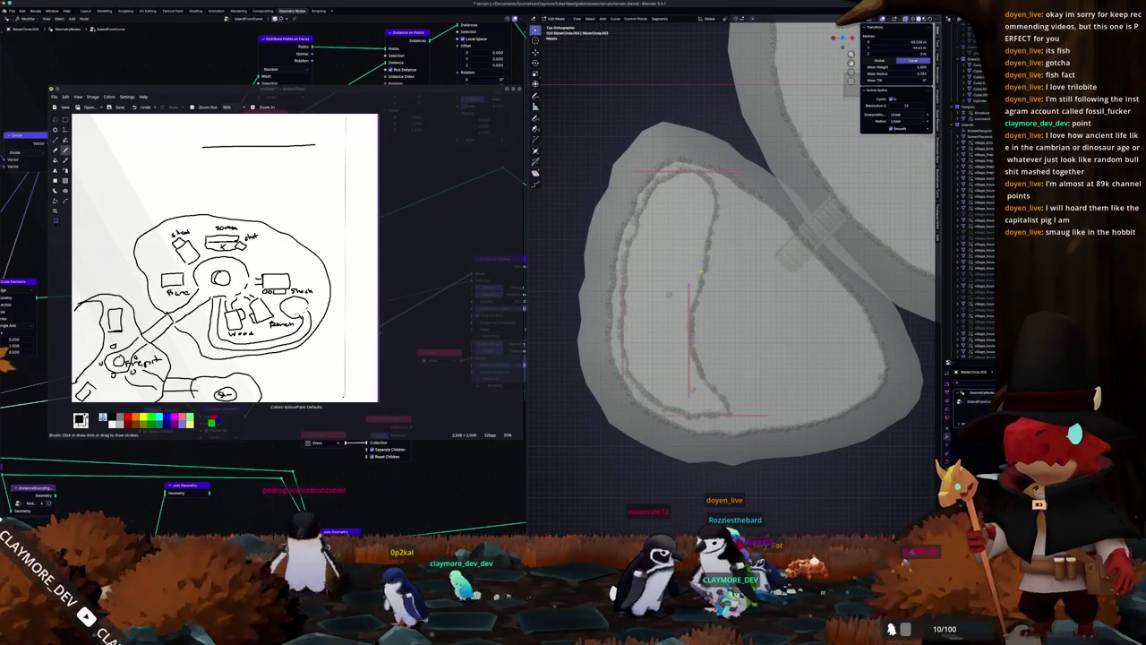
Step: Apply a curve operation and pull a point right to widen the terrace, then close the sketch
right_click(703, 273)
click(712, 273)
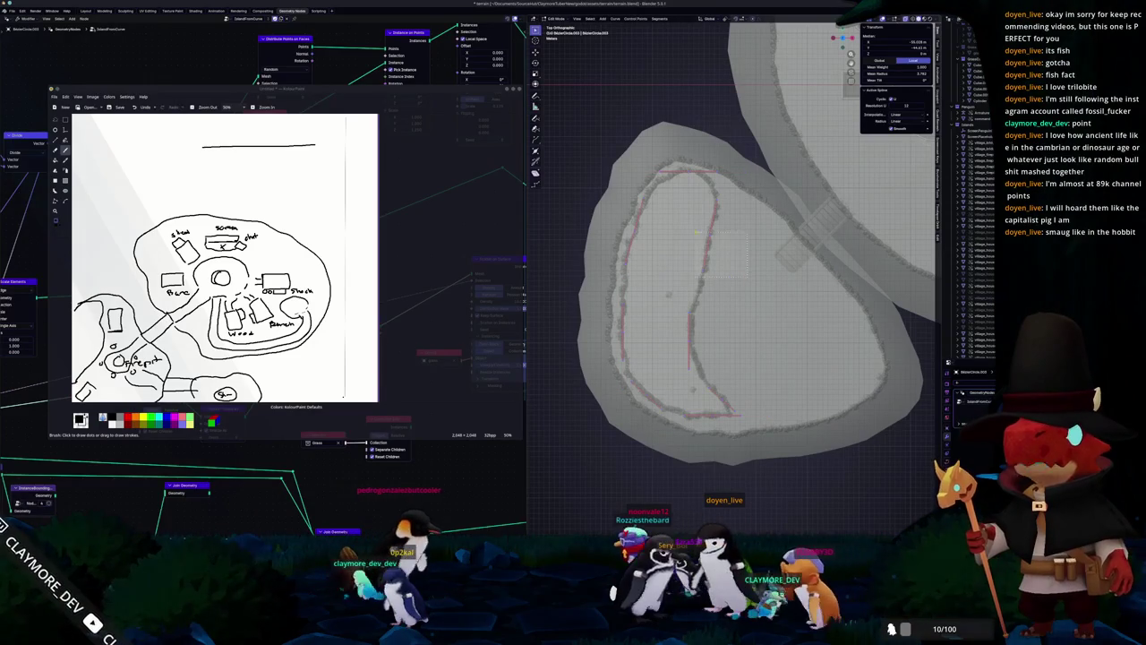
scroll(732, 265, up, 2)
scroll(733, 265, up, 1)
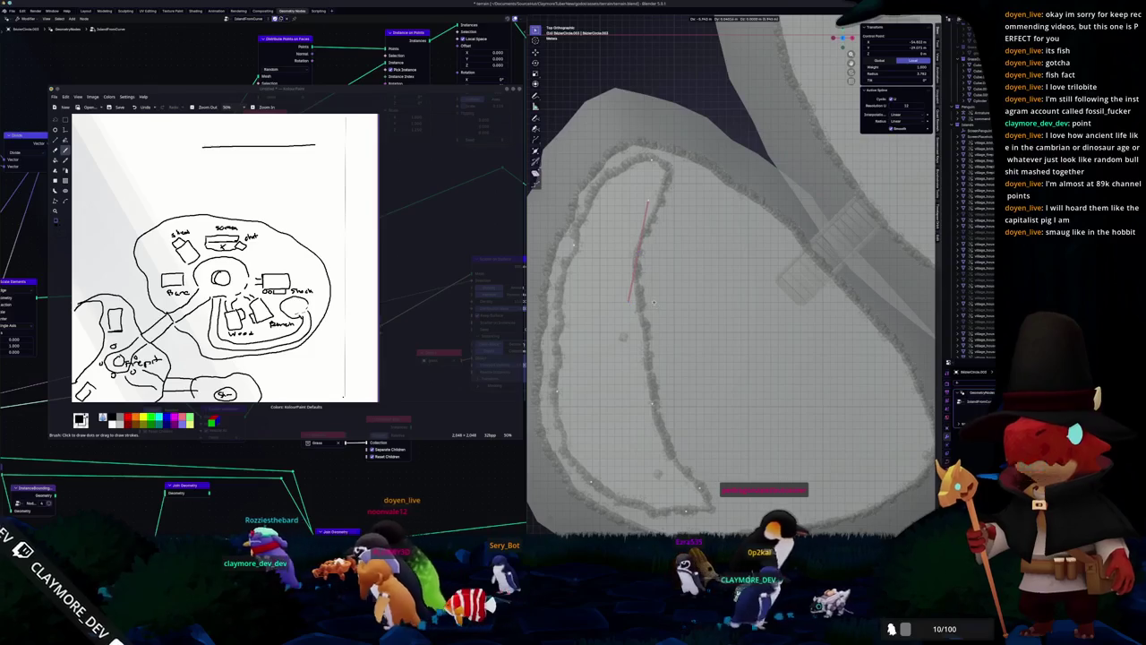
drag(666, 299, 729, 292)
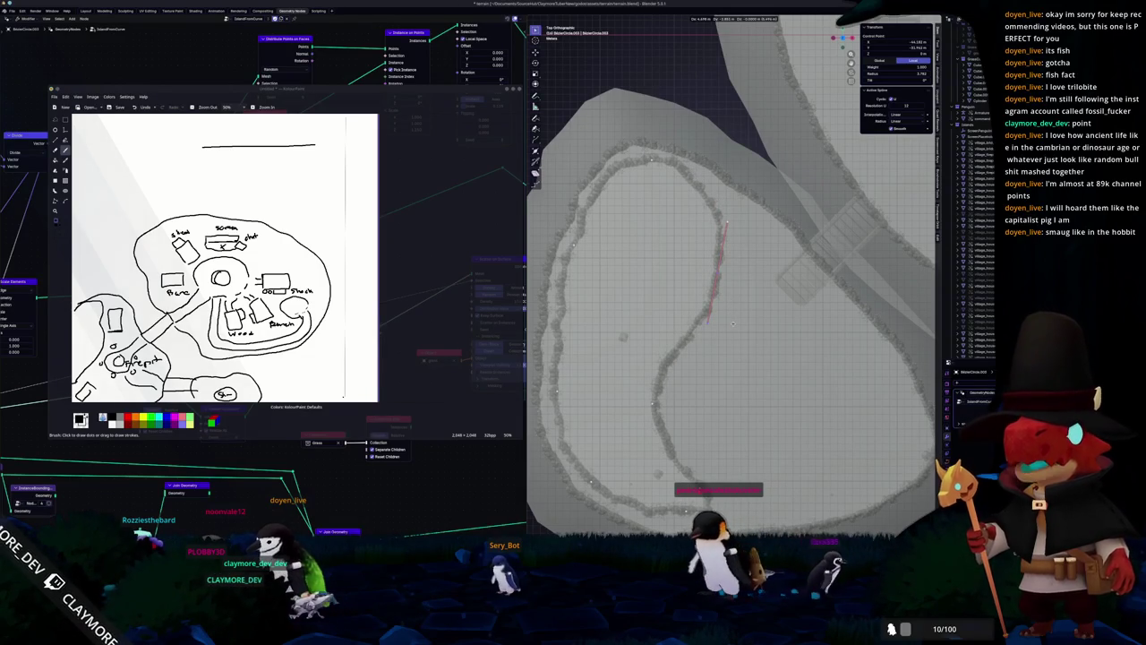
mouse_move(731, 328)
shift+middle_down()
mouse_move(694, 337)
mouse_move(708, 206)
mouse_move(717, 232)
mouse_move(743, 241)
mouse_move(734, 215)
mouse_move(725, 251)
mouse_move(650, 283)
shift+middle_up()
key(Tab)
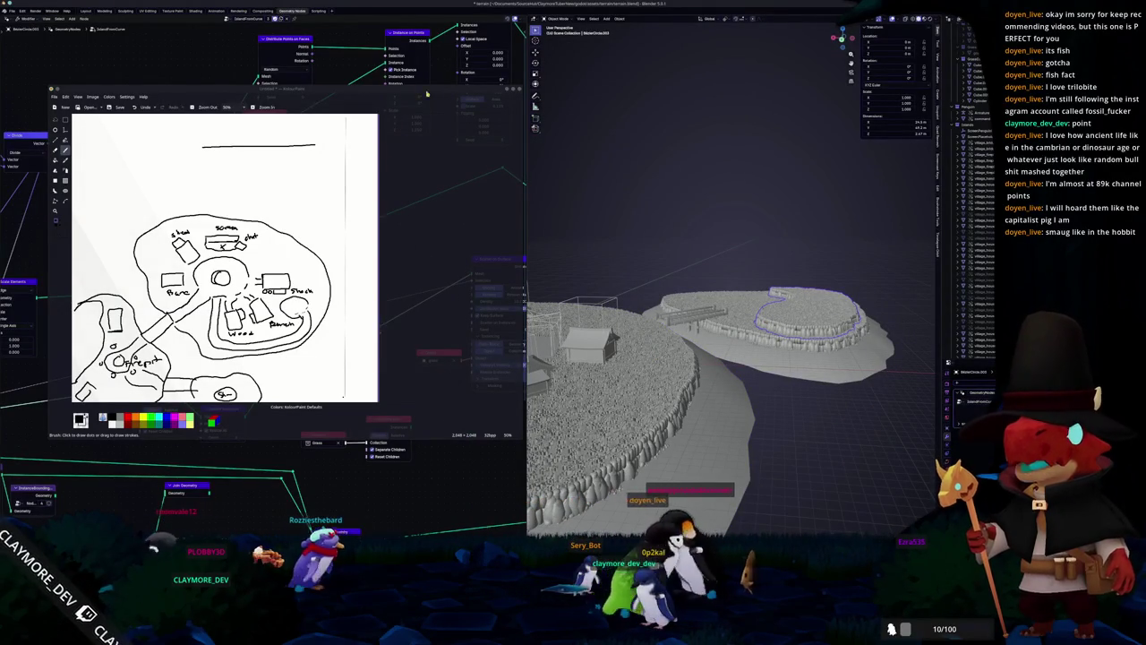
click(506, 93)
Step: Pan the node graph and lower the Scatter on Surface grass density from 10 to 1
mouse_move(295, 215)
middle_down()
mouse_move(246, 301)
mouse_move(295, 287)
mouse_move(341, 295)
middle_up()
middle_drag(269, 304, 323, 295)
mouse_move(250, 322)
middle_down()
mouse_move(298, 321)
mouse_move(421, 277)
middle_up()
mouse_move(134, 322)
middle_down()
mouse_move(217, 286)
mouse_move(349, 269)
mouse_move(188, 295)
mouse_move(301, 300)
mouse_move(161, 330)
middle_up()
scroll(161, 329, up, 1)
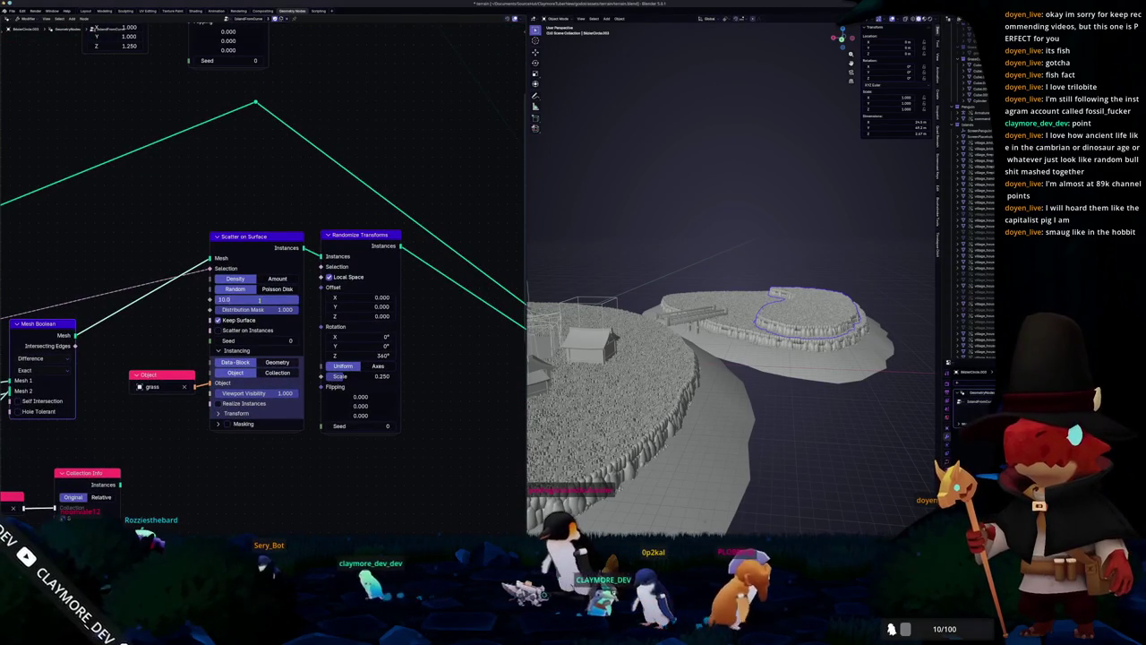
text(1)
key(Return)
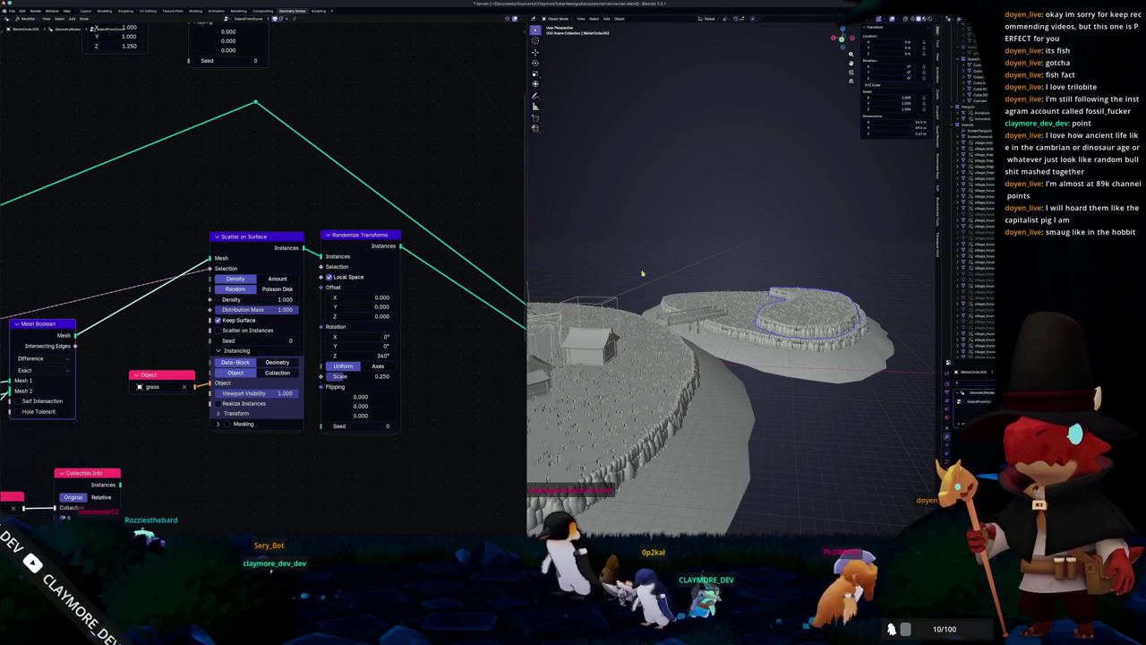
mouse_move(790, 260)
middle_down()
mouse_move(734, 286)
mouse_move(714, 360)
mouse_move(666, 343)
mouse_move(712, 324)
middle_up()
key(KP_7)
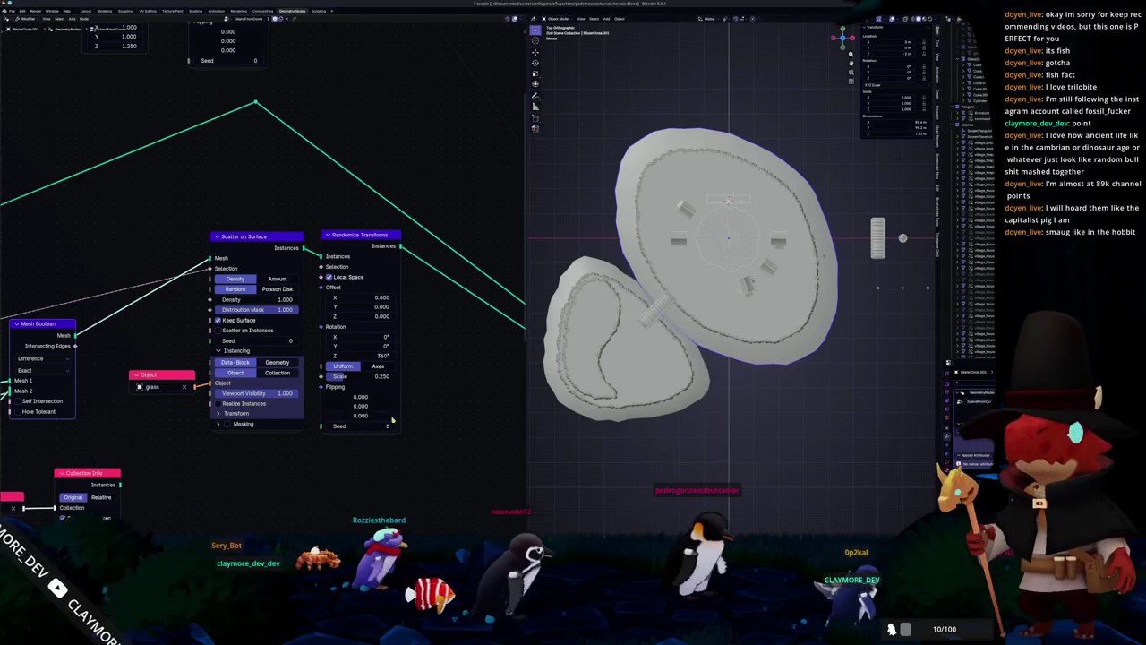
Step: Move a control point on the main island's outline down and to the left
key(Tab)
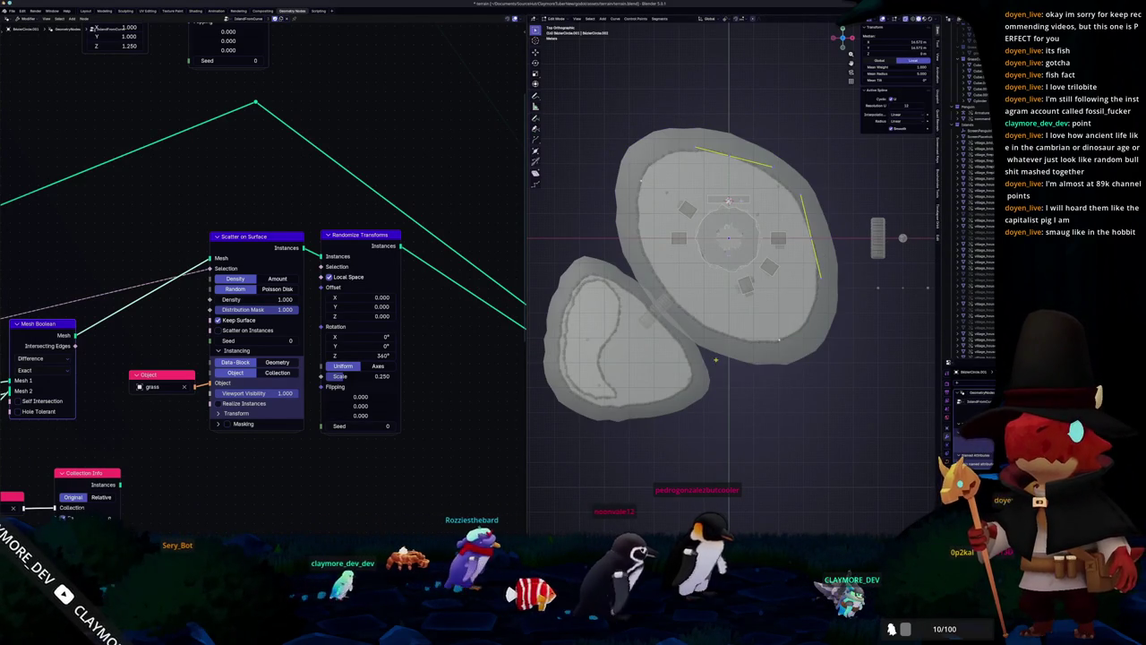
mouse_move(809, 361)
mouse_down()
mouse_move(750, 334)
mouse_move(688, 342)
mouse_up()
key(g)
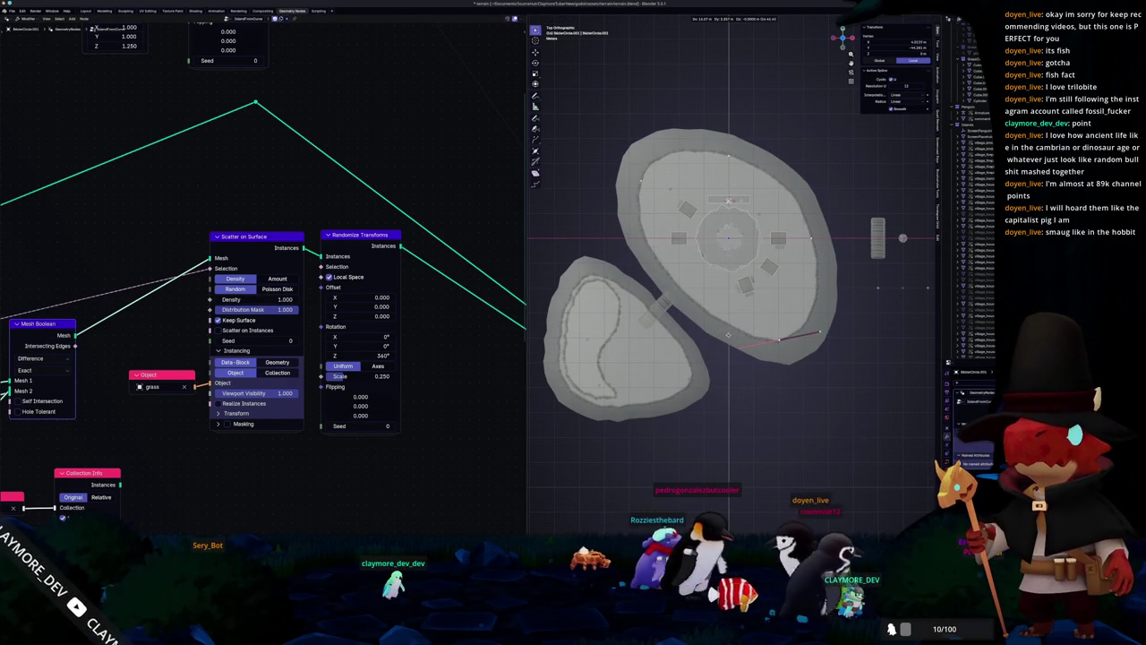
click(702, 353)
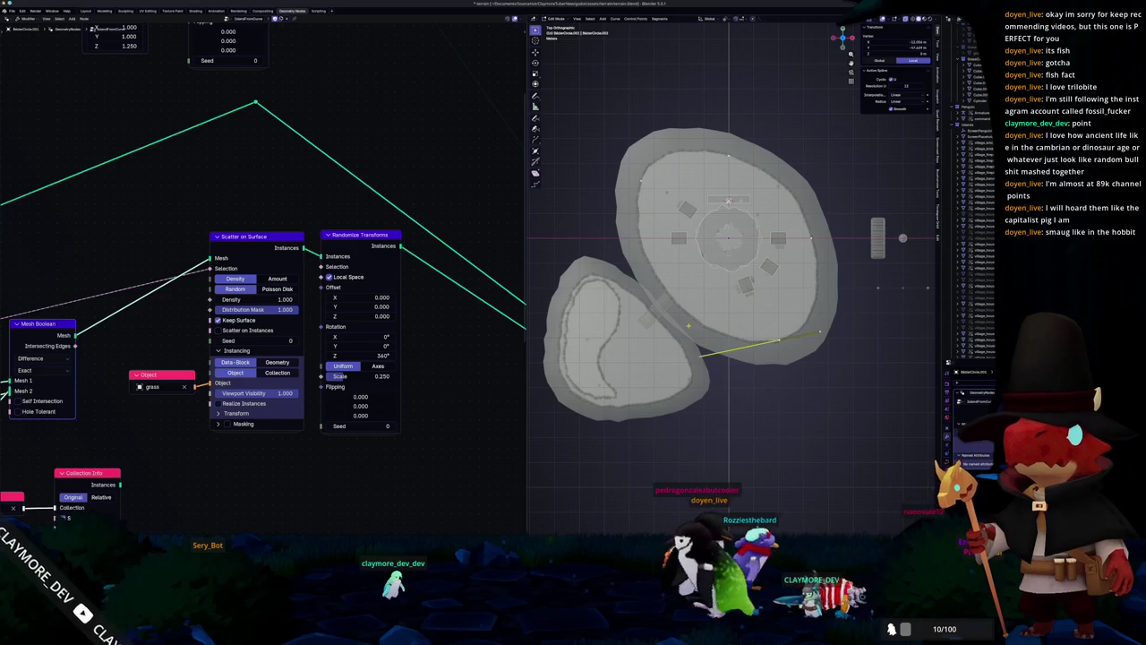
key(Tab)
Step: Select the second island's right-edge outline points and move them toward the main island
shift+middle_drag(690, 325, 761, 295)
click(708, 333)
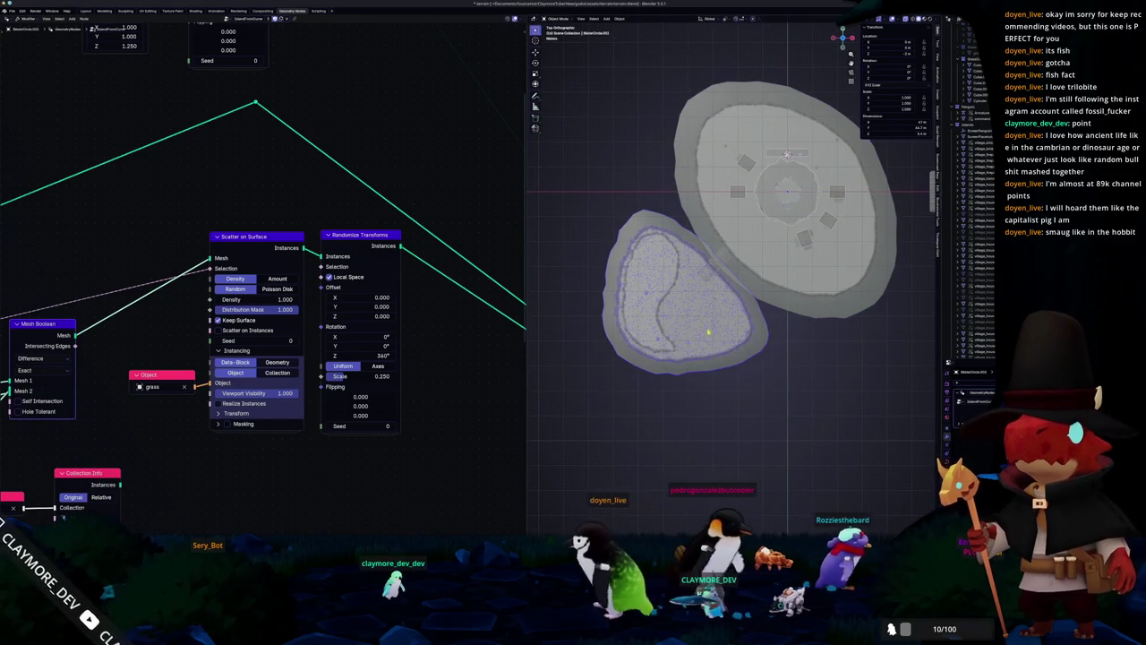
key(Tab)
drag(784, 351, 738, 315)
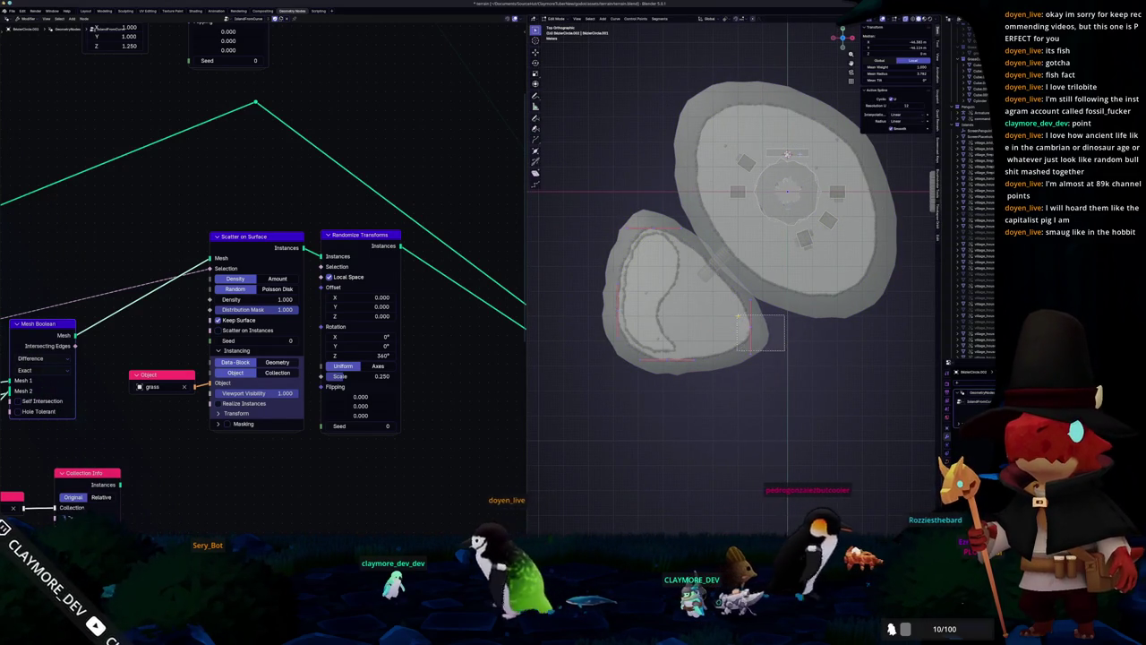
key(g)
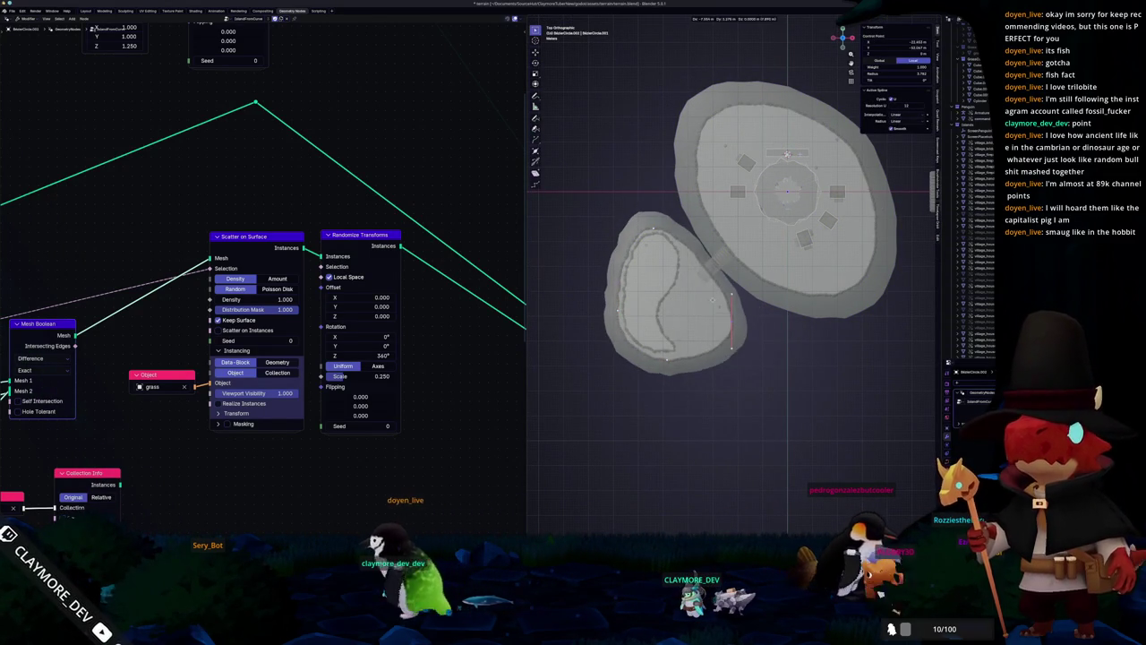
click(713, 300)
key(Tab)
scroll(703, 381, down, 2)
mouse_move(703, 381)
middle_down()
mouse_move(617, 313)
mouse_move(934, 165)
mouse_move(860, 400)
middle_up()
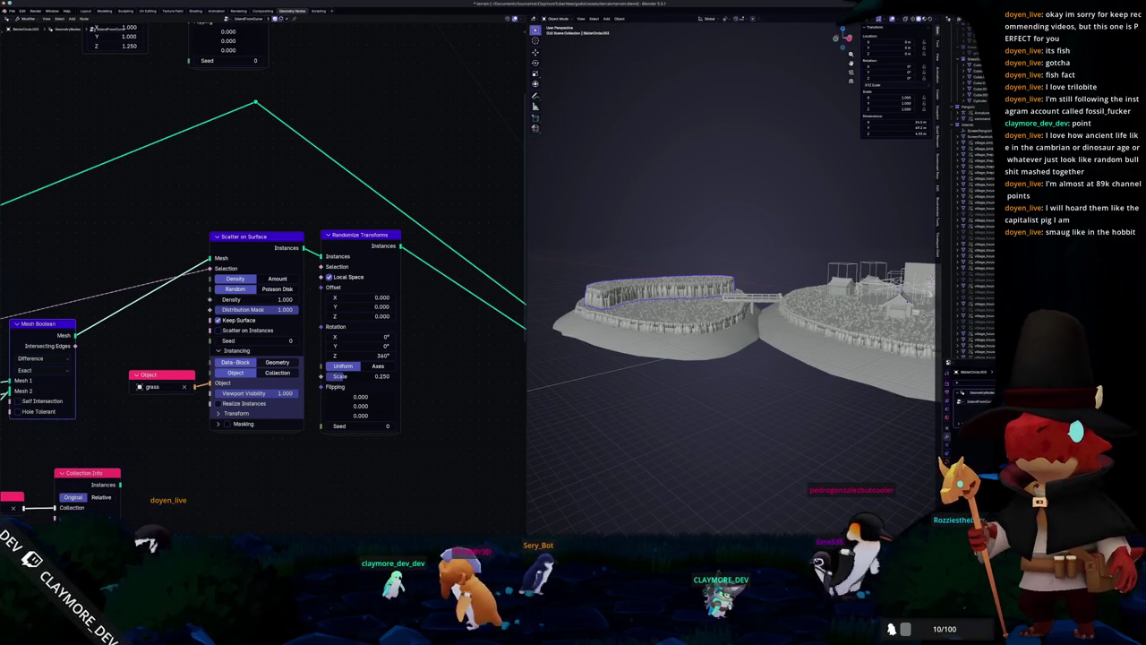
scroll(648, 394, up, 3)
scroll(719, 335, up, 3)
scroll(791, 277, up, 2)
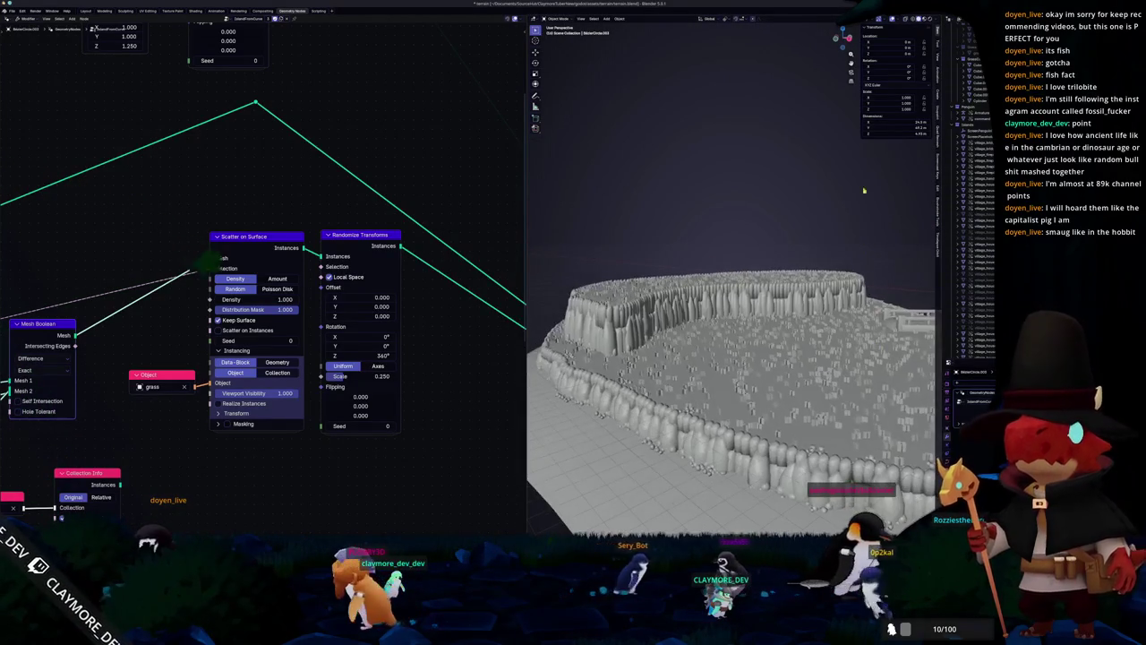
mouse_move(817, 181)
middle_down()
mouse_move(862, 185)
mouse_move(761, 269)
mouse_move(728, 281)
mouse_move(677, 265)
middle_up()
mouse_move(760, 324)
middle_down()
mouse_move(757, 296)
mouse_move(707, 267)
middle_up()
mouse_move(328, 326)
middle_down()
mouse_move(471, 319)
mouse_move(339, 320)
middle_up()
mouse_move(716, 269)
middle_down()
mouse_move(770, 269)
mouse_move(730, 233)
mouse_move(743, 224)
mouse_move(752, 277)
middle_up()
mouse_move(778, 337)
middle_down()
mouse_move(743, 305)
mouse_move(690, 318)
mouse_move(725, 277)
mouse_move(747, 274)
middle_up()
scroll(744, 305, up, 3)
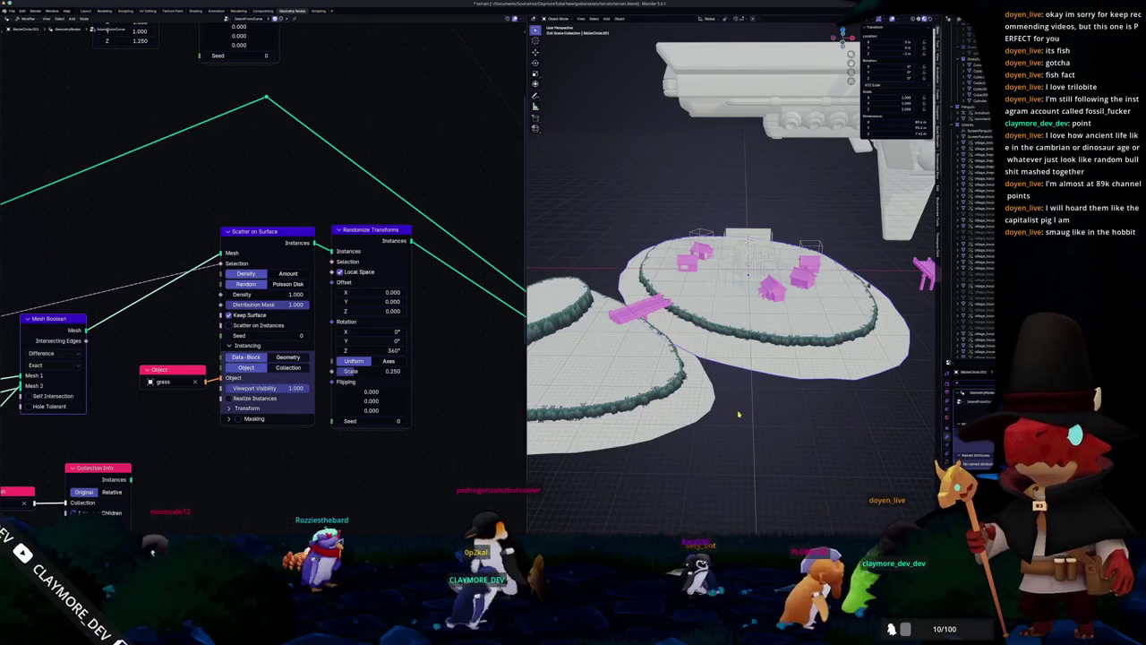
key(KP_7)
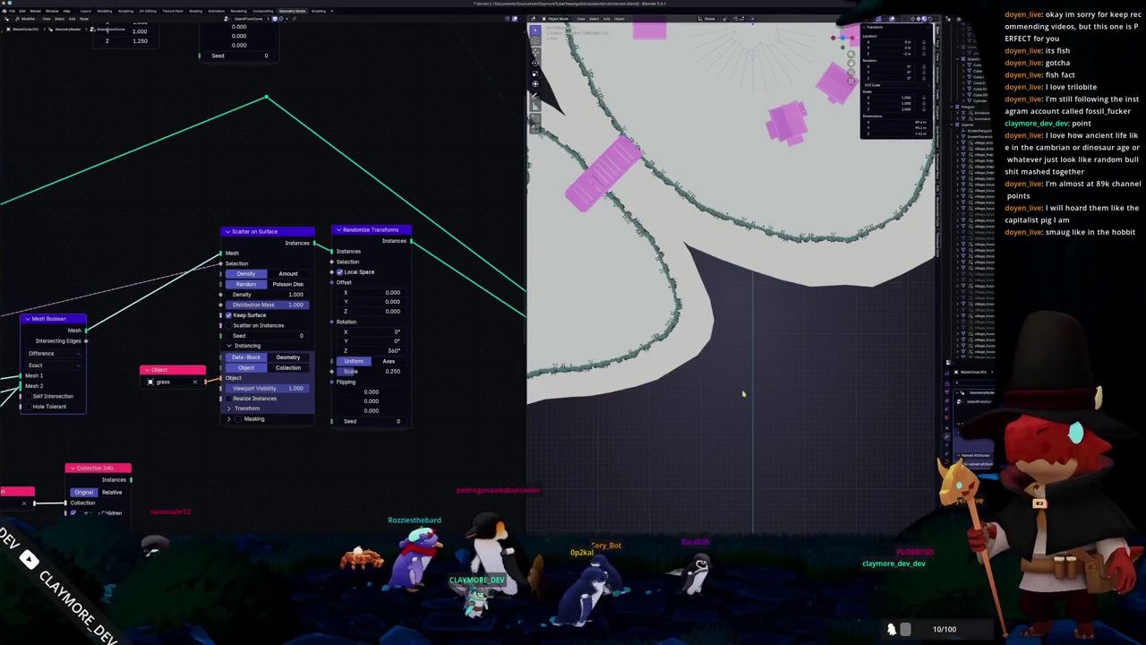
scroll(747, 397, down, 5)
scroll(748, 397, up, 2)
key(KP_Decimal)
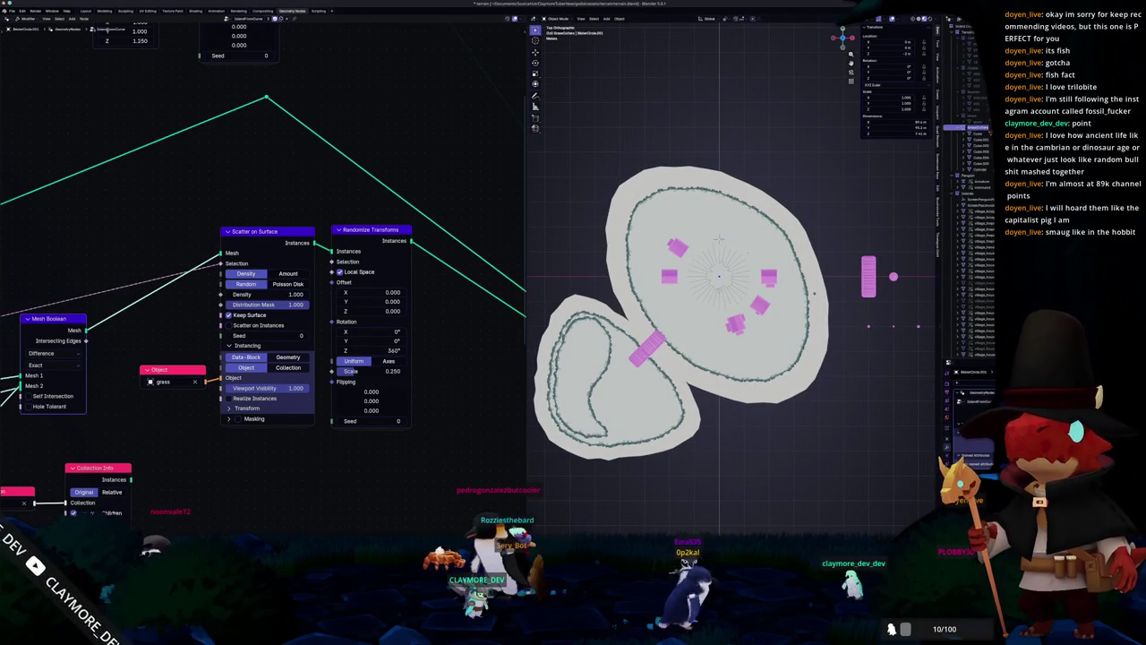
click(979, 136)
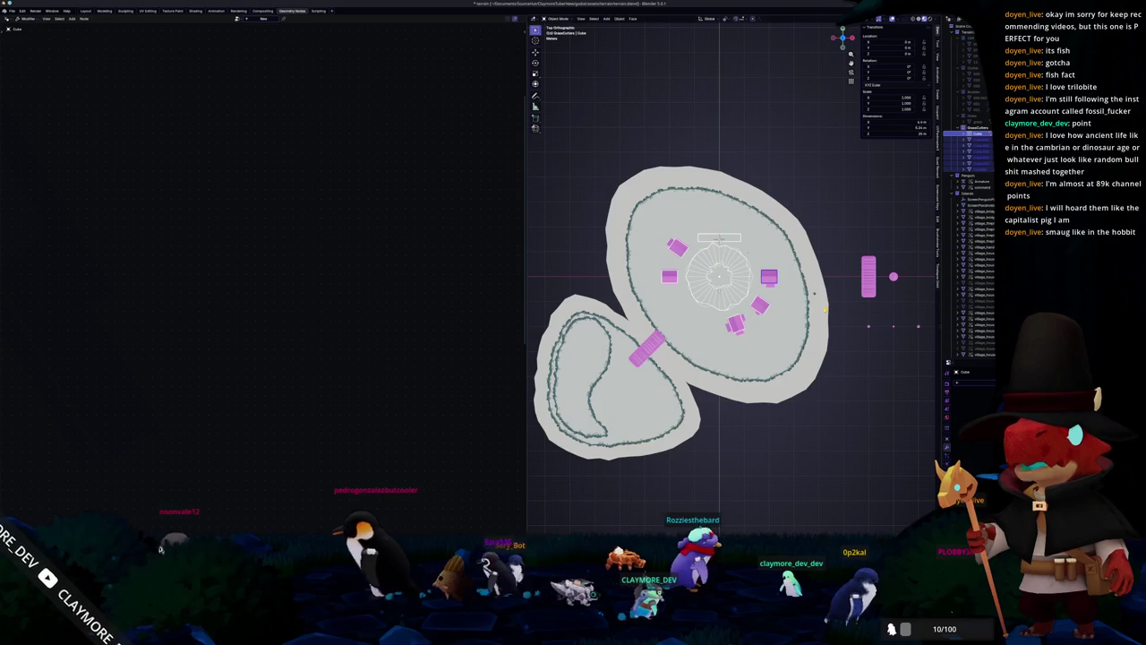
Step: Select the second island's outline curve to show its grass Scatter on Surface node tree
mouse_move(849, 267)
middle_down()
mouse_move(846, 381)
mouse_move(788, 386)
middle_up()
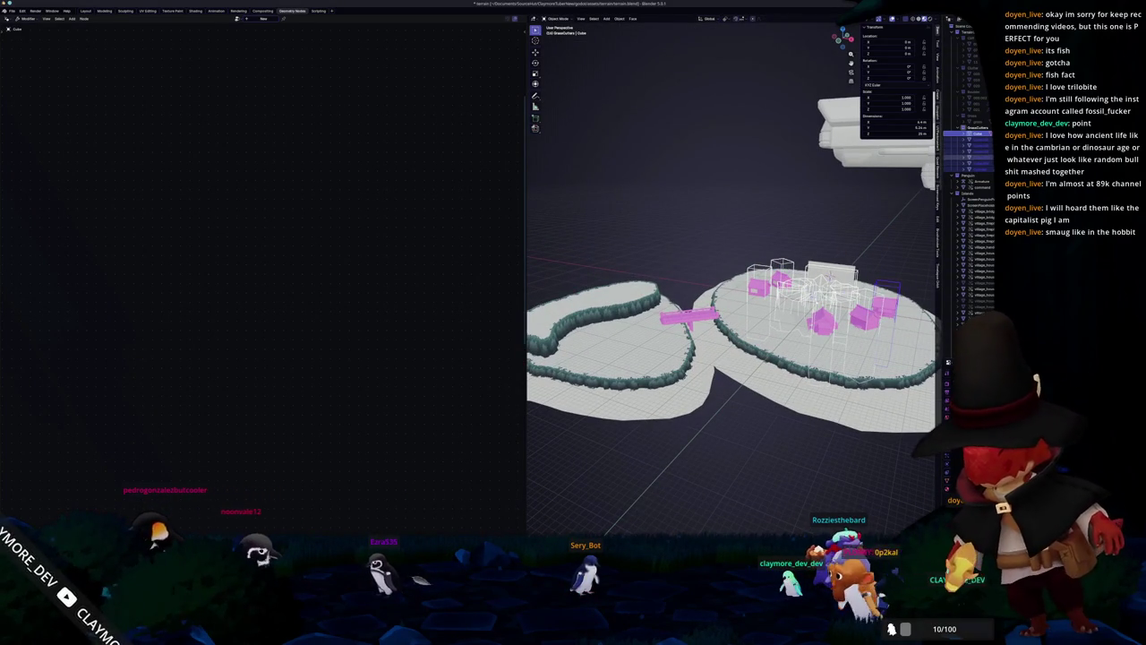
click(981, 164)
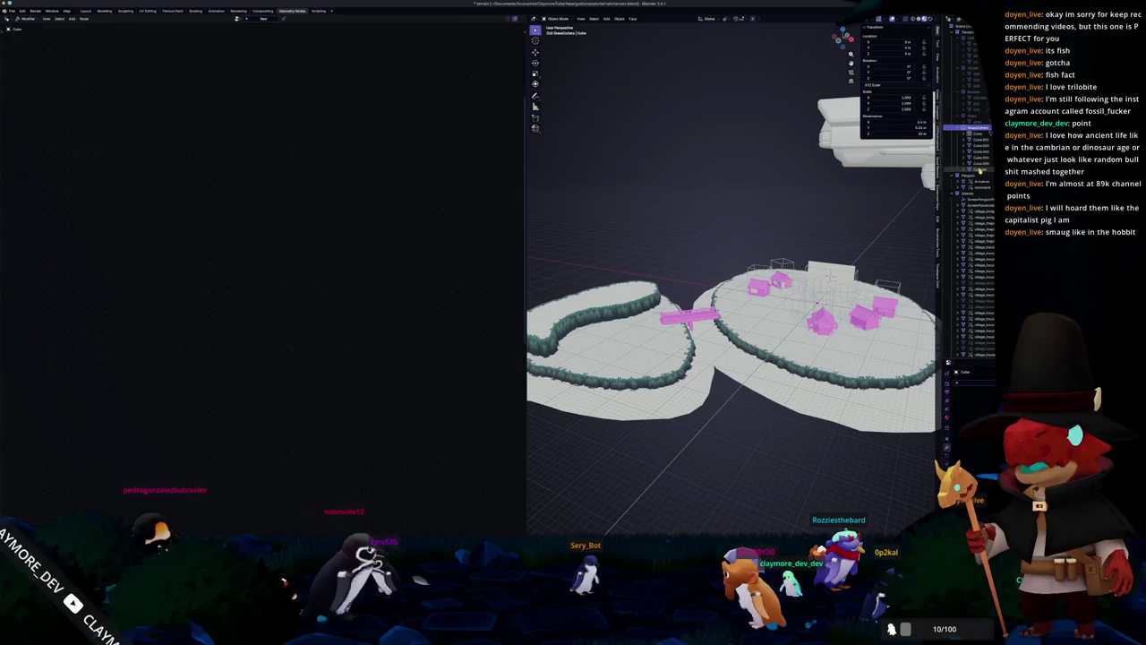
middle_drag(896, 269, 928, 314)
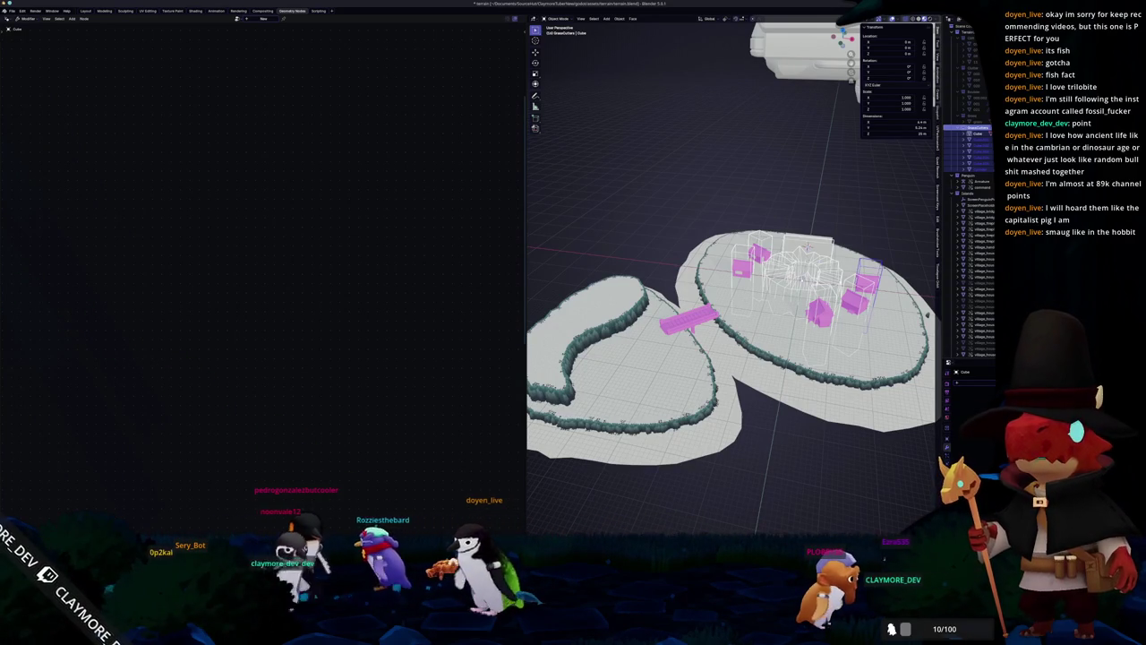
click(967, 130)
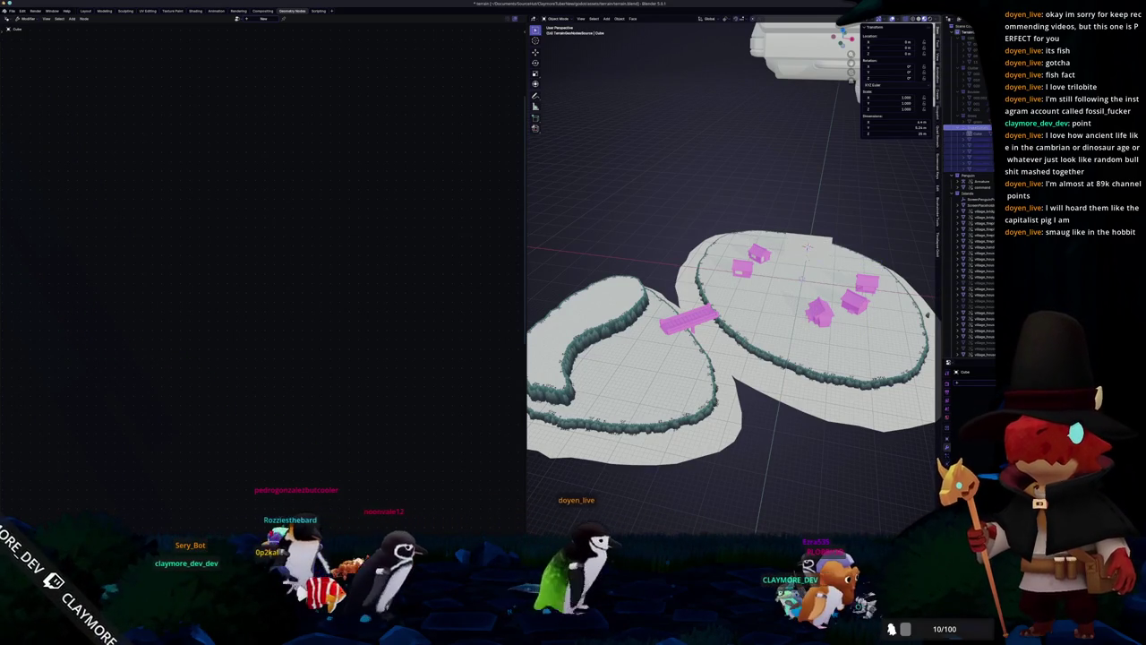
click(975, 168)
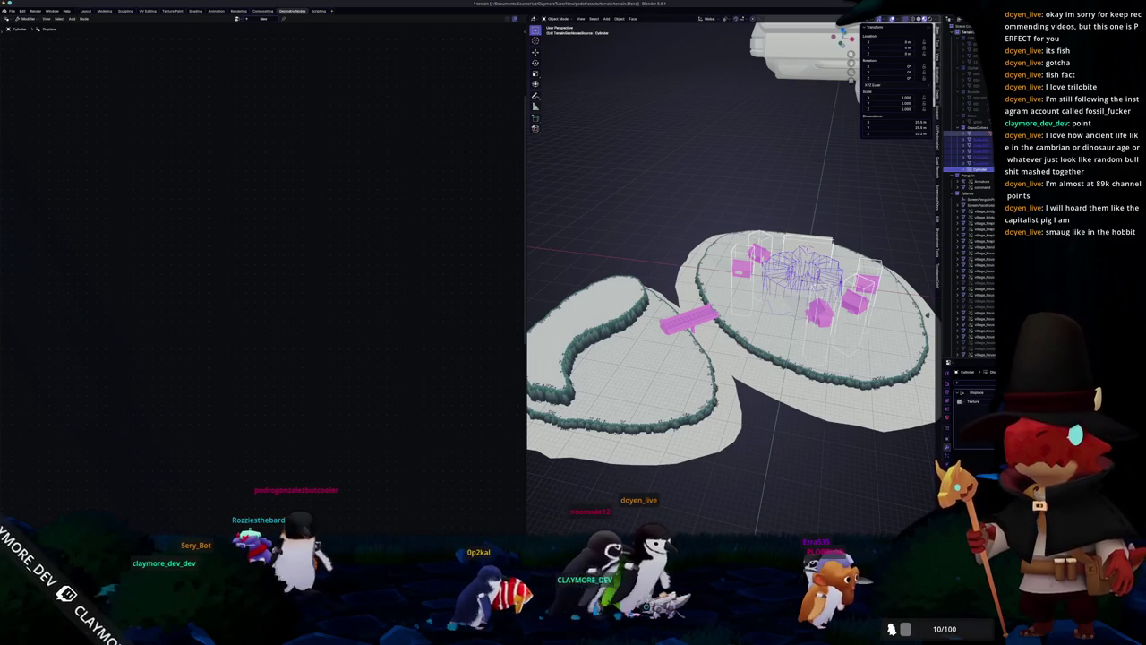
click(808, 247)
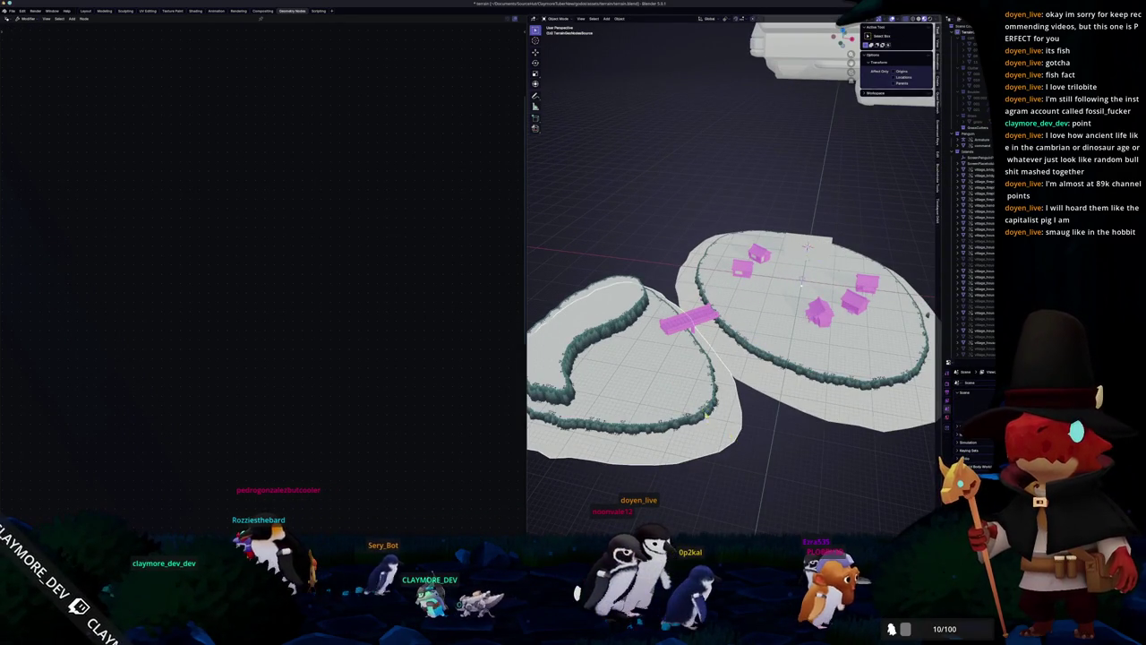
middle_drag(734, 314, 770, 295)
click(753, 344)
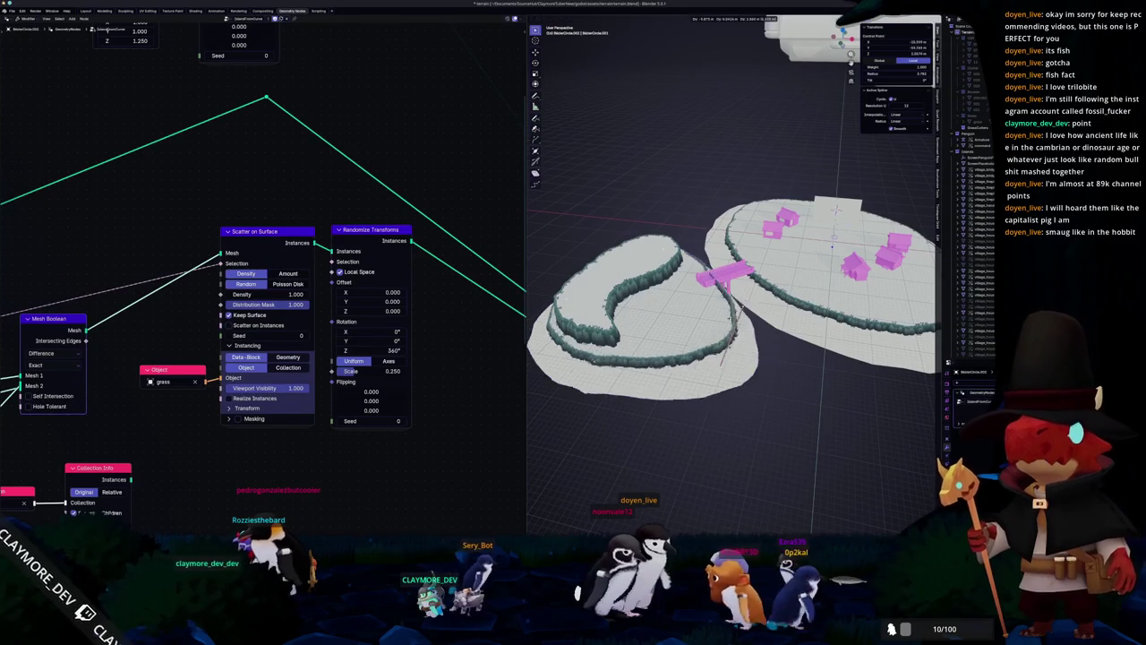
Step: Enter Edit Mode on the second island's curve in top view with X-ray on
key(KP_7)
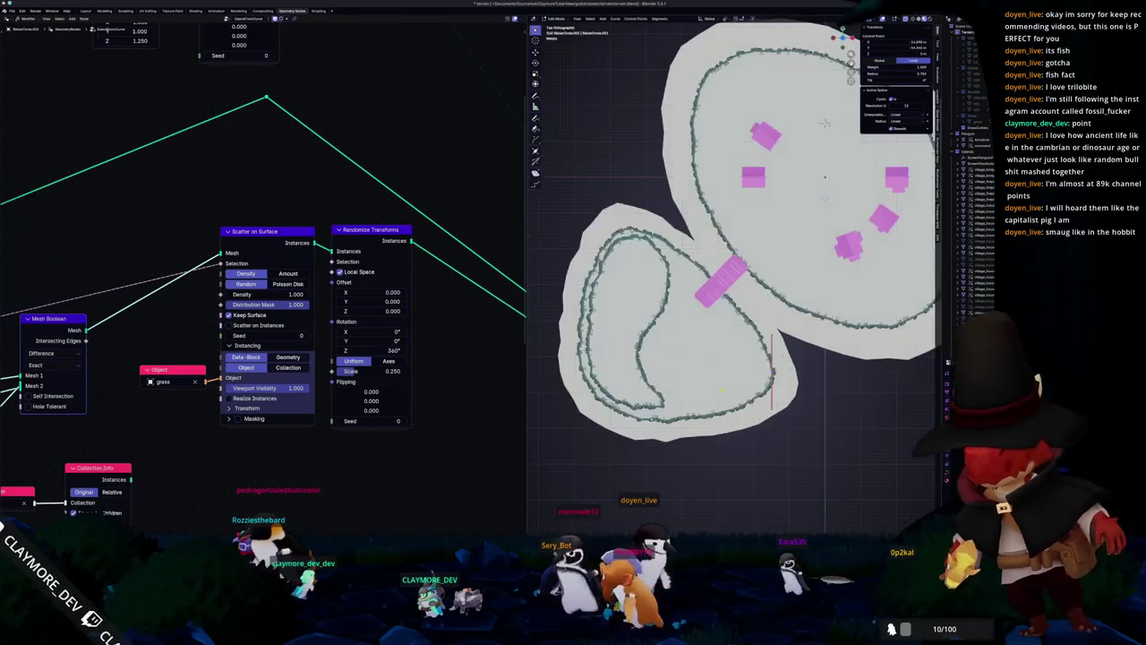
key(Tab)
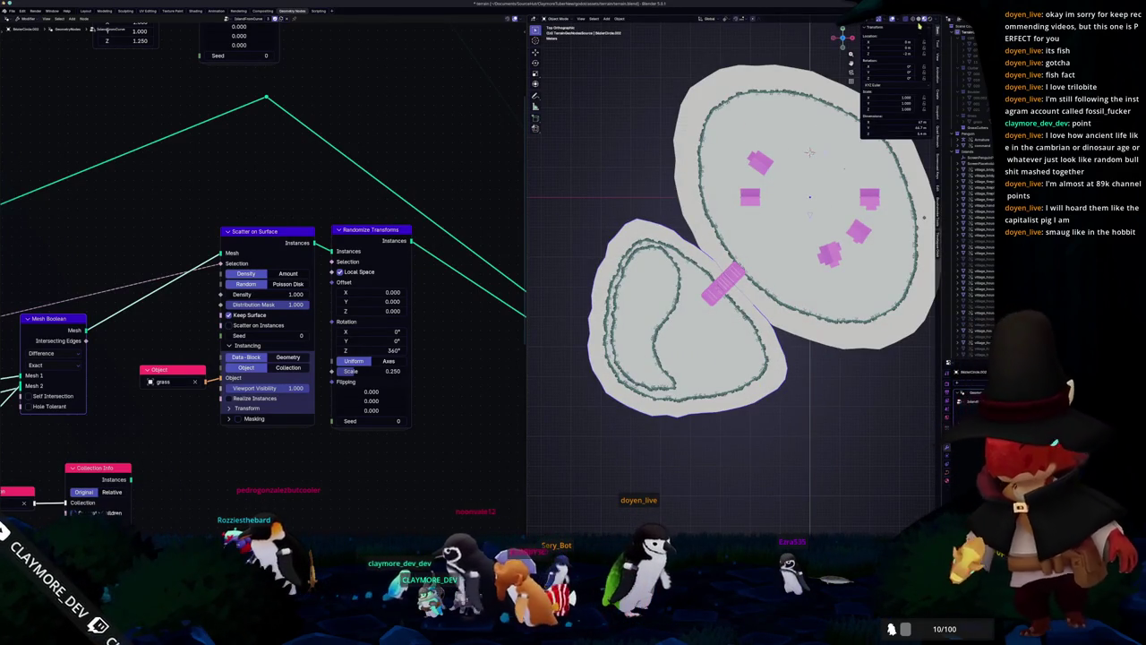
middle_drag(762, 179, 736, 197)
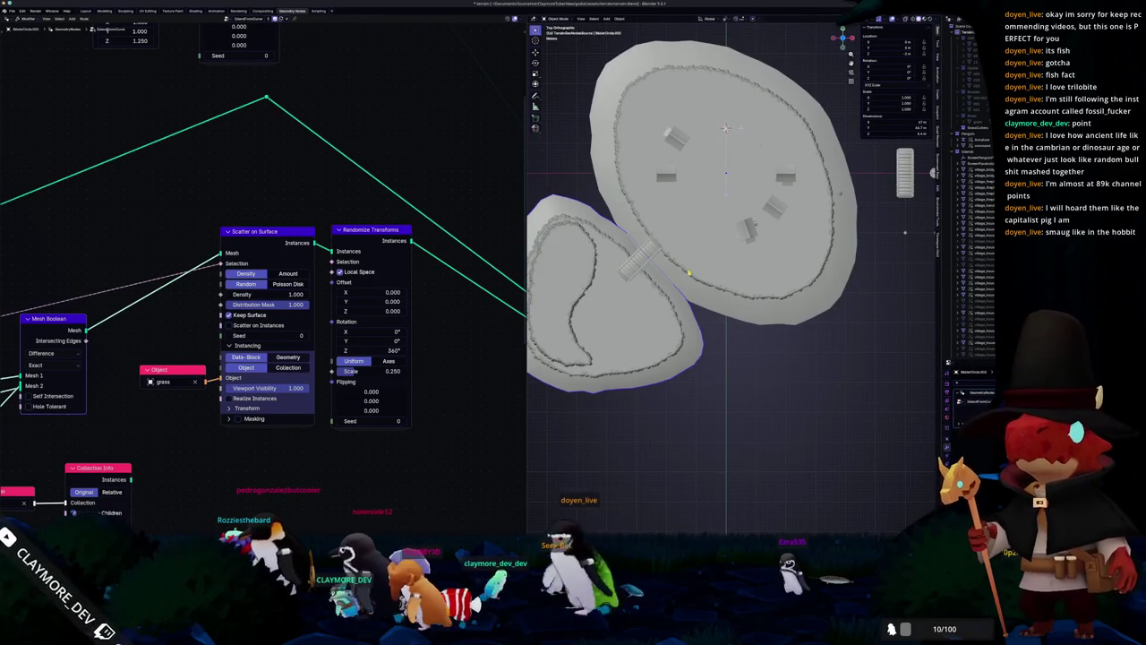
shift+middle_drag(725, 269, 799, 279)
key(Tab)
key(alt+z)
scroll(678, 277, up, 1)
right_click(680, 269)
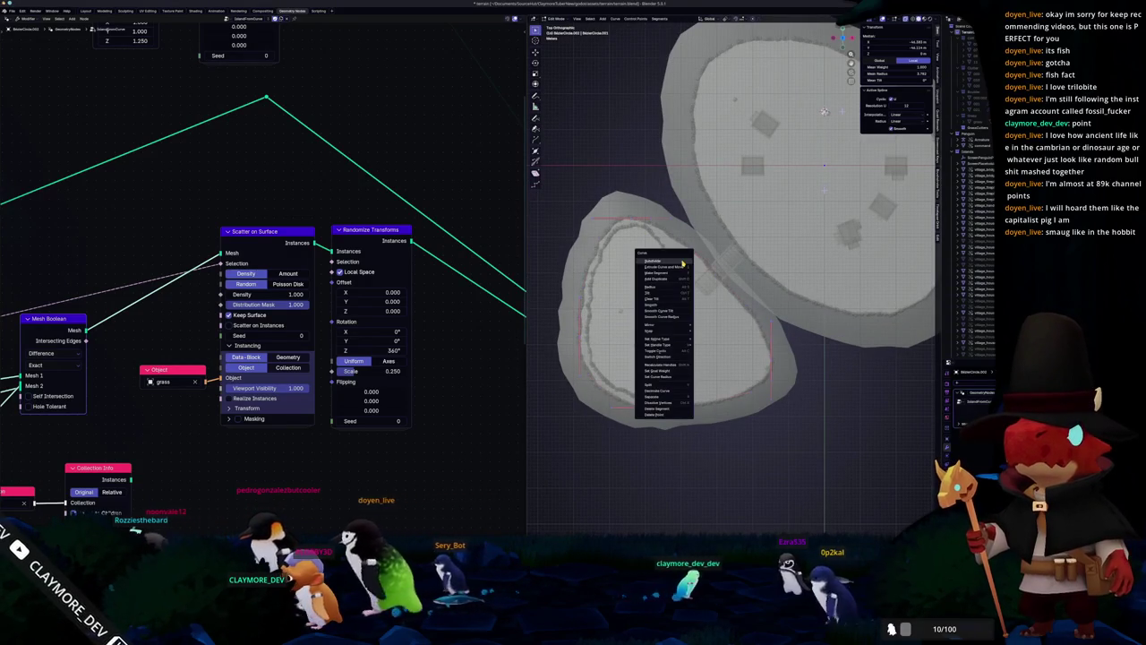
click(667, 269)
Step: Pull the island's top edge into a pointed tip and scale the outline around it
key(g)
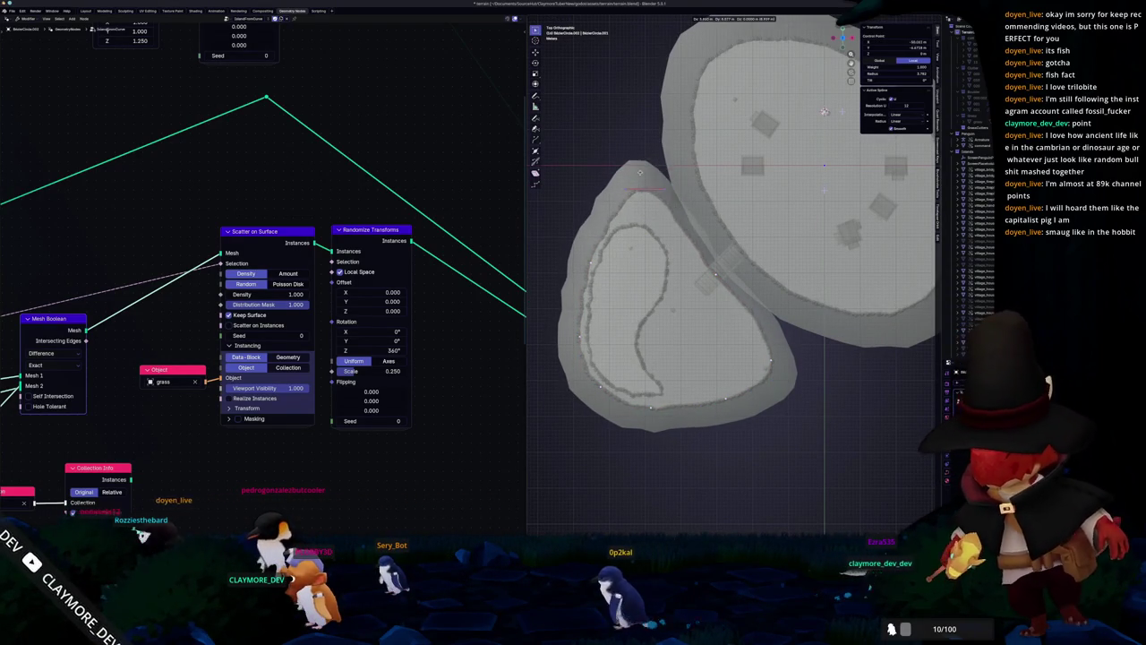
click(635, 175)
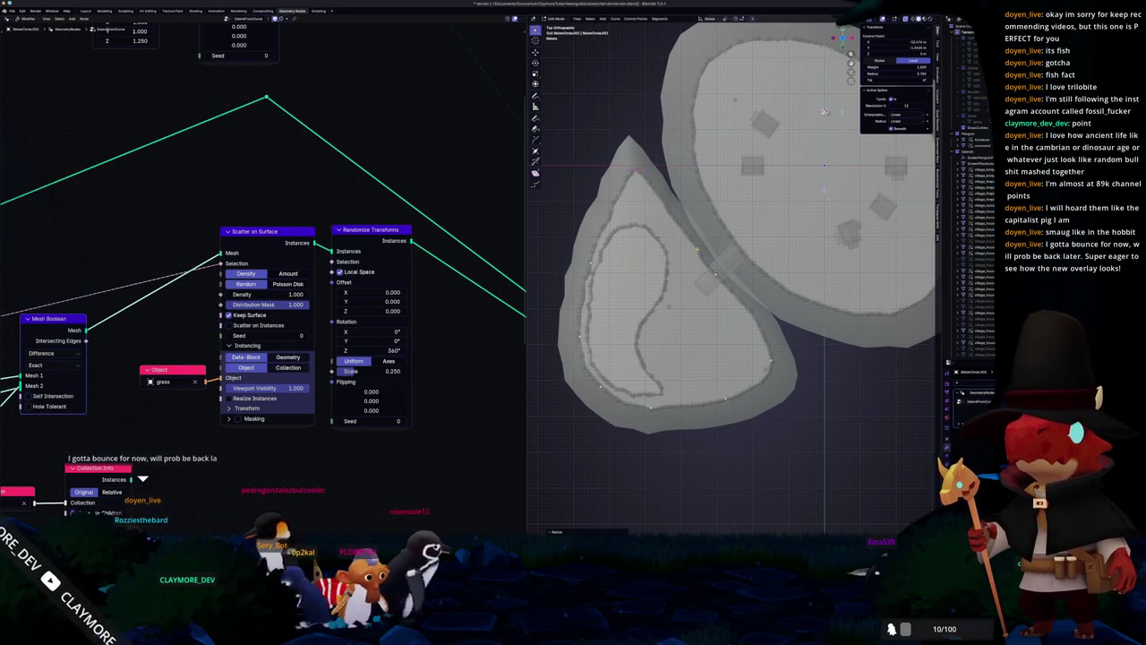
shift+middle_drag(824, 112, 768, 40)
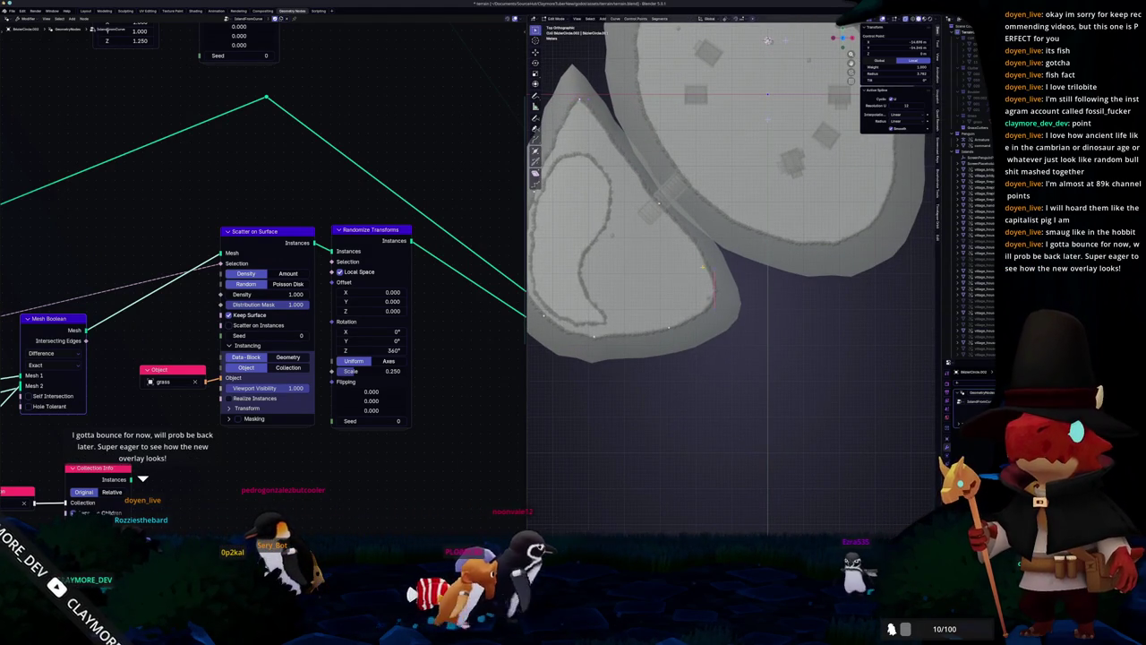
key(g)
key(s)
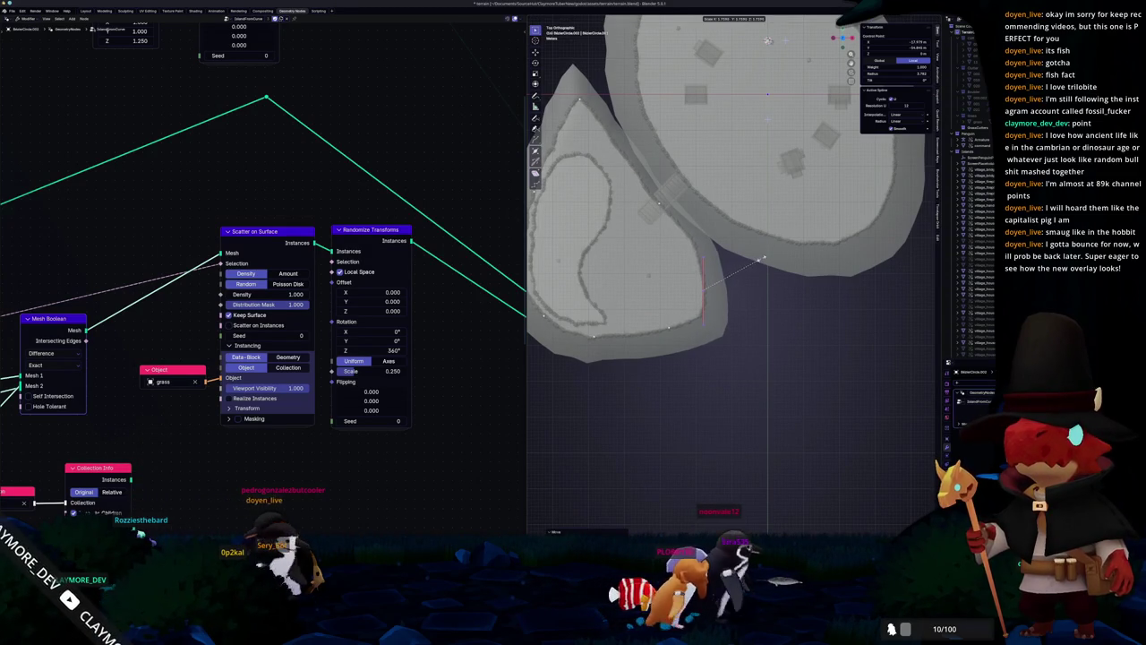
click(768, 287)
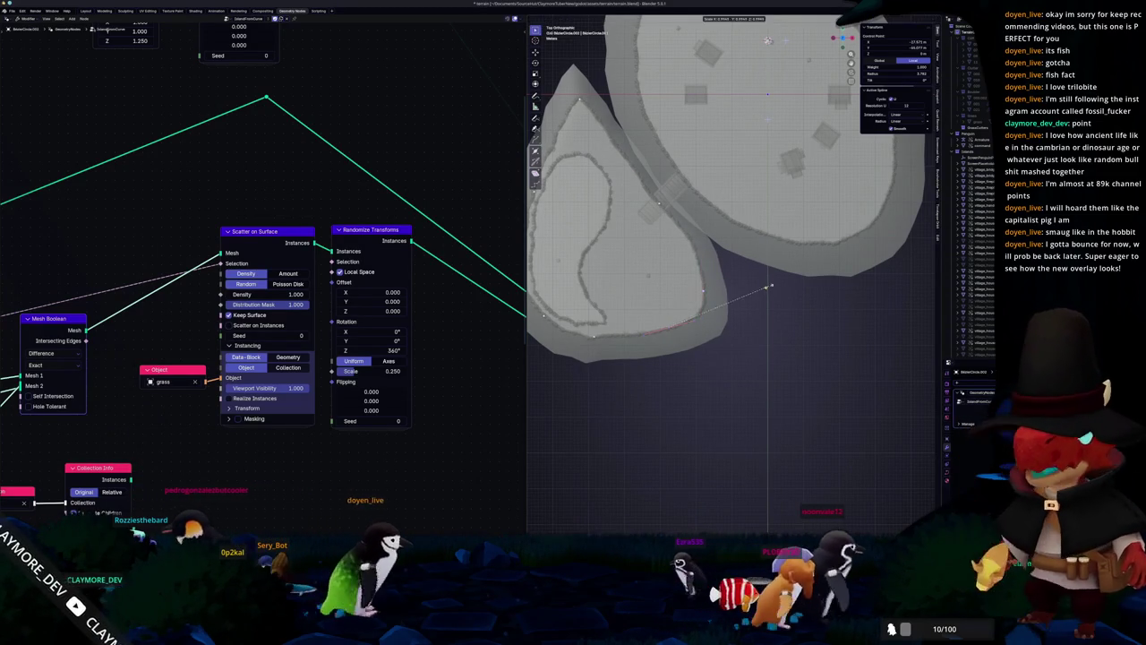
Step: Select the points along the island's edge and shift them along the X axis
shift+middle_drag(624, 351, 669, 318)
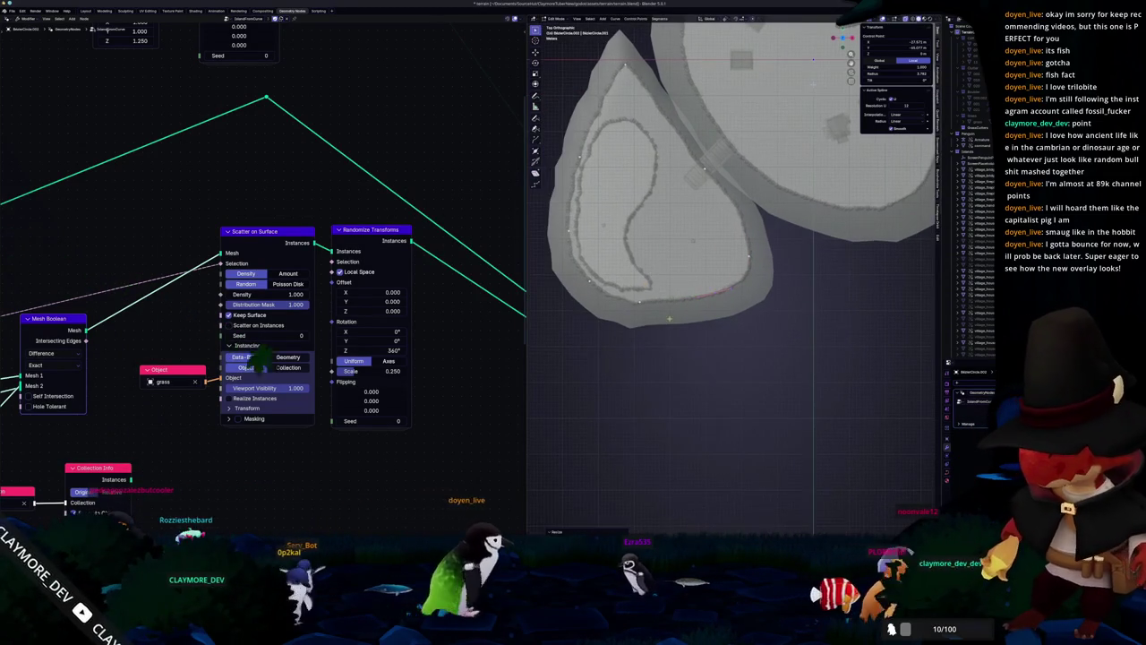
click(669, 318)
shift+middle_drag(608, 296, 653, 318)
drag(638, 303, 577, 162)
key(g)
key(x)
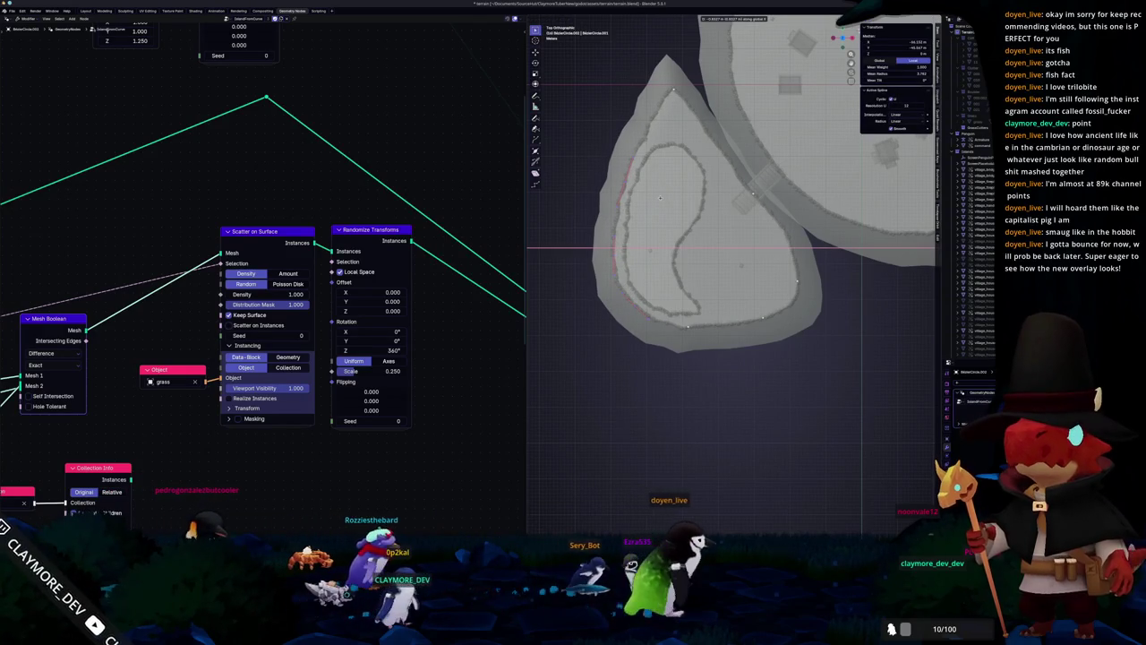
click(660, 198)
key(g)
key(x)
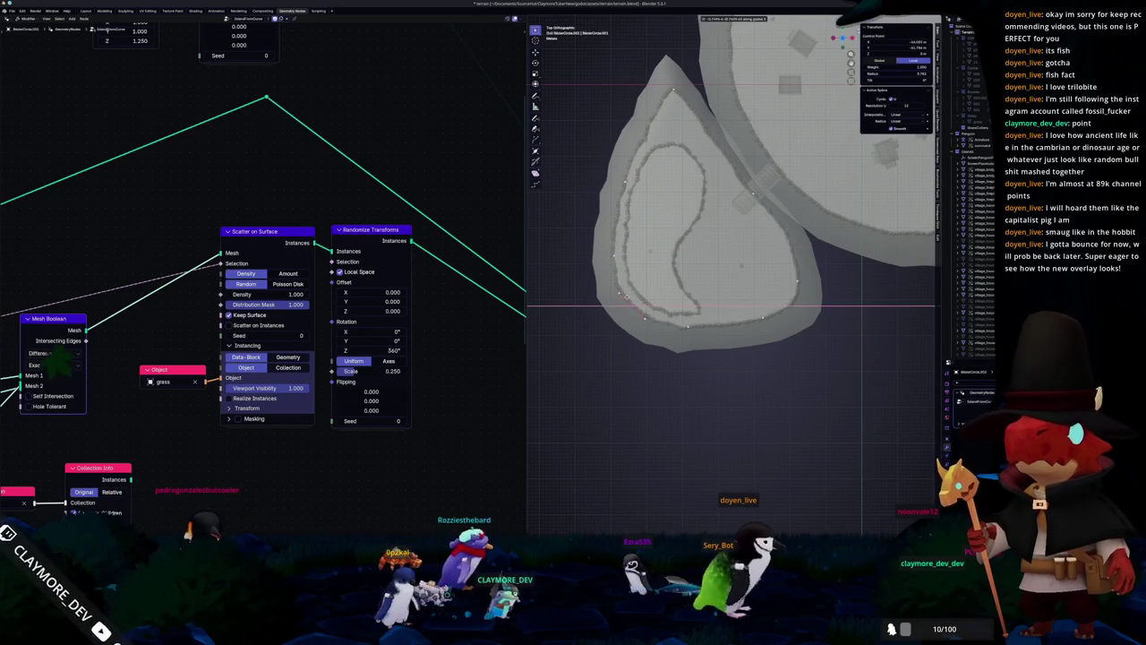
click(873, 591)
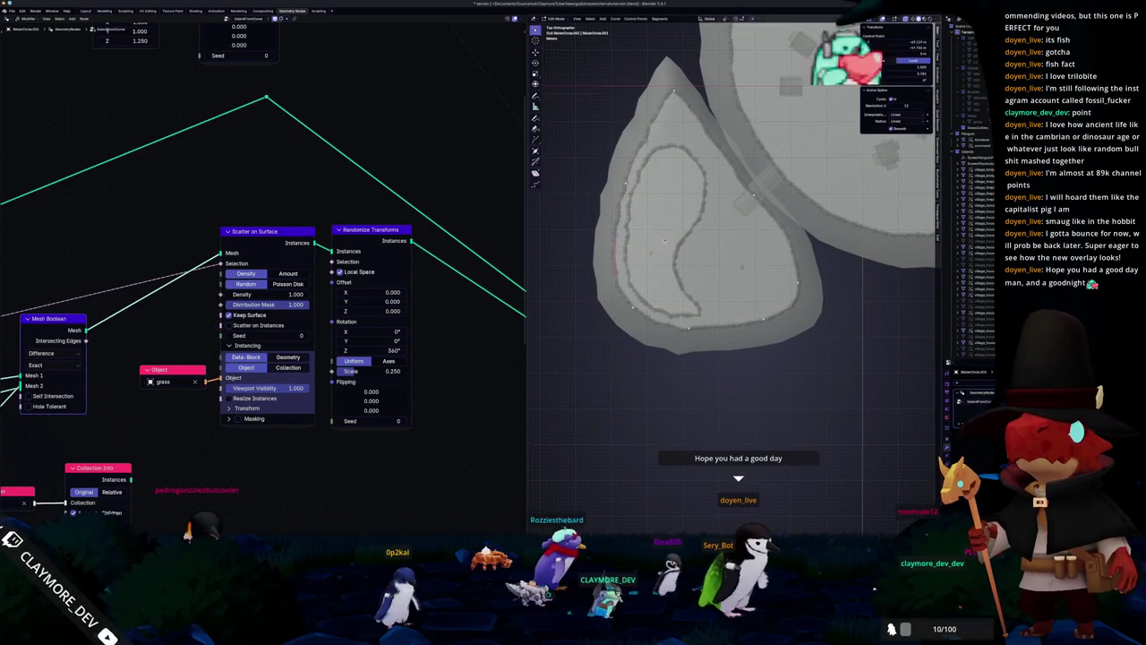
Step: Nudge the selected edge points further sideways along X twice more
scroll(582, 175, up, 1)
key(g)
key(x)
key(Return)
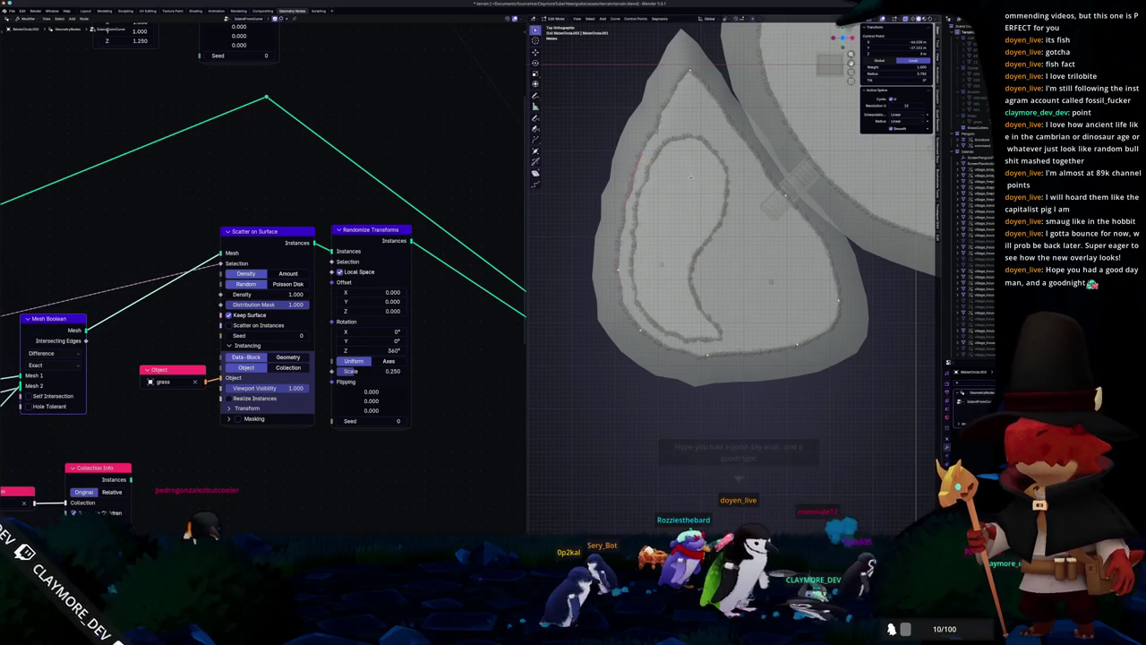
key(g)
key(x)
key(Return)
Step: Leave the large oval unchanged and exit Edit Mode on the curve
scroll(735, 179, down, 3)
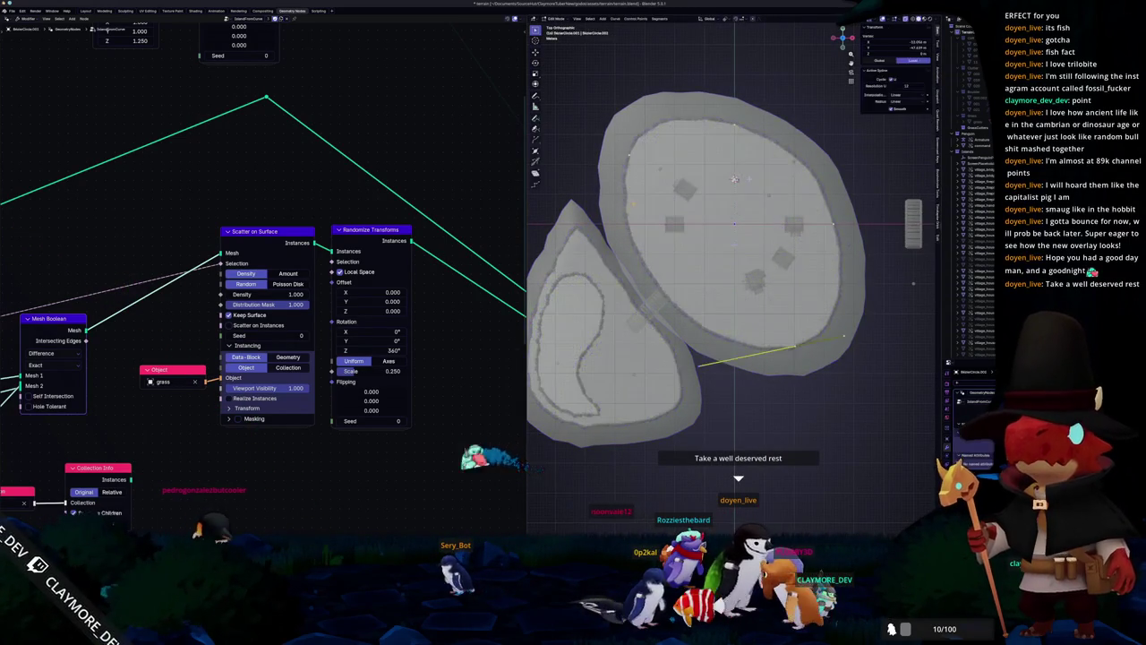
scroll(734, 269, up, 1)
key(g)
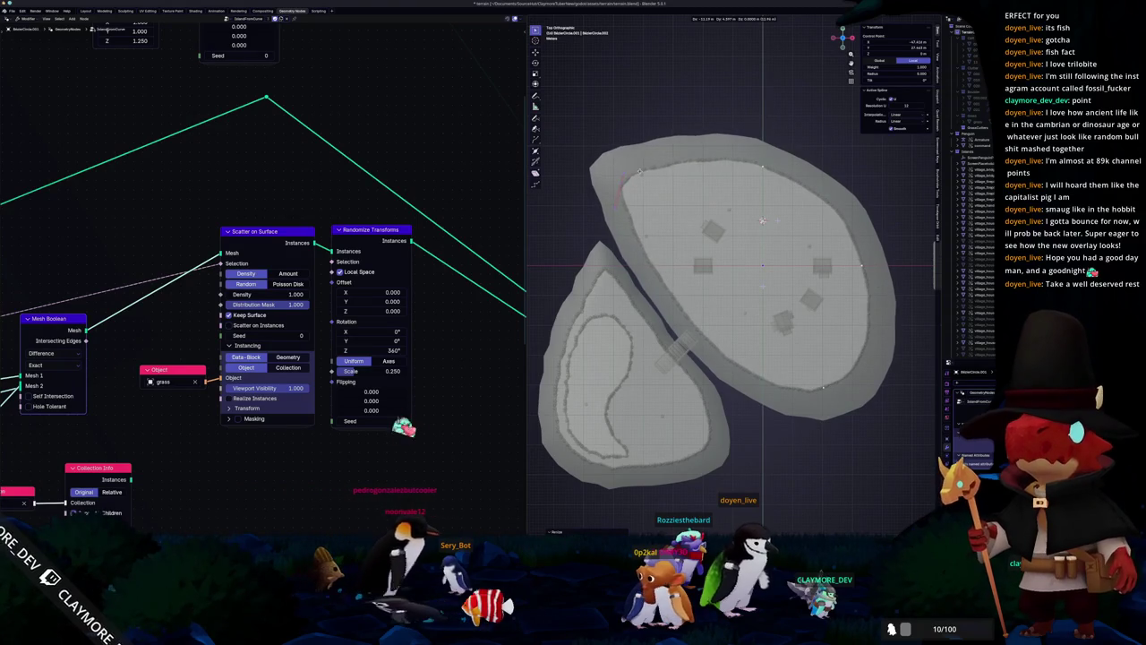
key(Escape)
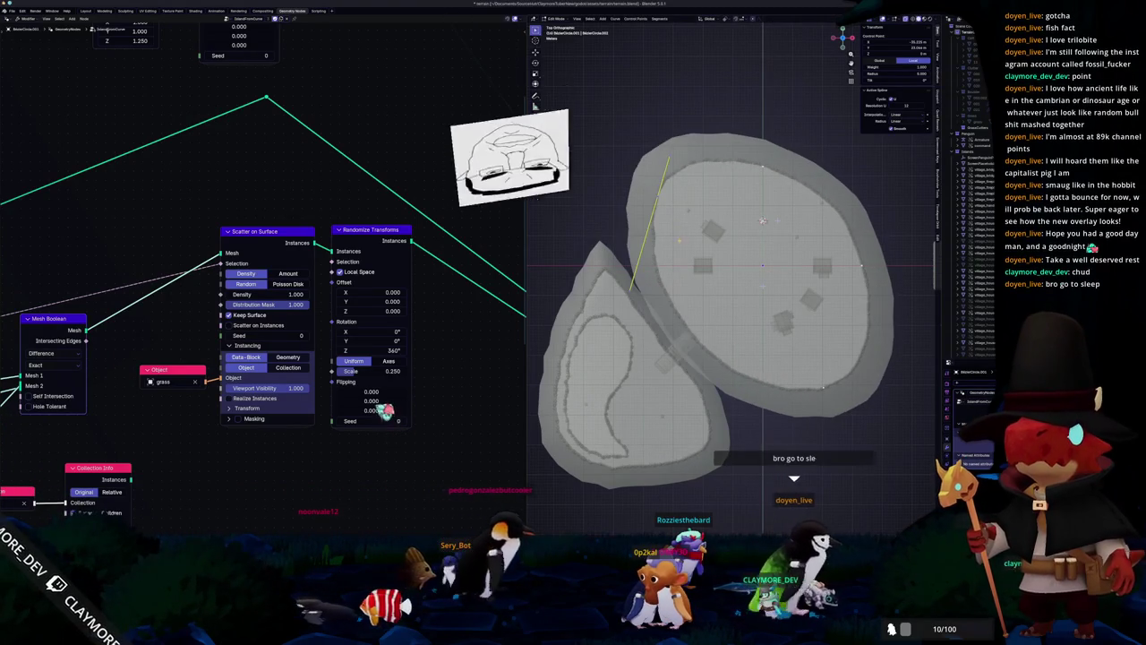
key(Tab)
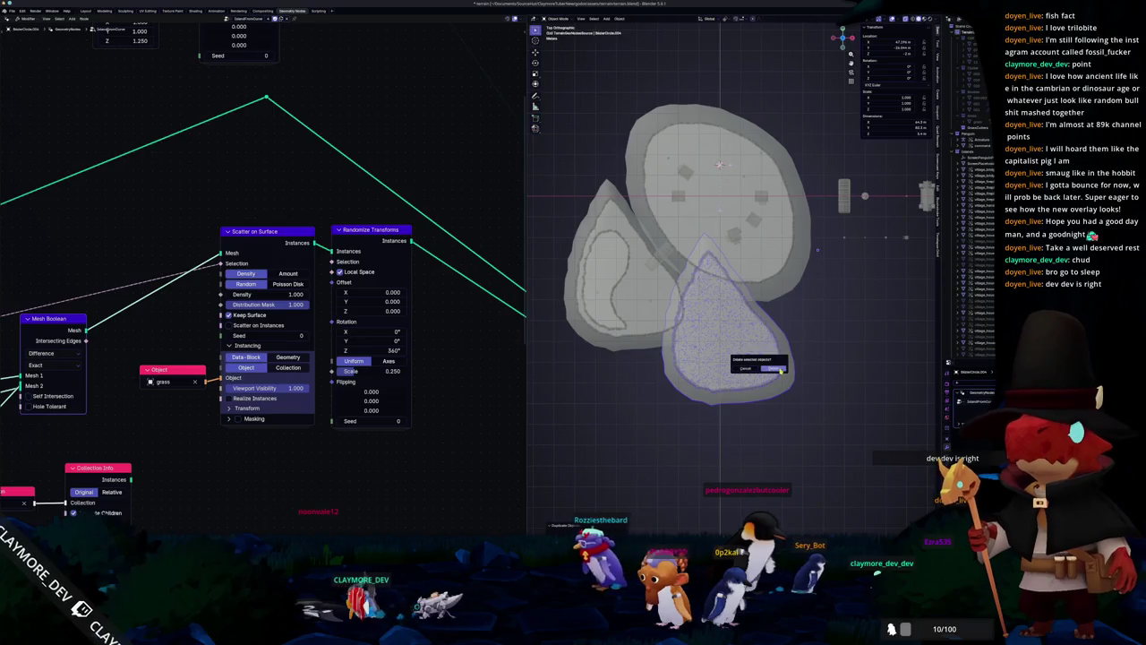
Step: Duplicate the large oval island and rotate the copy to start a third island
click(727, 286)
key(shift+d)
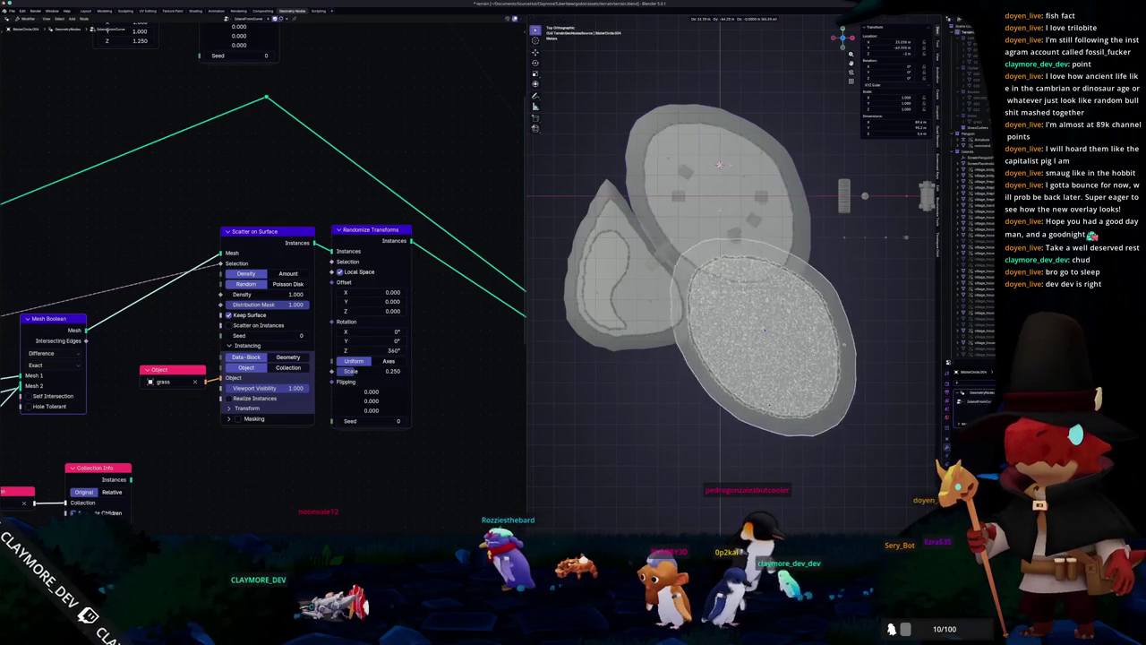
key(r)
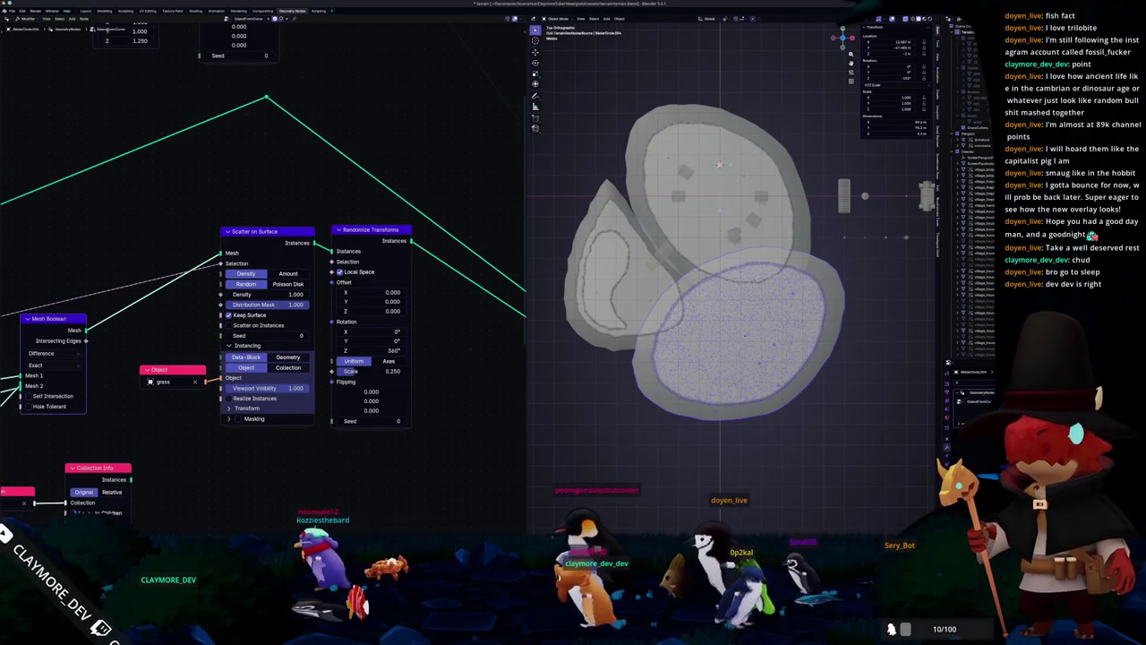
key(alt+Tab)
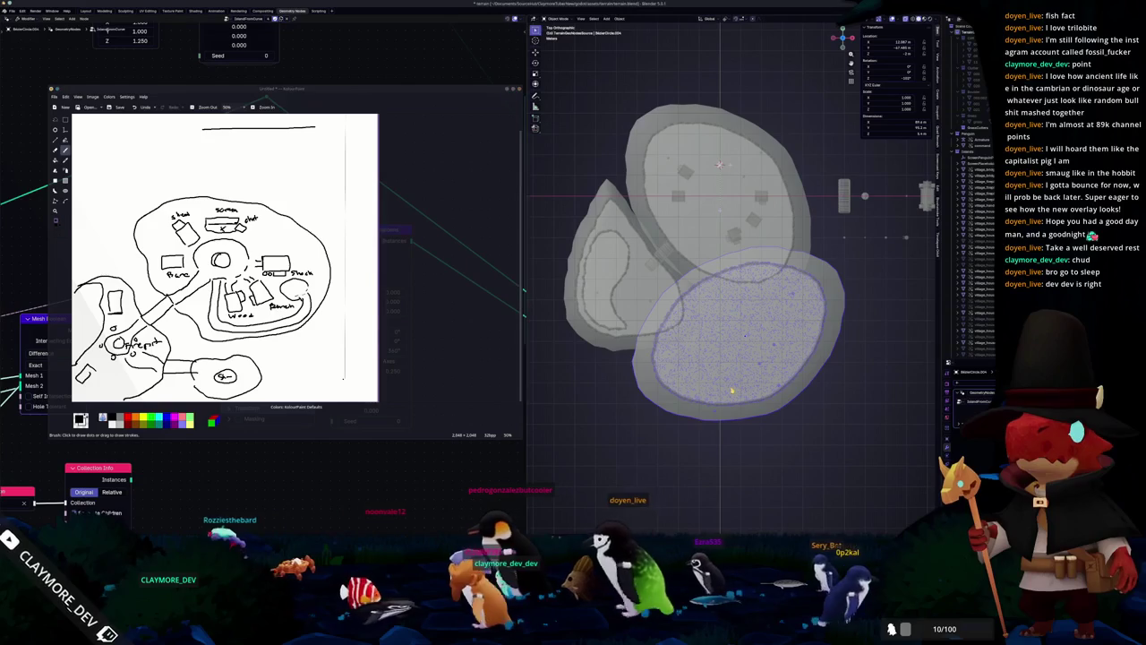
key(s)
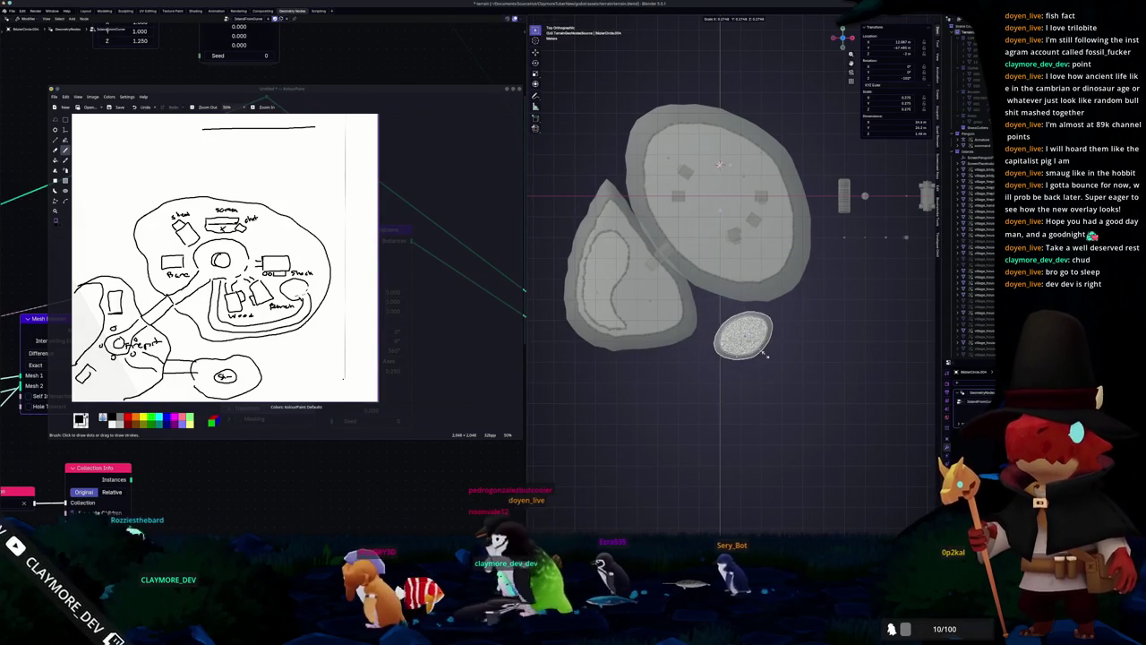
key(Escape)
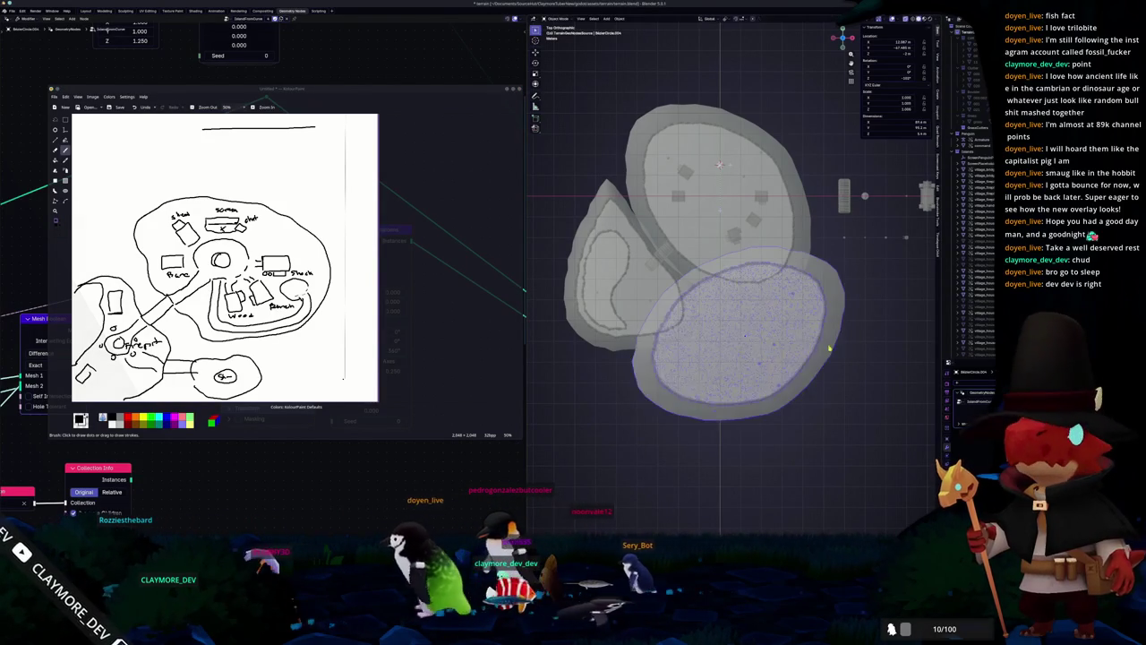
Step: Shrink the new oval's outline in the XY plane and apply all its transforms
key(Tab)
key(s)
key(shift+z)
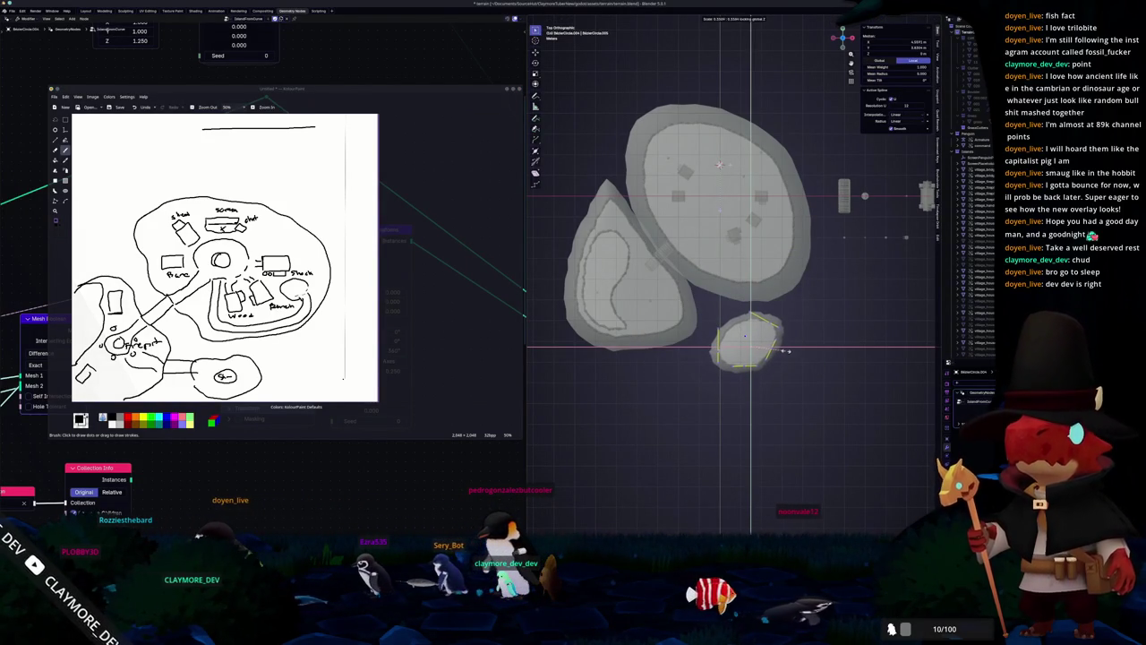
click(784, 351)
key(Tab)
key(ctrl+a)
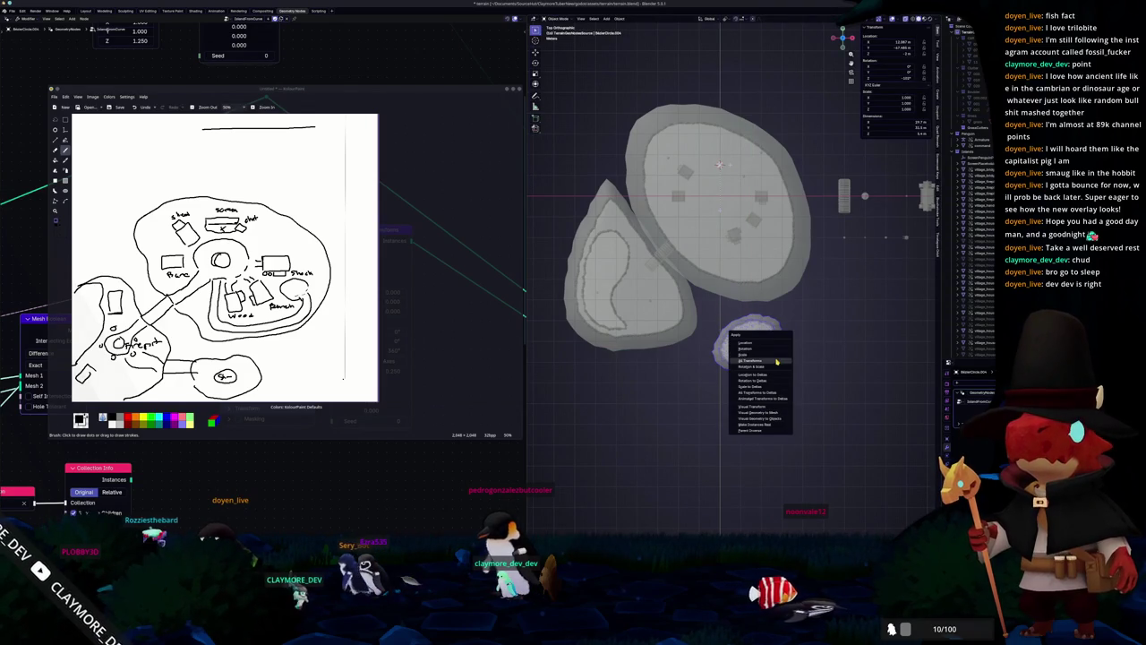
click(776, 362)
middle_drag(777, 362, 794, 323)
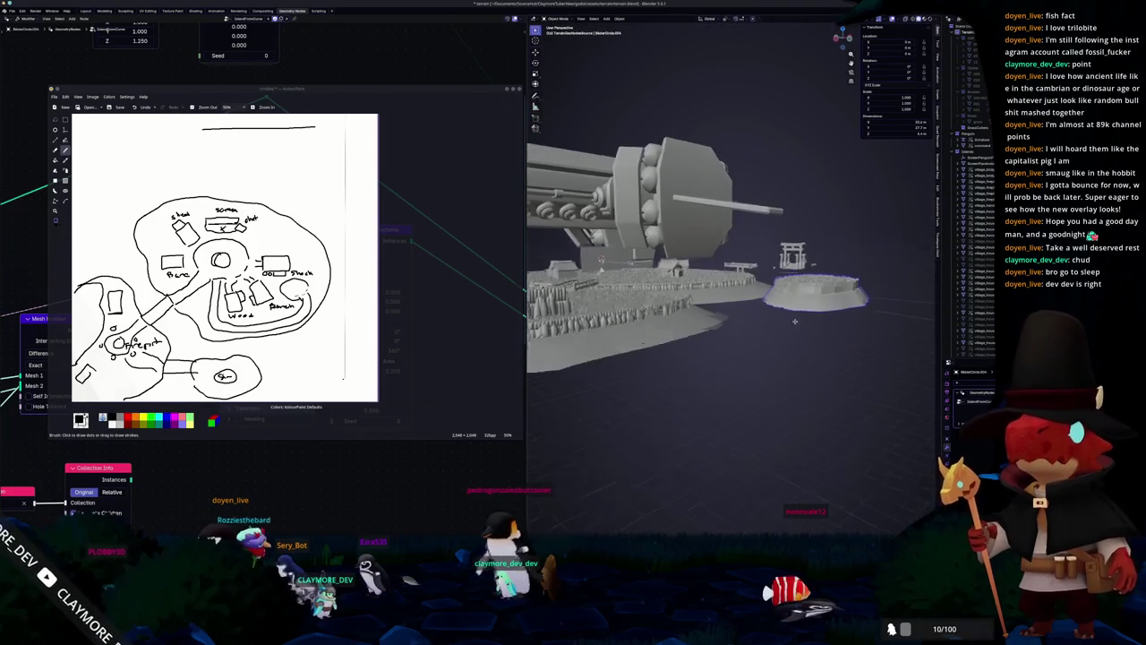
Step: Move the small platform's geometry along Z to change its height
key(Tab)
middle_drag(794, 324, 805, 323)
key(g)
key(z)
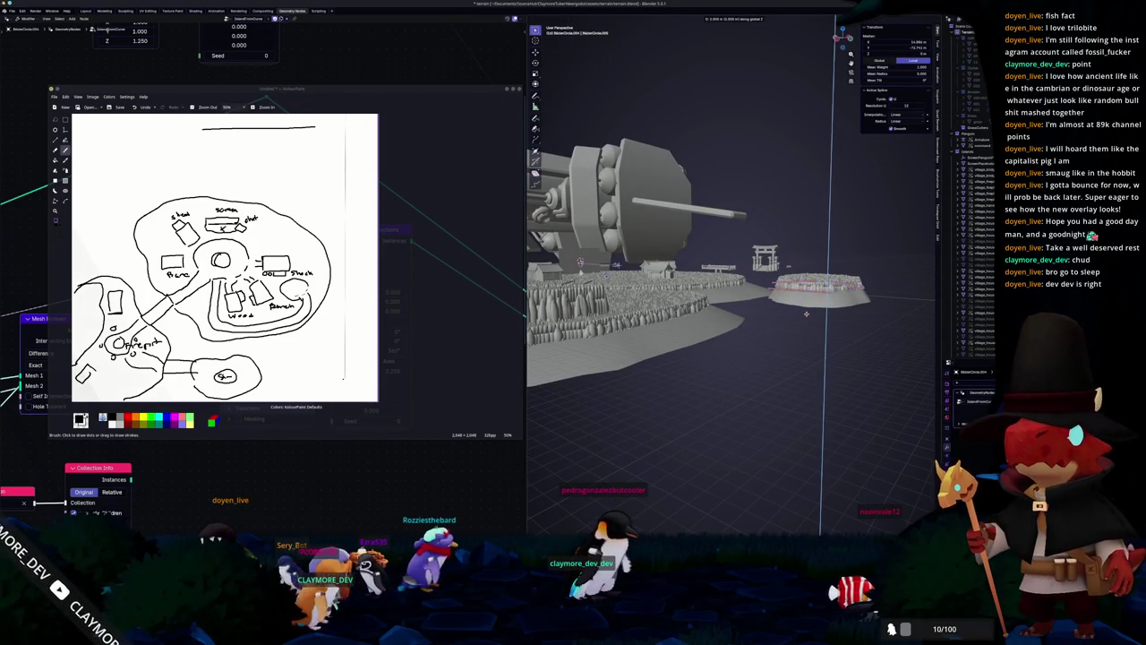
key(Tab)
middle_drag(806, 312, 806, 313)
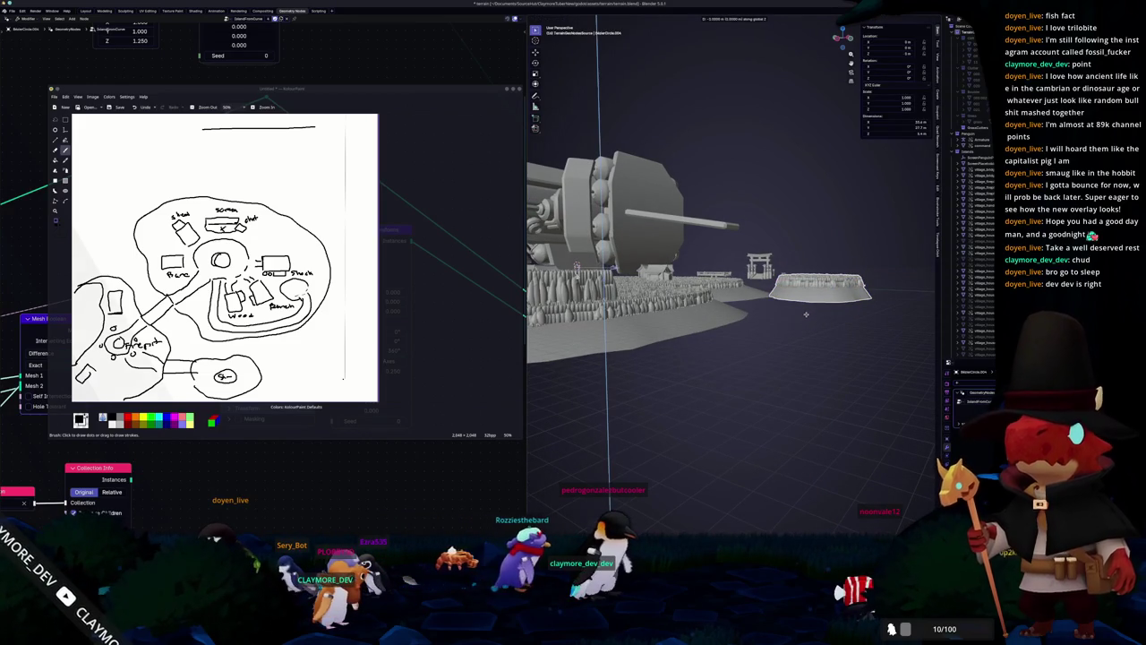
key(Return)
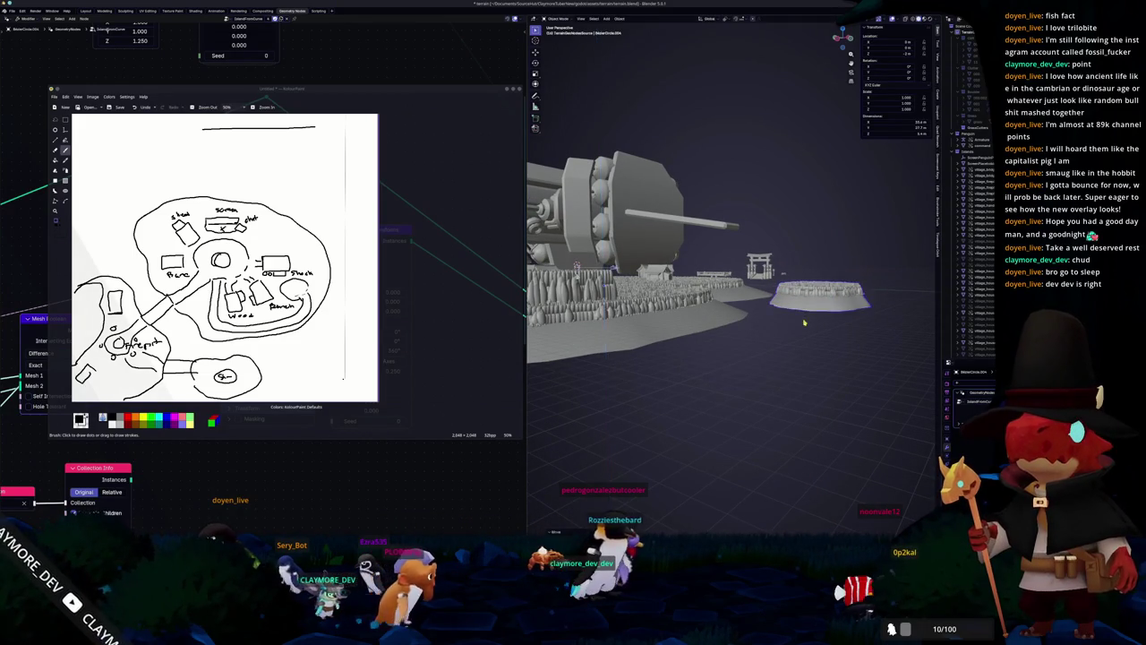
mouse_move(803, 320)
middle_down()
mouse_move(721, 328)
mouse_move(735, 350)
middle_up()
Step: Smooth the small island's outline curve and set its handles to Automatic
scroll(735, 350, up, 5)
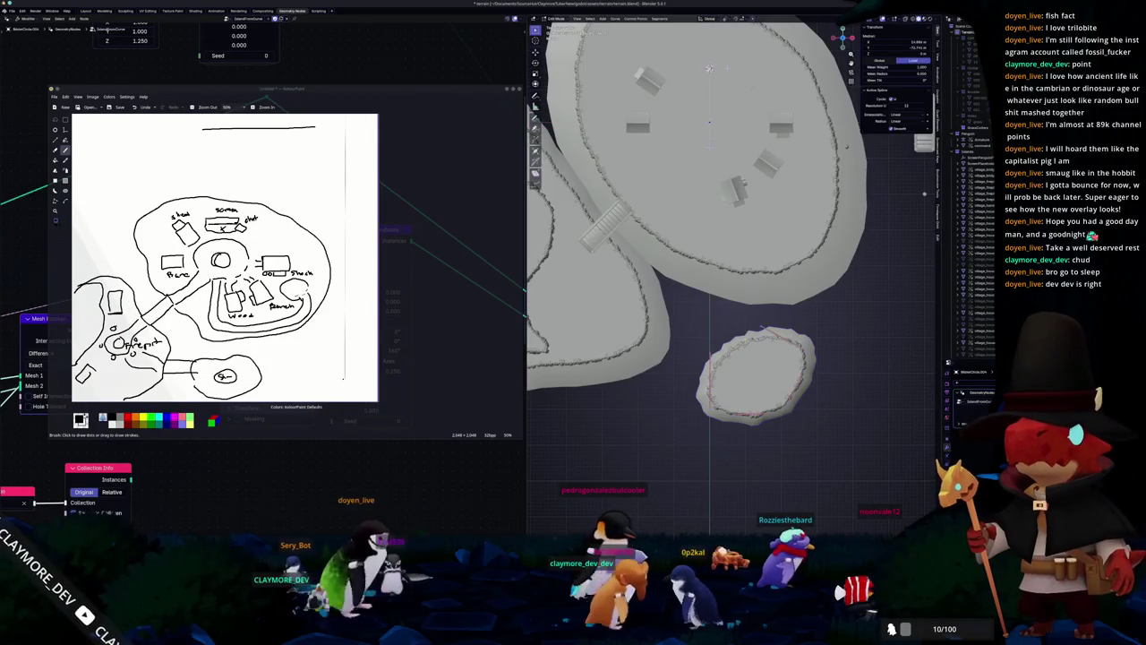
key(Tab)
right_click(866, 341)
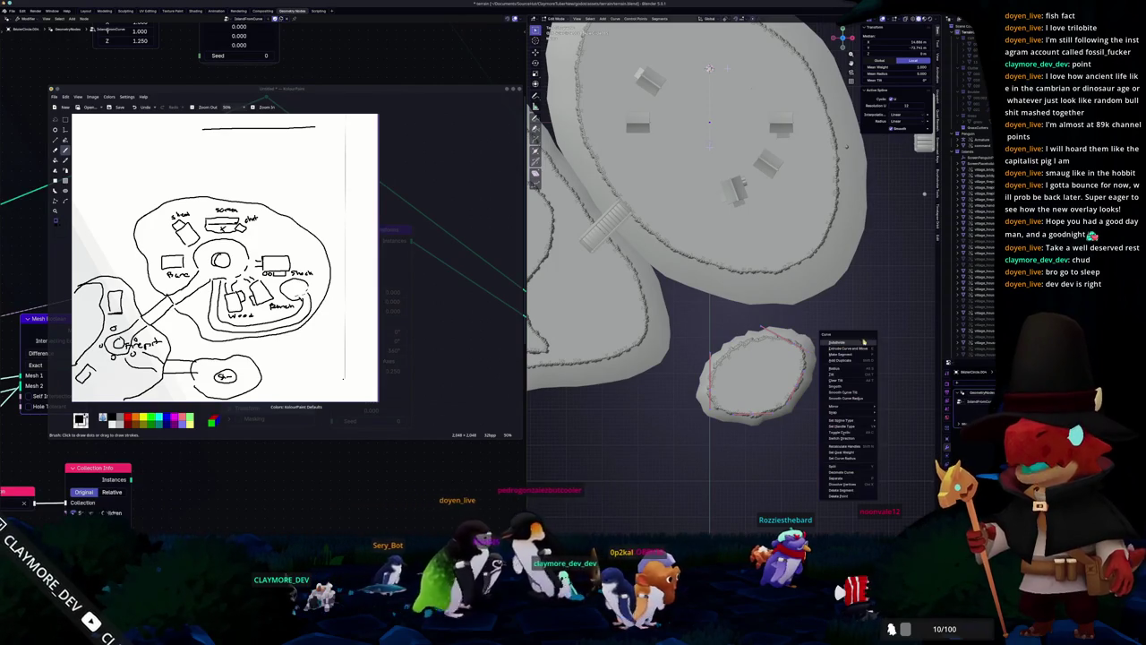
click(840, 385)
right_click(840, 386)
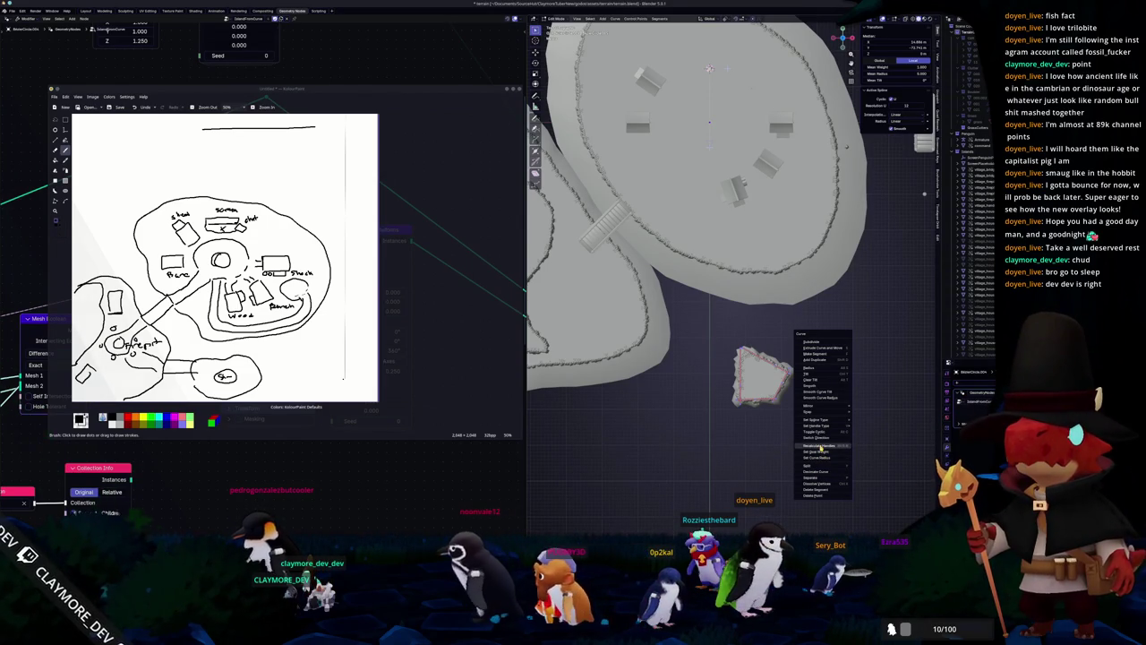
right_click(819, 426)
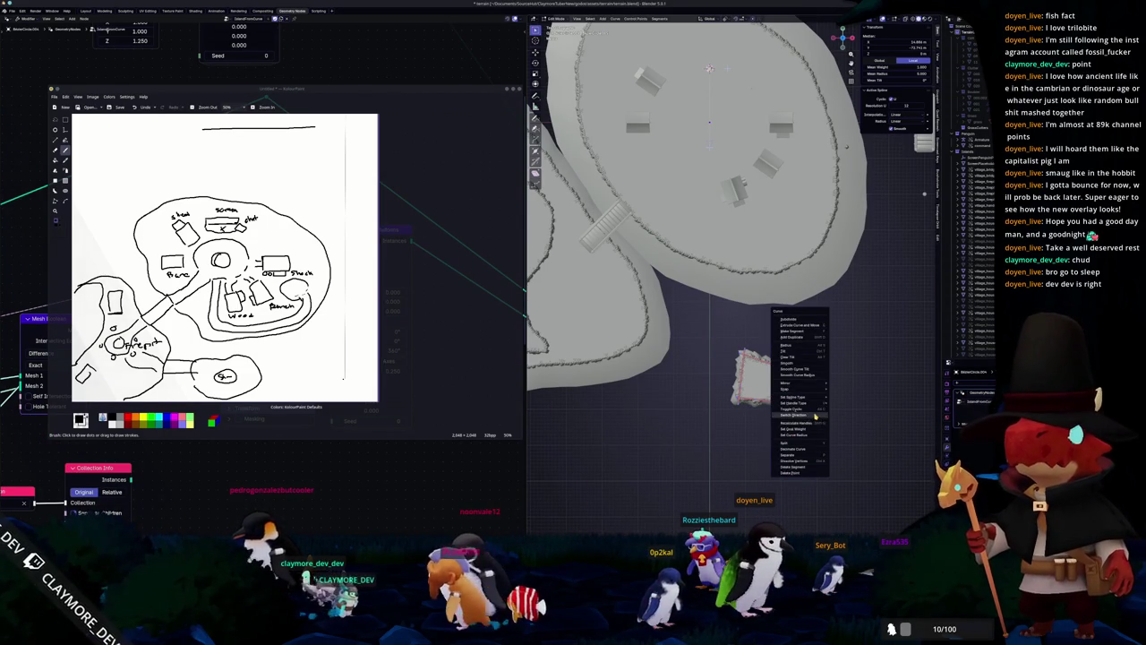
mouse_move(795, 403)
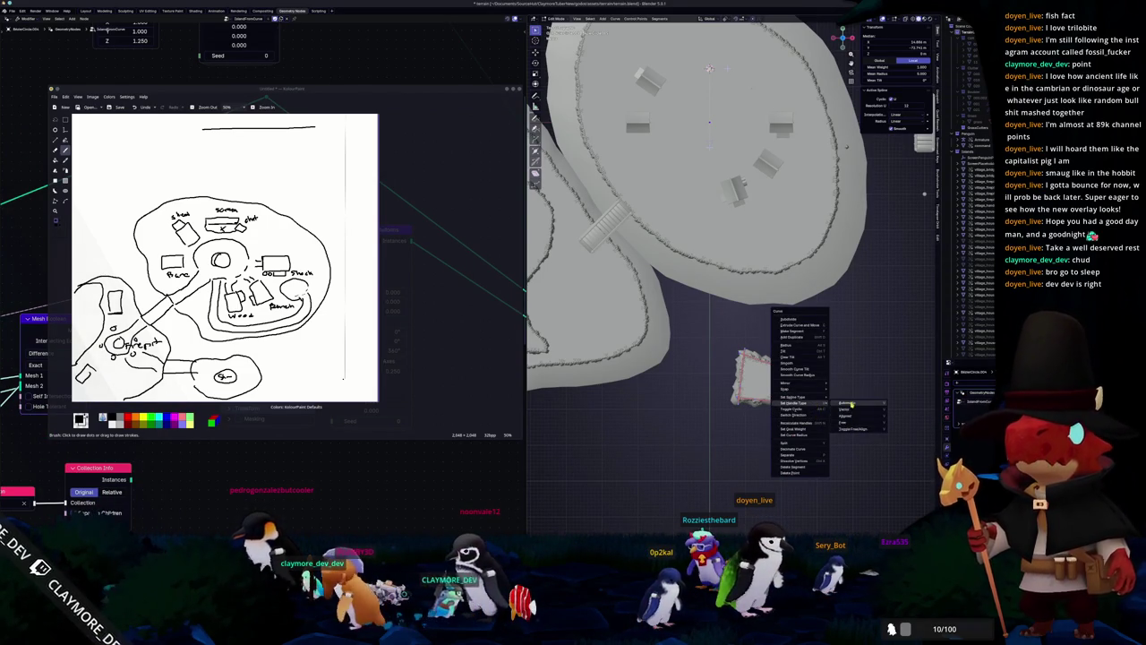
click(852, 404)
scroll(839, 397, up, 1)
Step: Round the outline into a full circle with the To Sphere operation
key(shift+a)
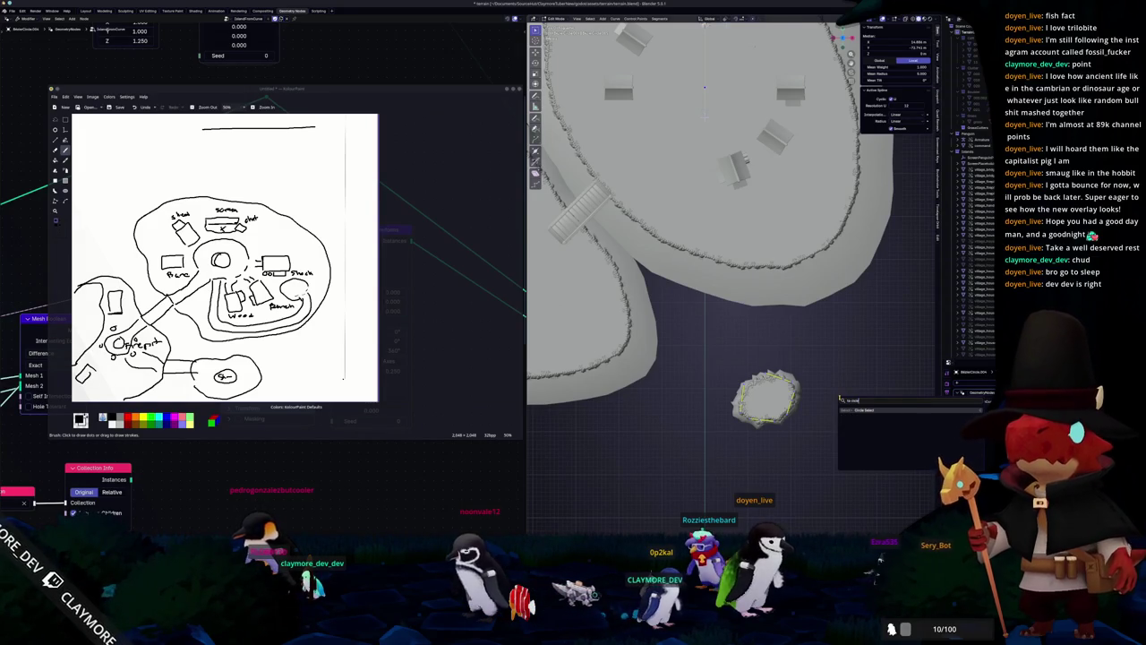
key(BackSpace)
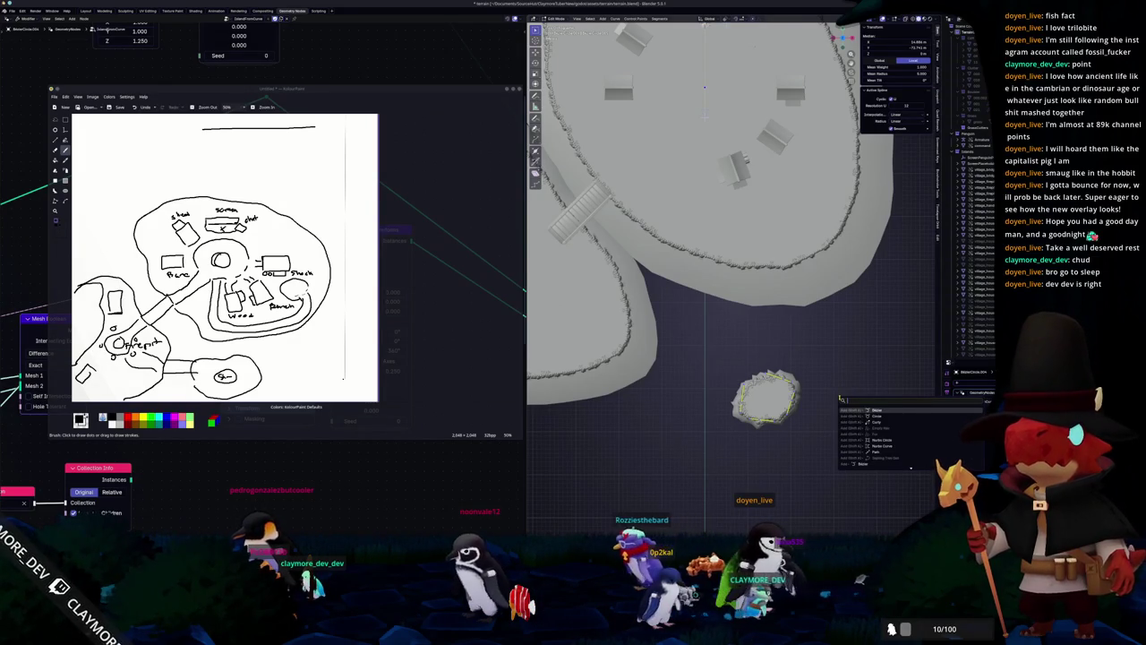
text(circ)
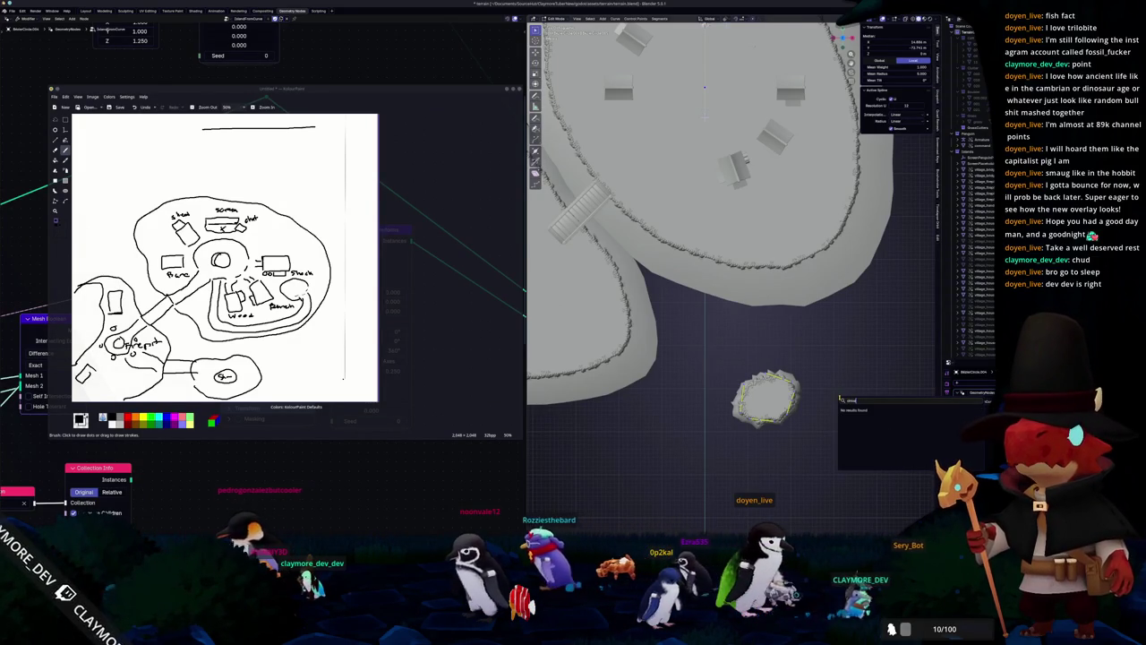
key(BackSpace)
key(BackSpace)
key(BackSpace)
text(sphere)
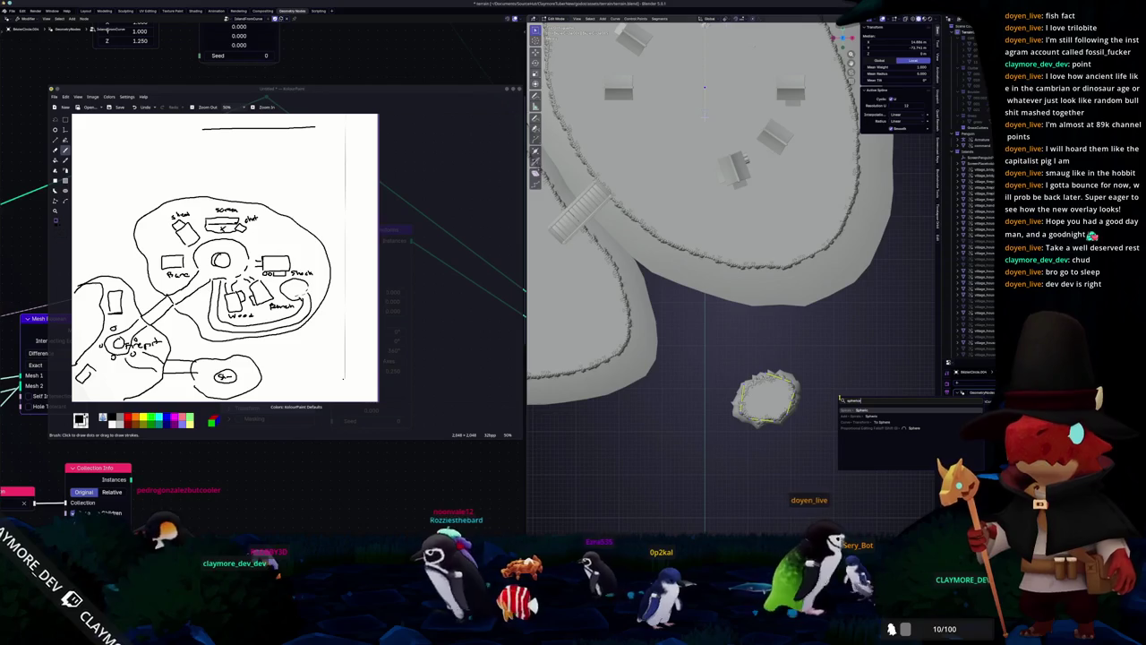
key(Down)
key(Return)
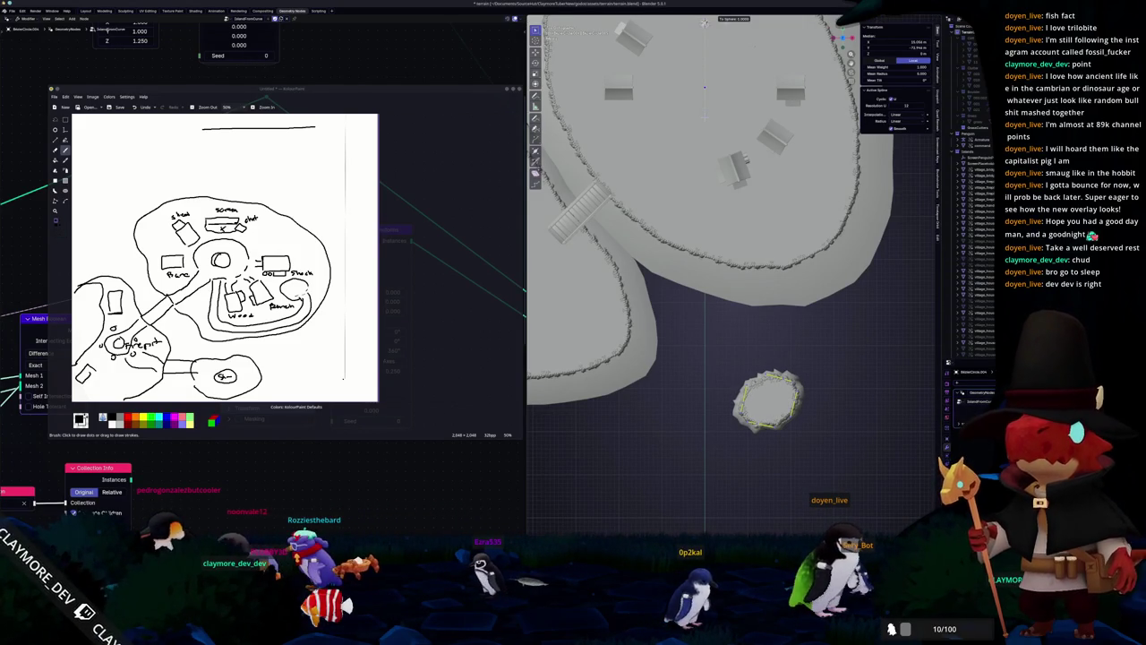
click(705, 22)
Step: Scale the ring up by 1.4 and adjust its bottom, right and top edges
middle_drag(794, 446, 806, 421)
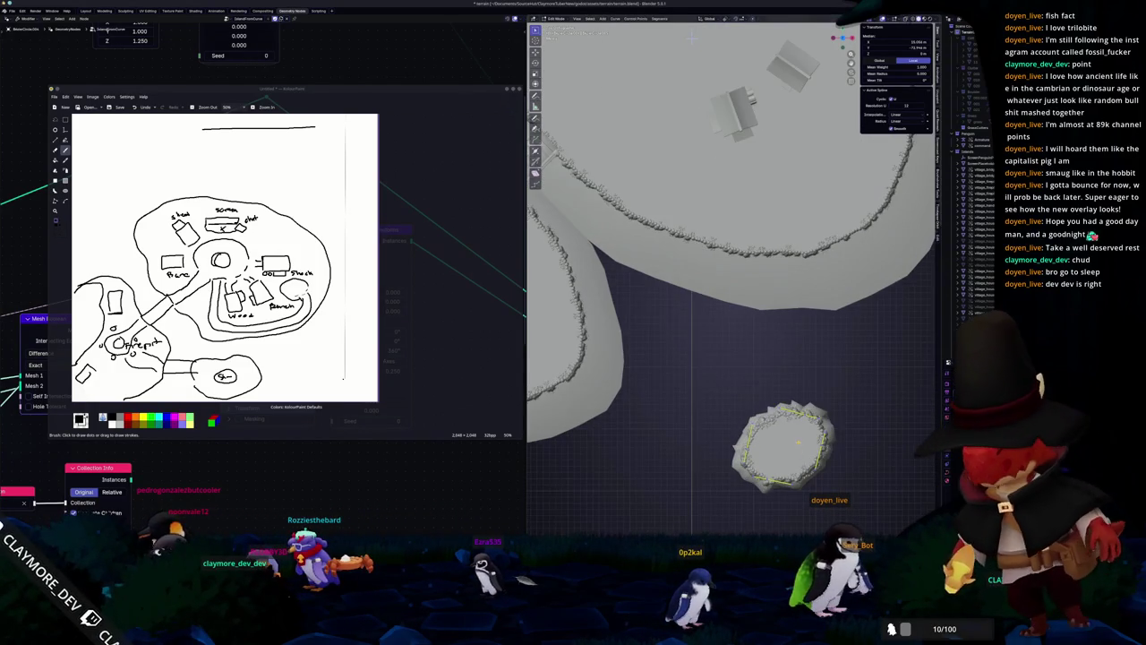
key(s)
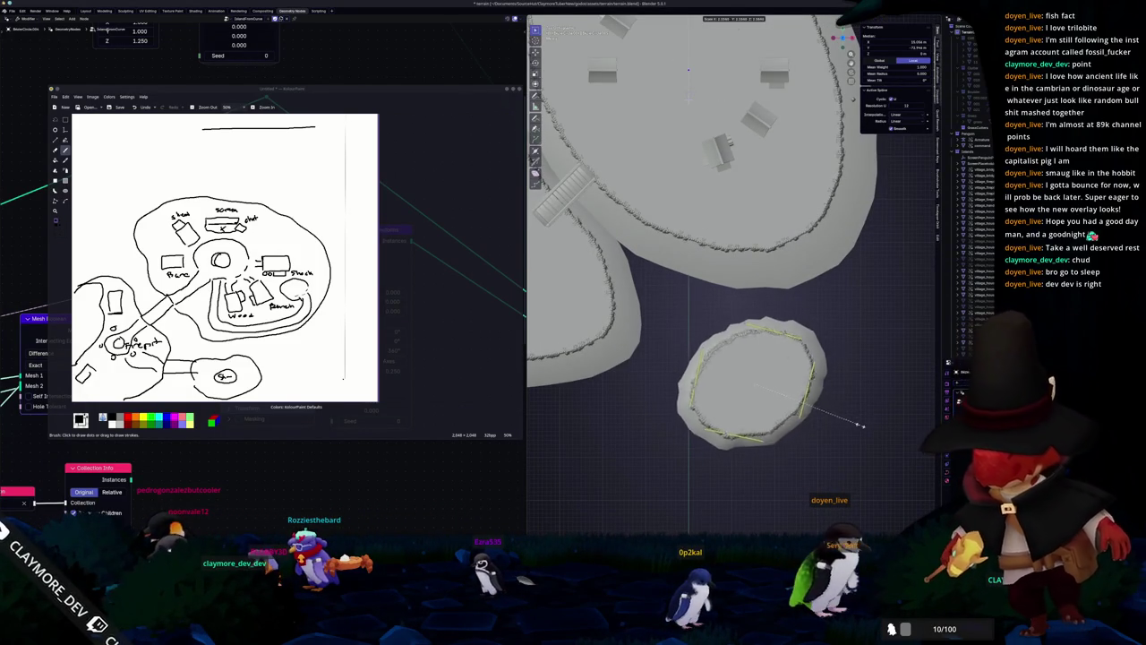
click(826, 421)
drag(752, 445, 744, 432)
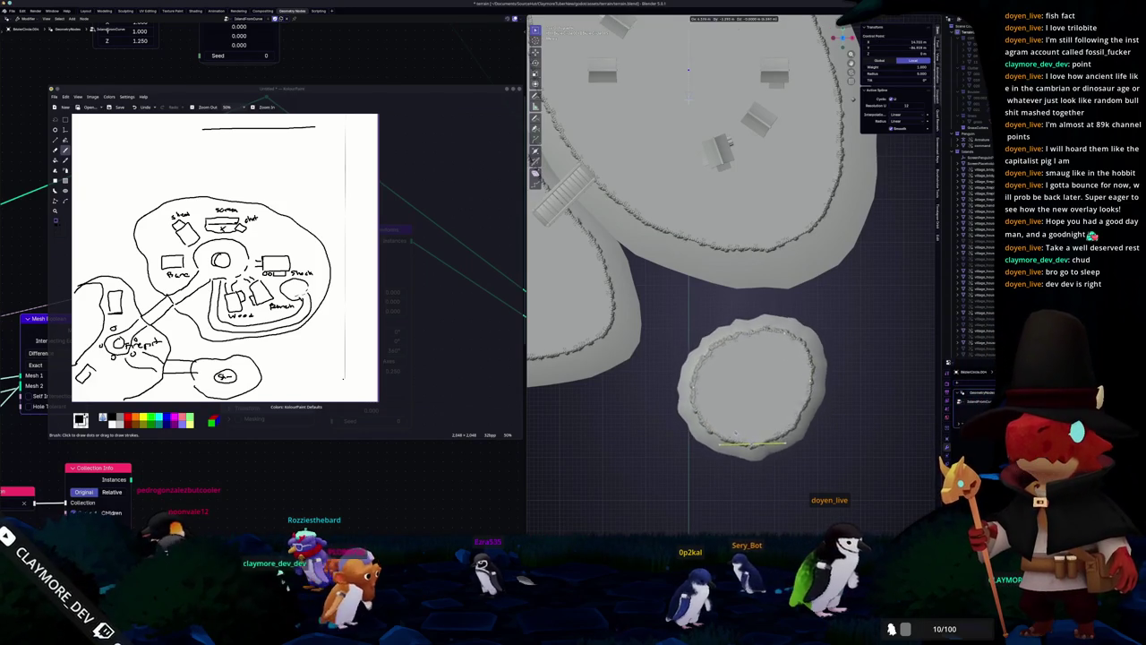
click(742, 433)
click(813, 385)
key(r)
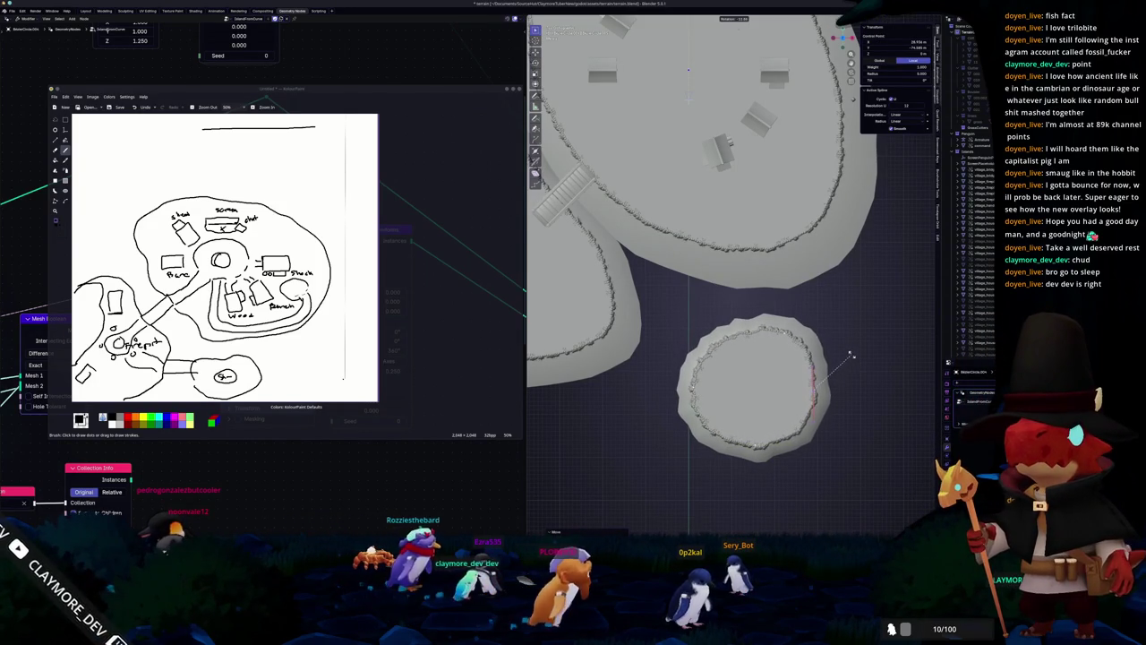
click(852, 356)
click(757, 330)
key(g)
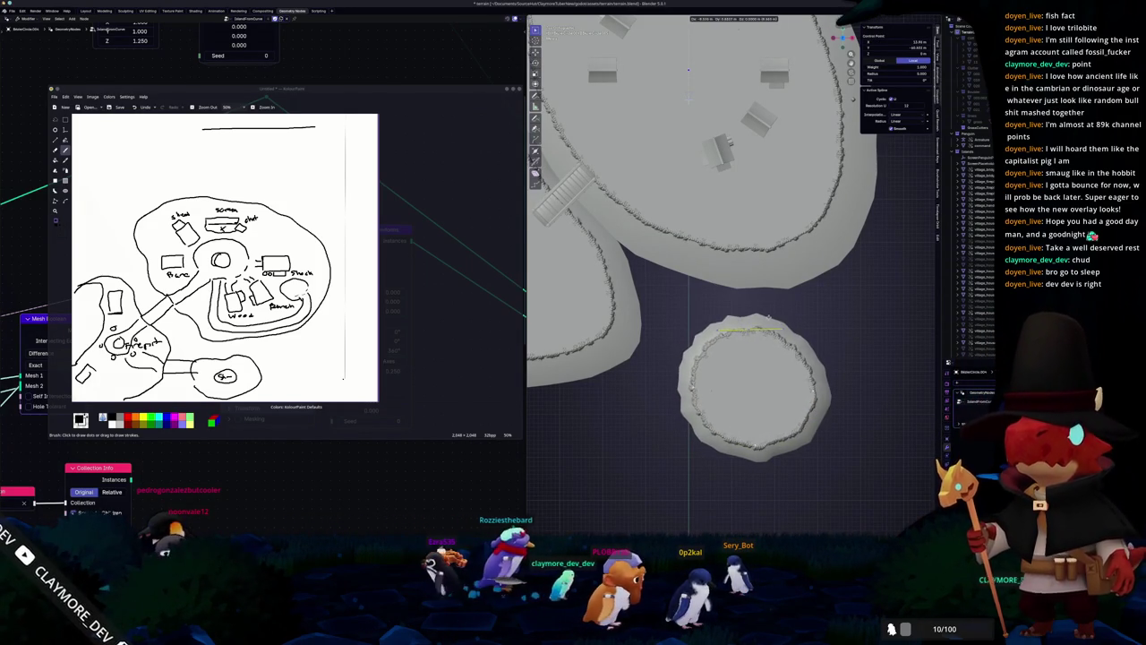
click(770, 318)
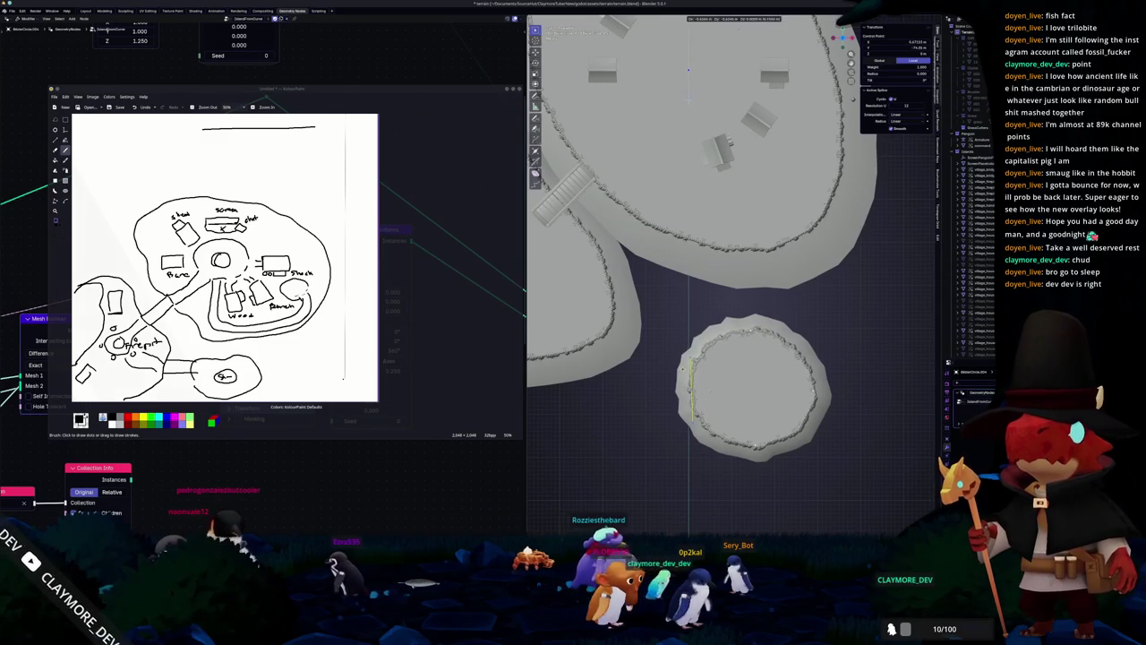
key(Tab)
key(Tab)
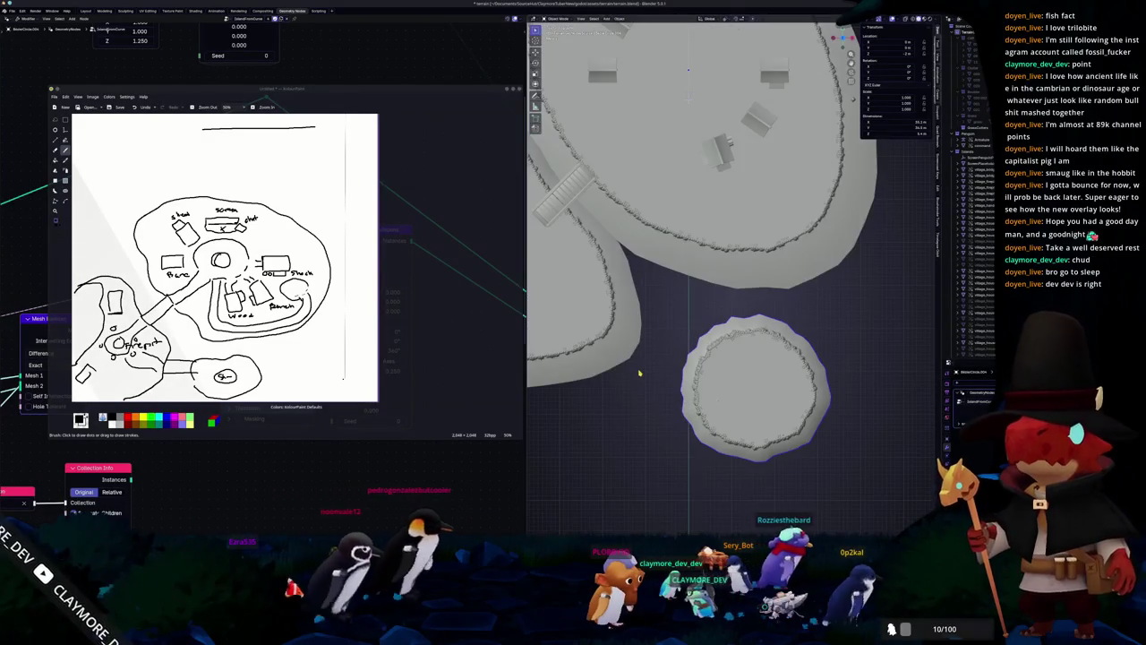
Step: Reposition the round island and apply all its transforms
middle_drag(639, 373, 696, 327)
key(g)
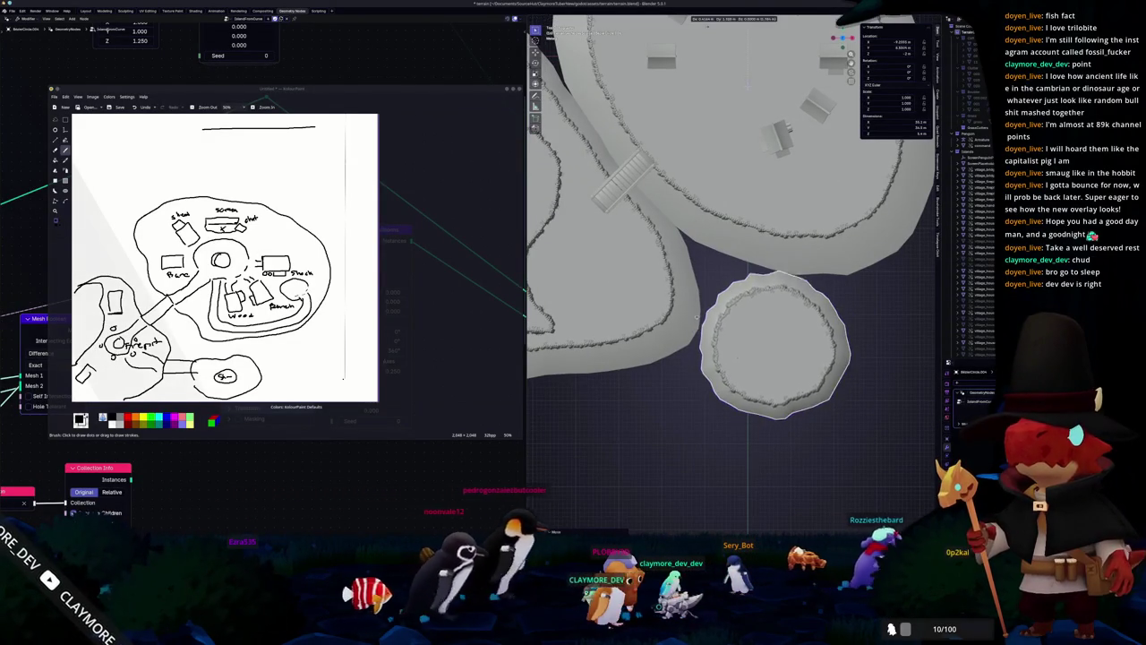
click(684, 313)
key(ctrl+a)
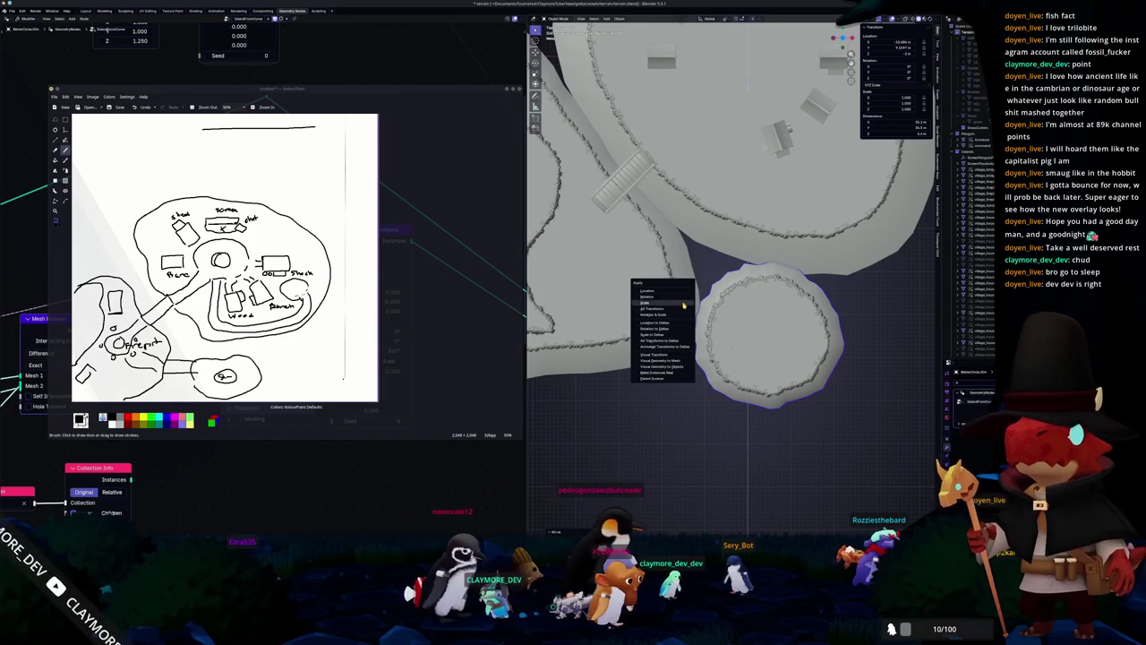
click(683, 308)
key(KP_7)
mouse_move(646, 211)
middle_down()
mouse_move(707, 283)
mouse_move(641, 266)
mouse_move(624, 285)
middle_up()
scroll(707, 283, up, 3)
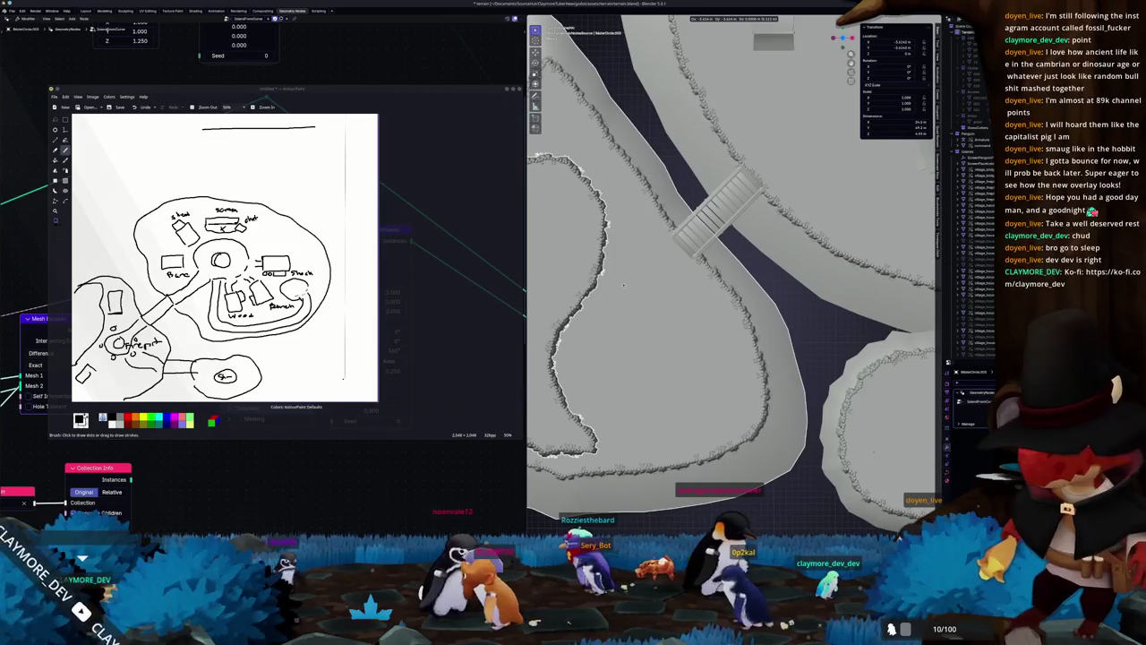
middle_drag(624, 285, 619, 279)
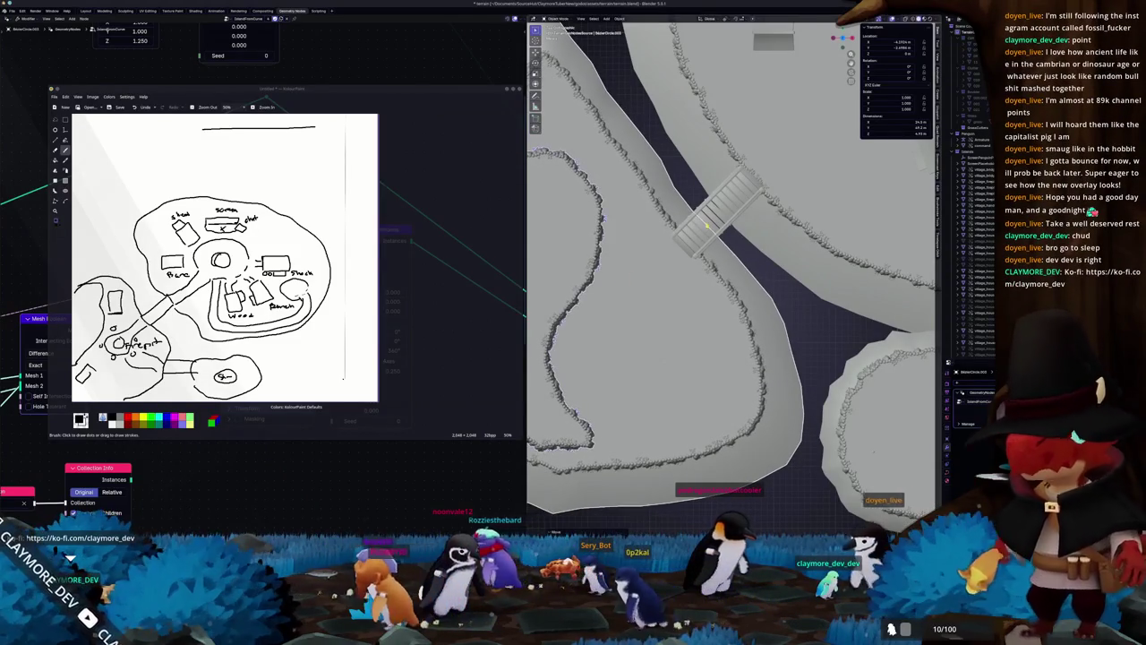
Step: Duplicate the existing bridge and place the copy at the round island
click(616, 195)
key(shift+d)
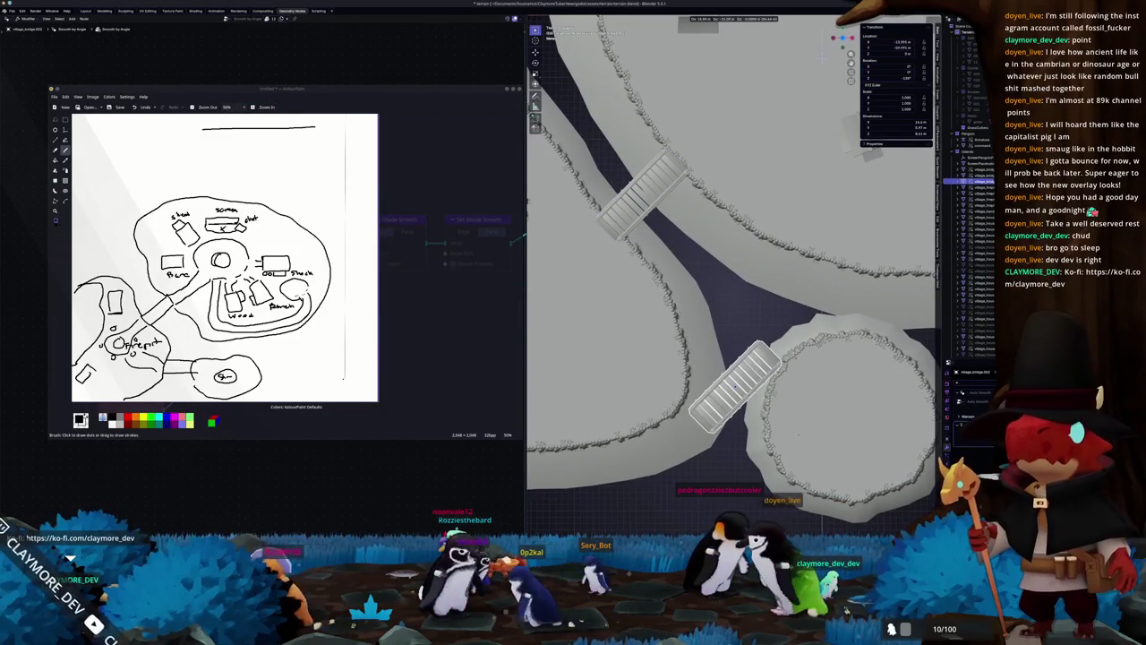
click(733, 381)
key(r)
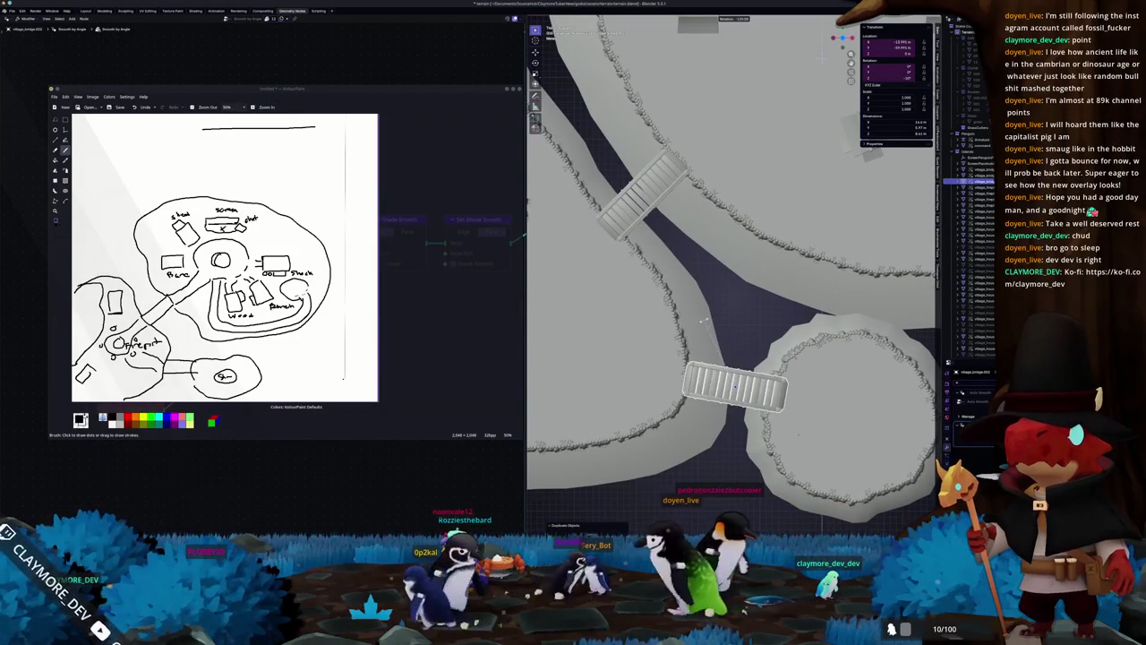
click(704, 320)
key(g)
click(691, 334)
Step: Rotate and shift the new bridge so it spans the gap to the round island
mouse_move(690, 334)
middle_down()
mouse_move(709, 317)
mouse_move(719, 338)
mouse_move(723, 324)
middle_up()
scroll(719, 338, up, 3)
key(r)
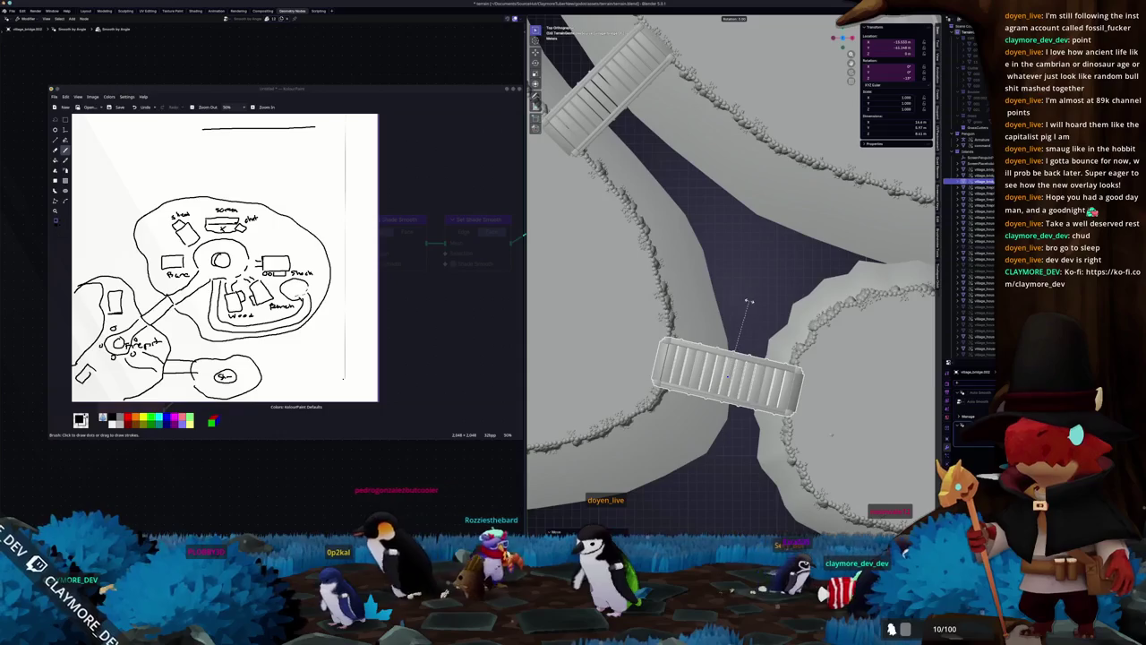
key(g)
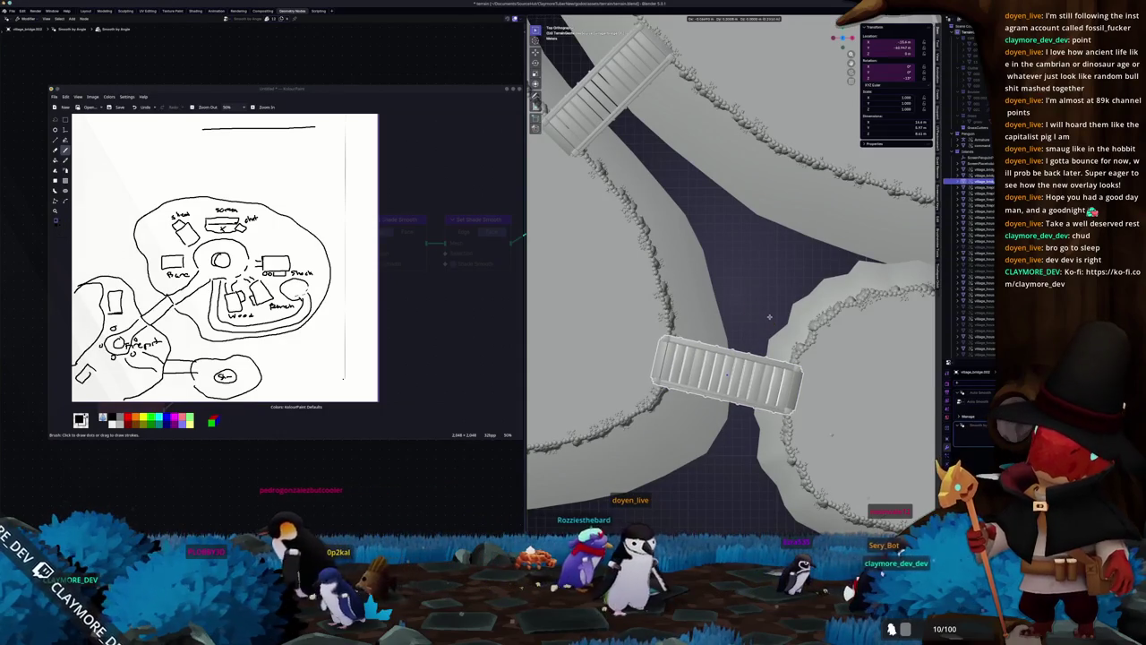
click(770, 317)
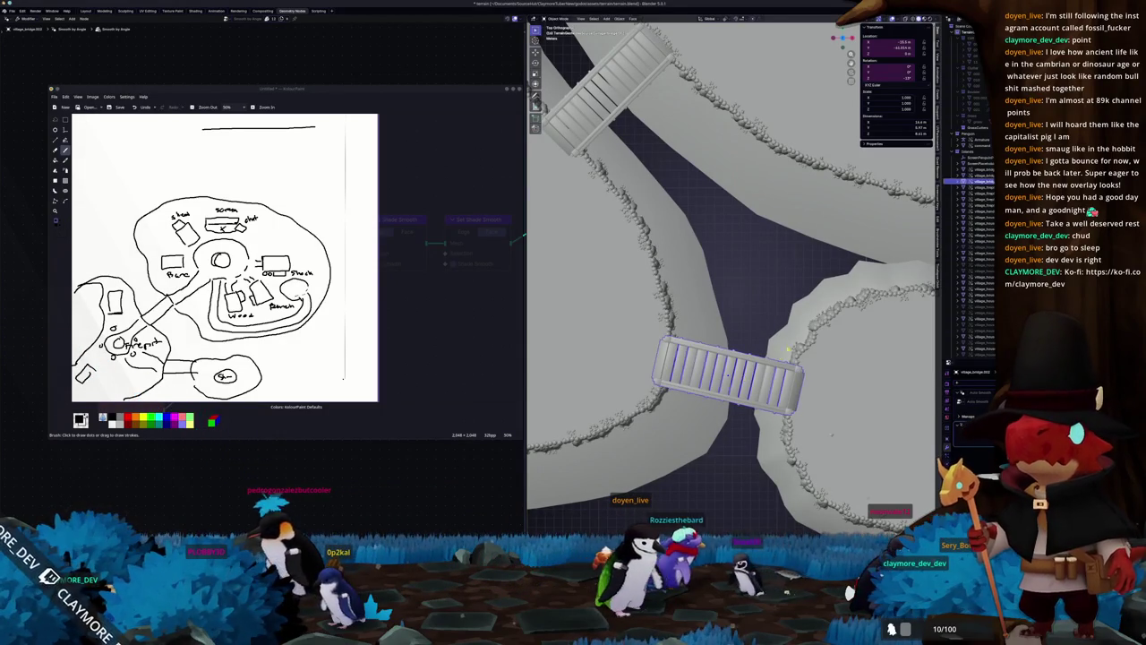
key(r)
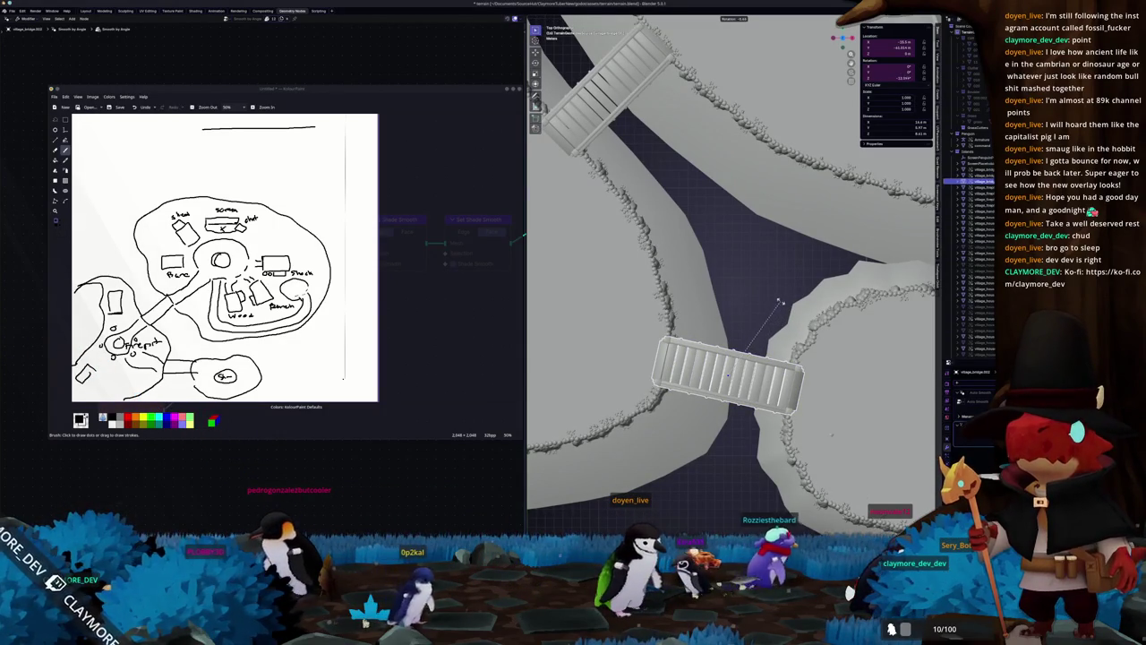
click(754, 294)
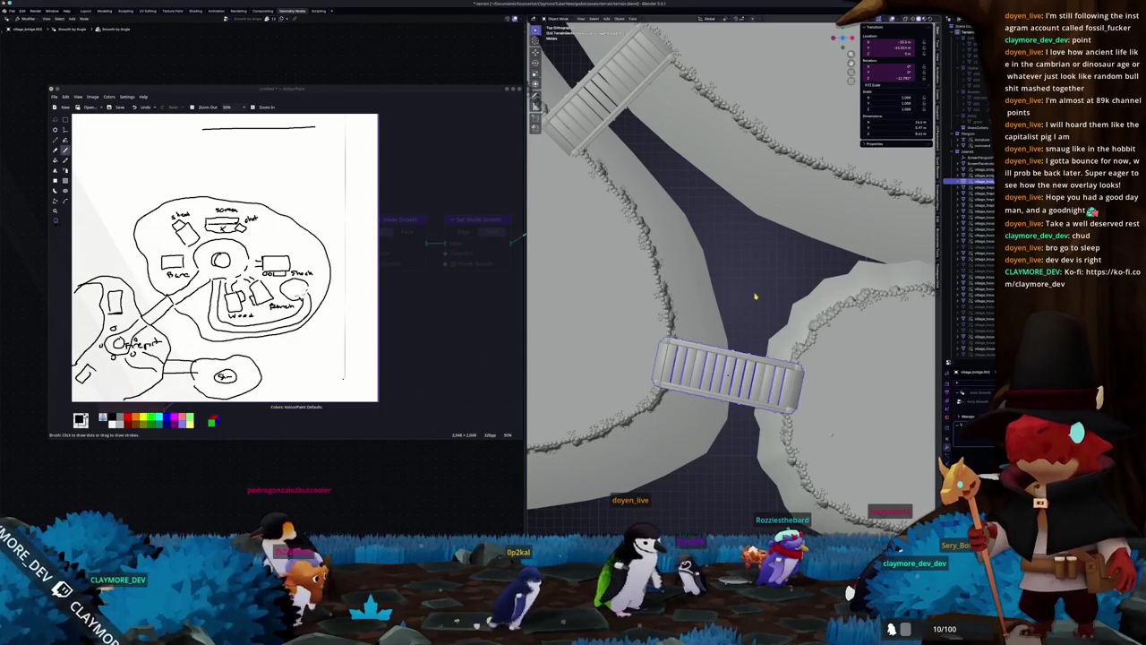
scroll(755, 297, down, 4)
mouse_move(736, 342)
middle_down()
mouse_move(706, 357)
mouse_move(740, 370)
middle_up()
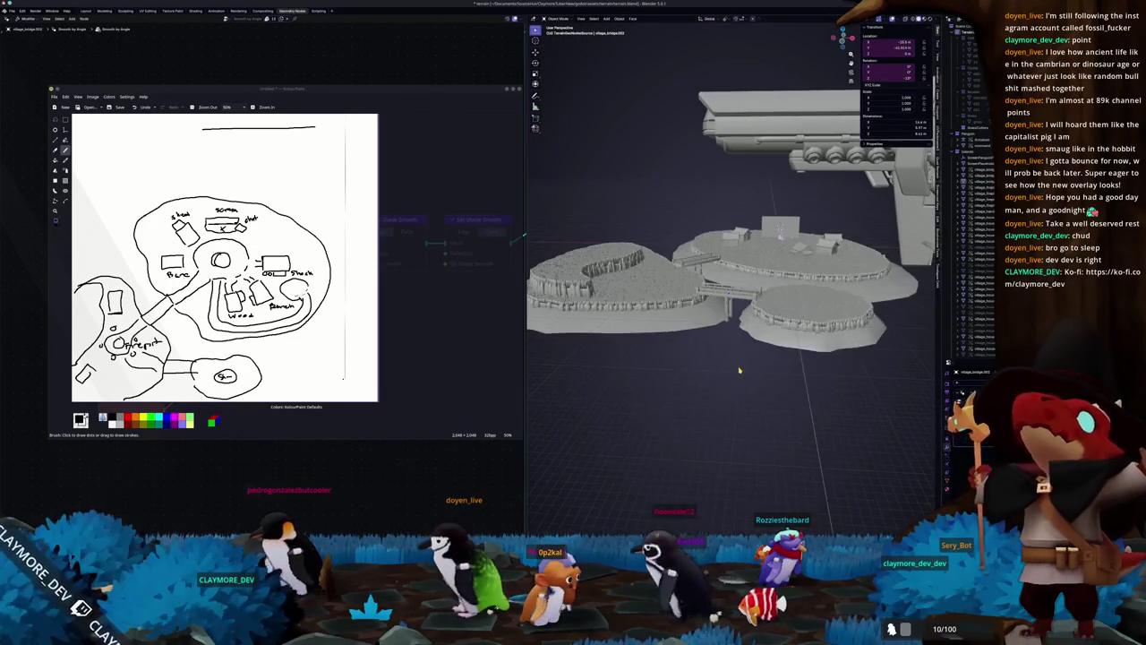
mouse_move(784, 356)
middle_down()
mouse_move(759, 328)
mouse_move(762, 369)
mouse_move(723, 393)
mouse_move(752, 379)
middle_up()
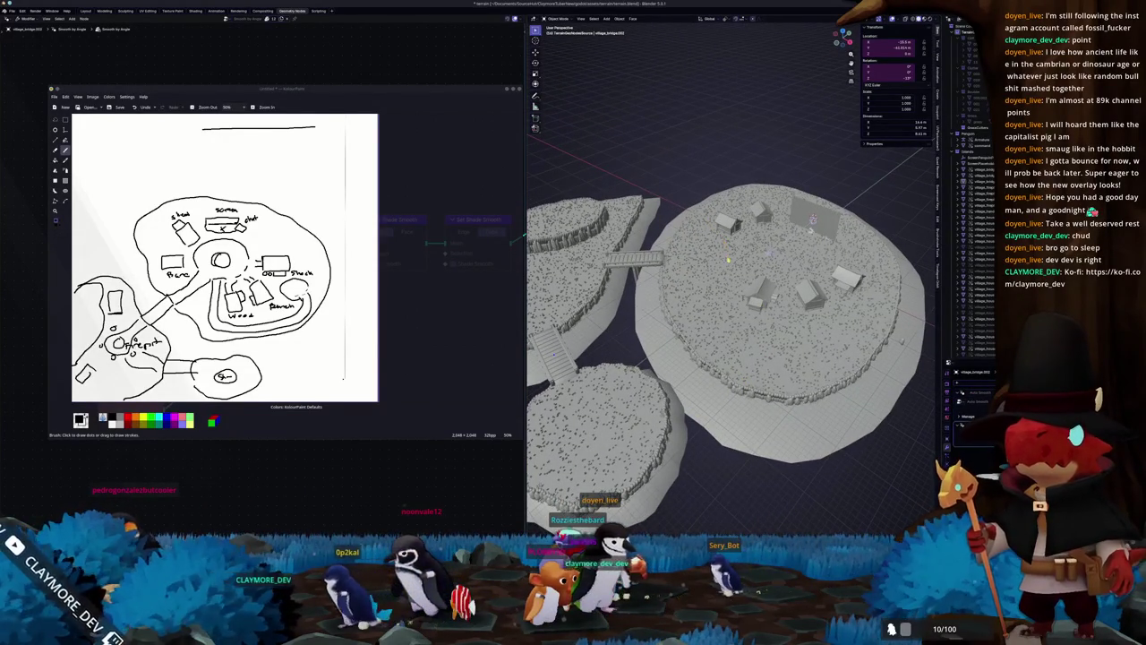
scroll(761, 313, up, 5)
mouse_move(761, 313)
middle_down()
mouse_move(761, 340)
mouse_move(717, 341)
mouse_move(680, 376)
mouse_move(653, 304)
middle_up()
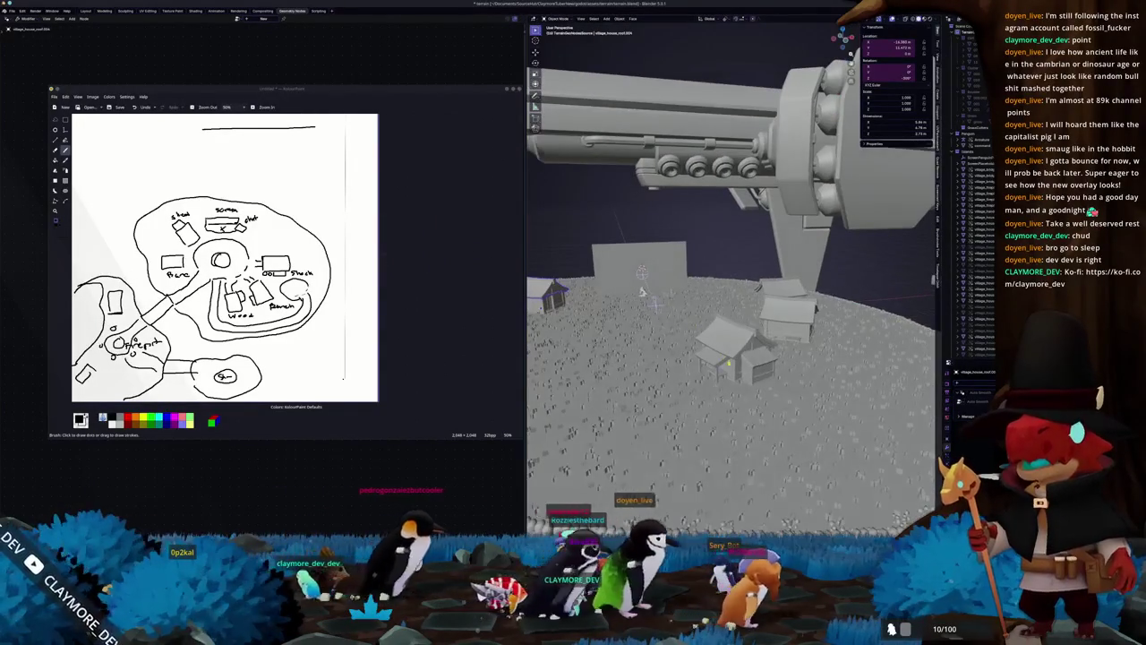
Step: Place a rotated house copy on the teardrop island beside the bridge to the main island
scroll(716, 269, up, 2)
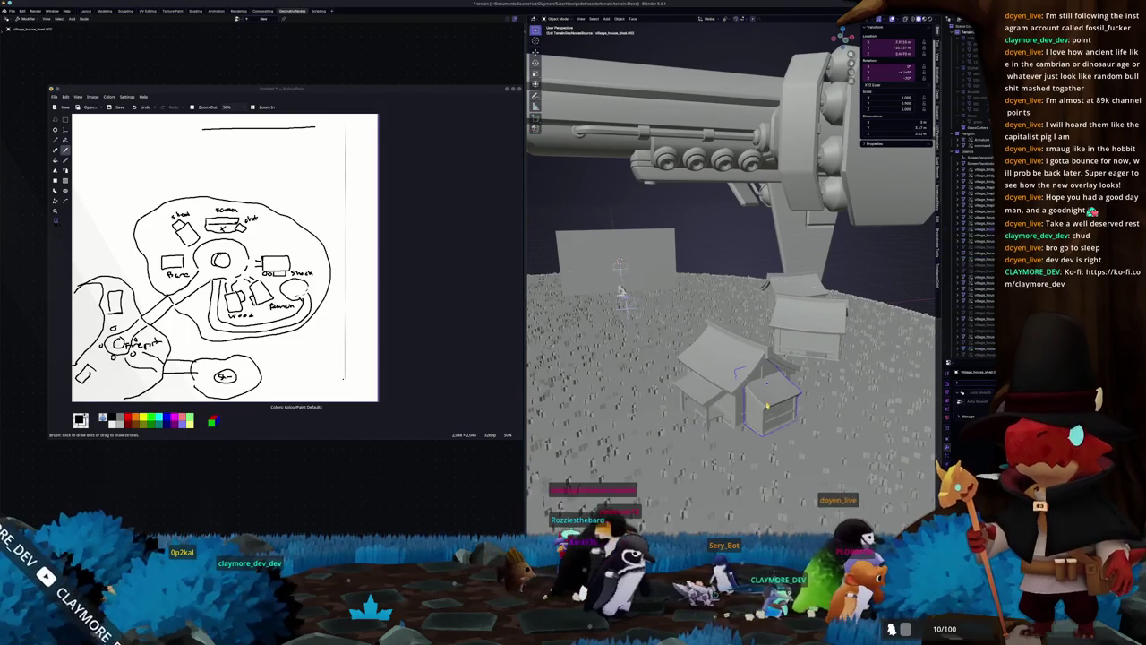
middle_drag(734, 340, 716, 296)
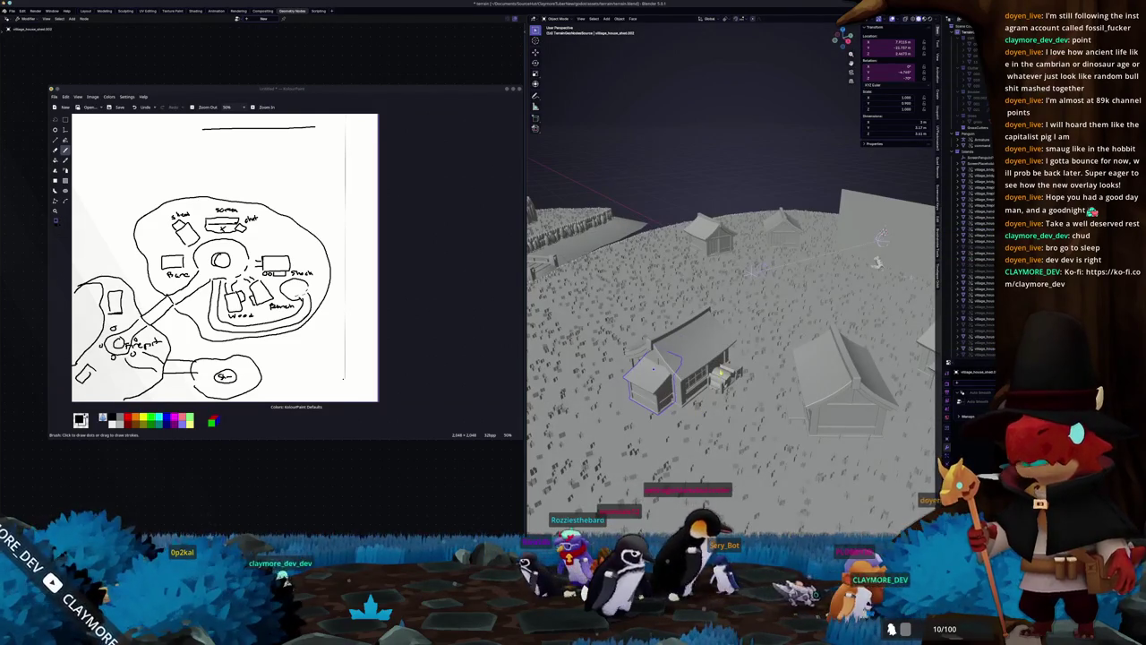
middle_drag(730, 340, 720, 287)
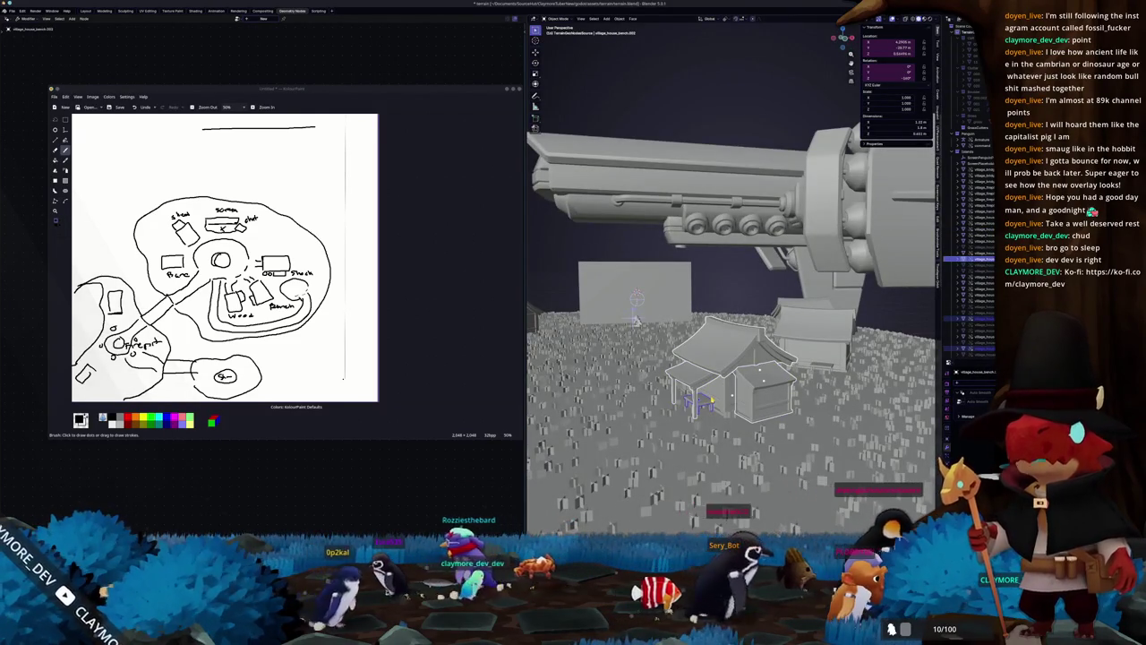
key(KP_7)
scroll(817, 331, down, 3)
scroll(817, 331, down, 3)
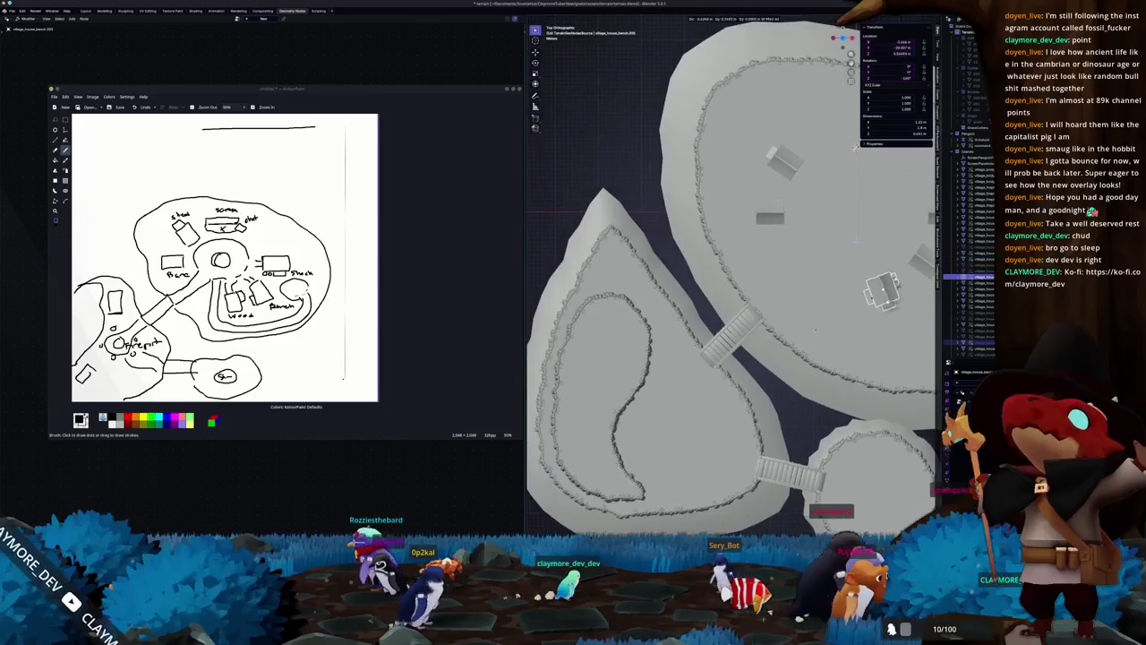
key(shift+d)
click(701, 401)
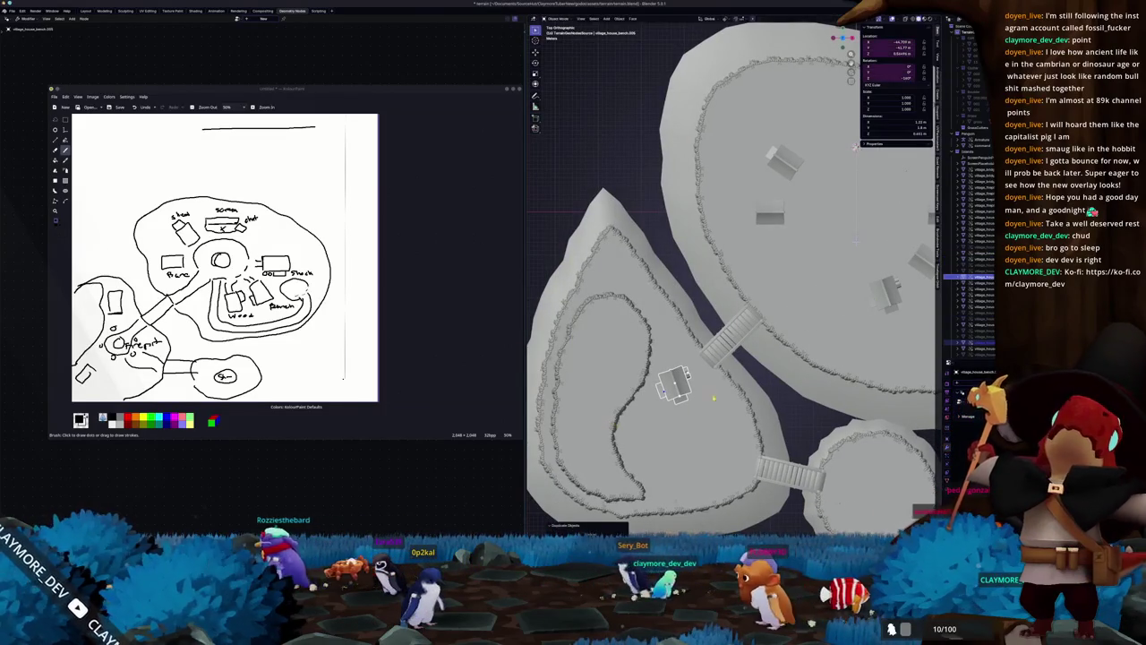
key(r)
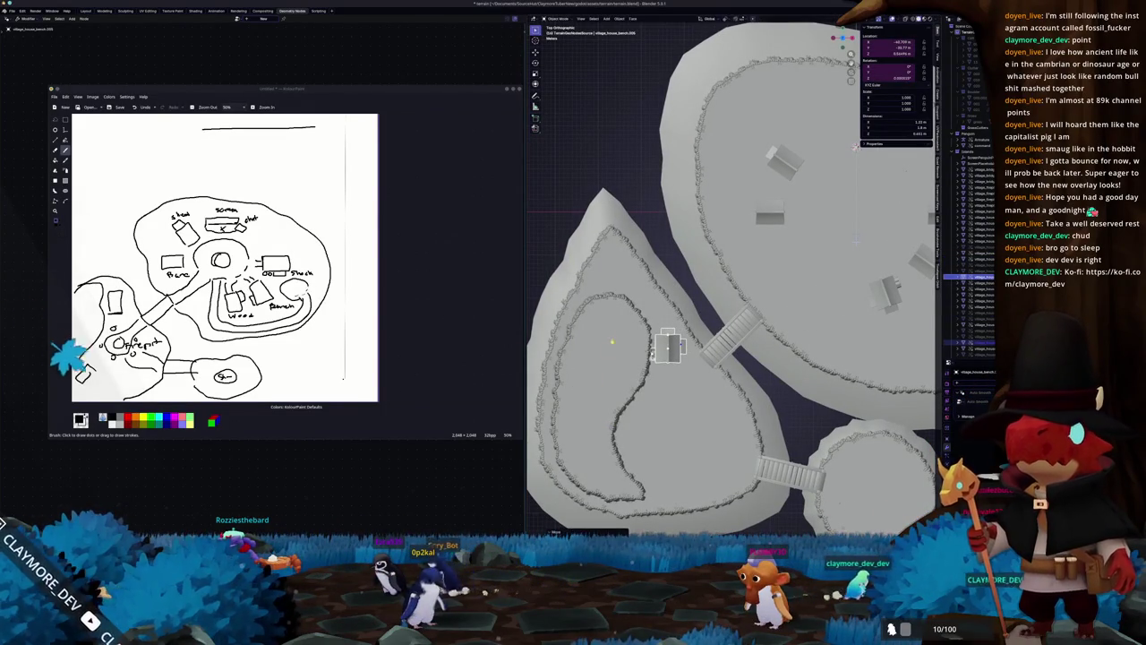
click(612, 334)
key(Tab)
Step: Move the inner terrace curve points along X and up toward the bridge, then scale them
key(g)
key(x)
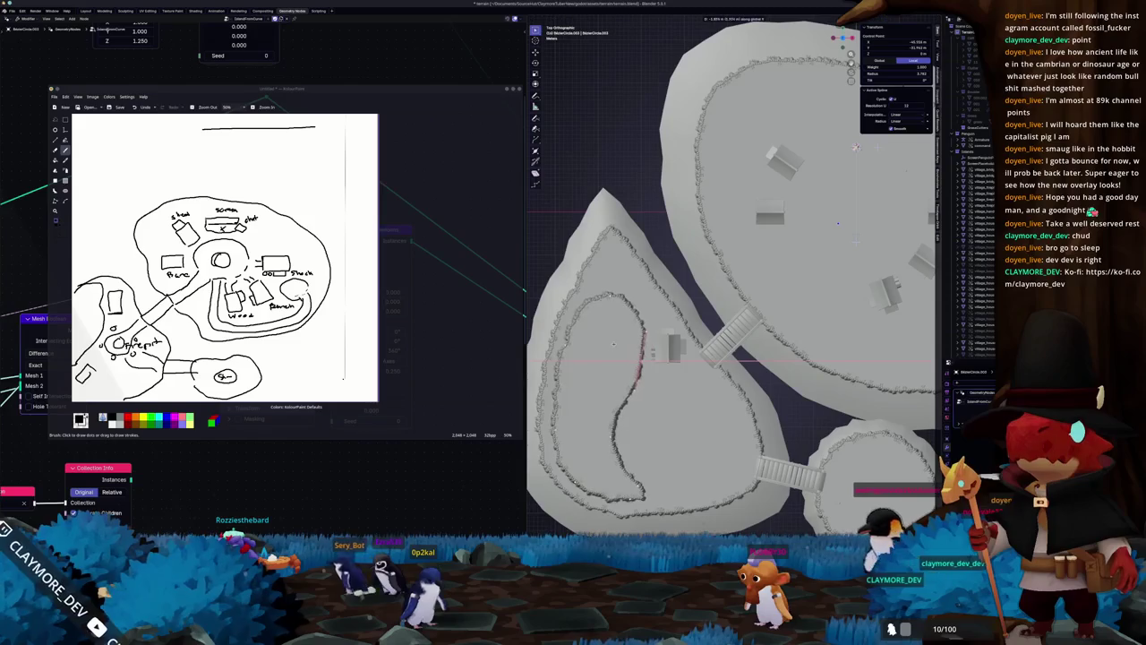
key(g)
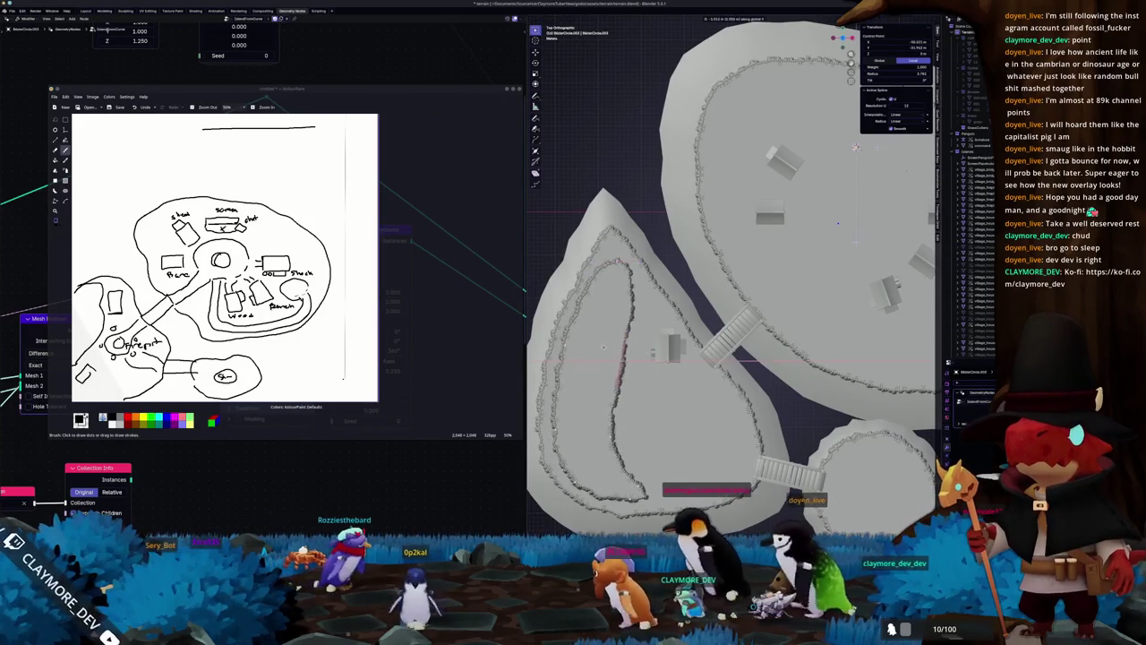
key(s)
key(g)
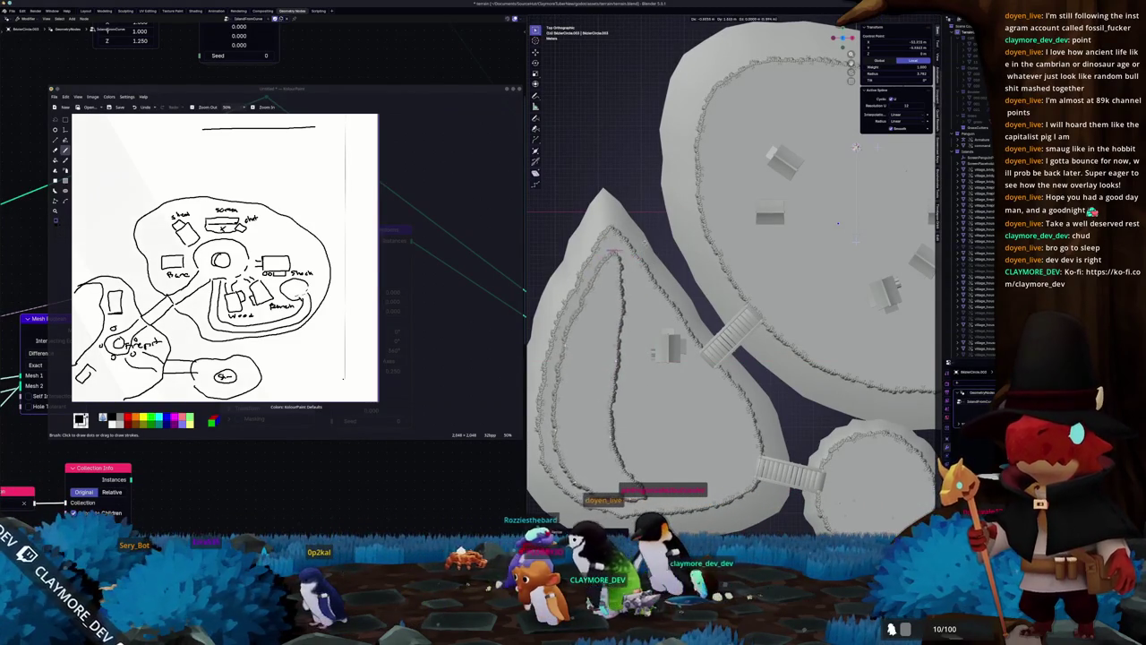
key(Return)
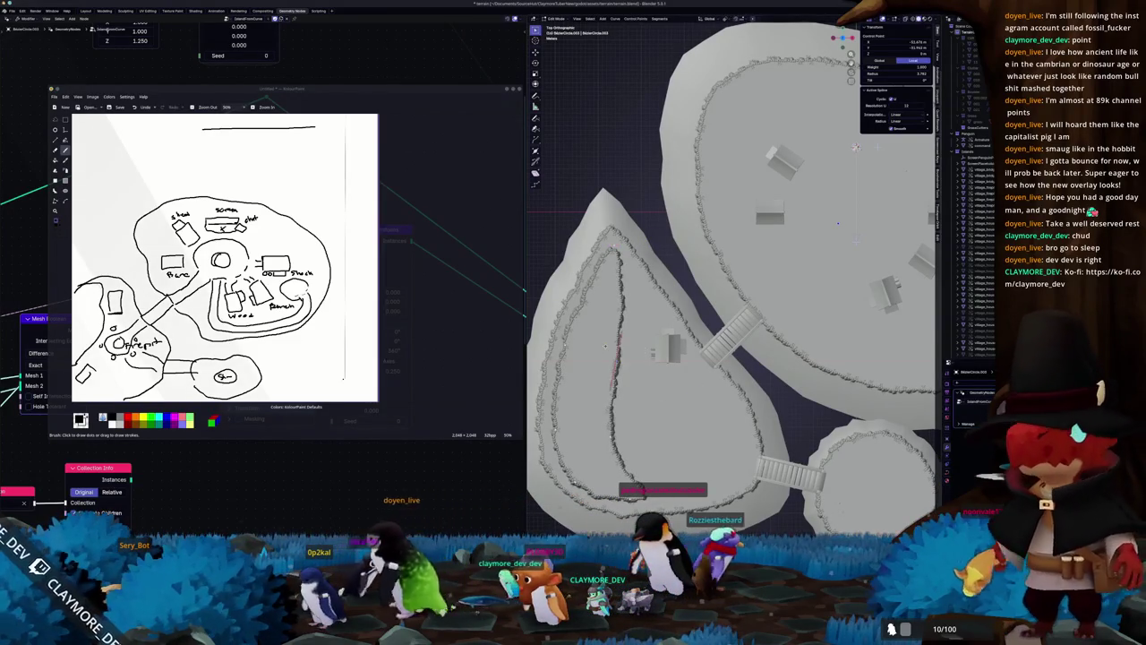
Step: Nudge the curve points further along X, leave Edit Mode, and select the house near the bridge
key(g)
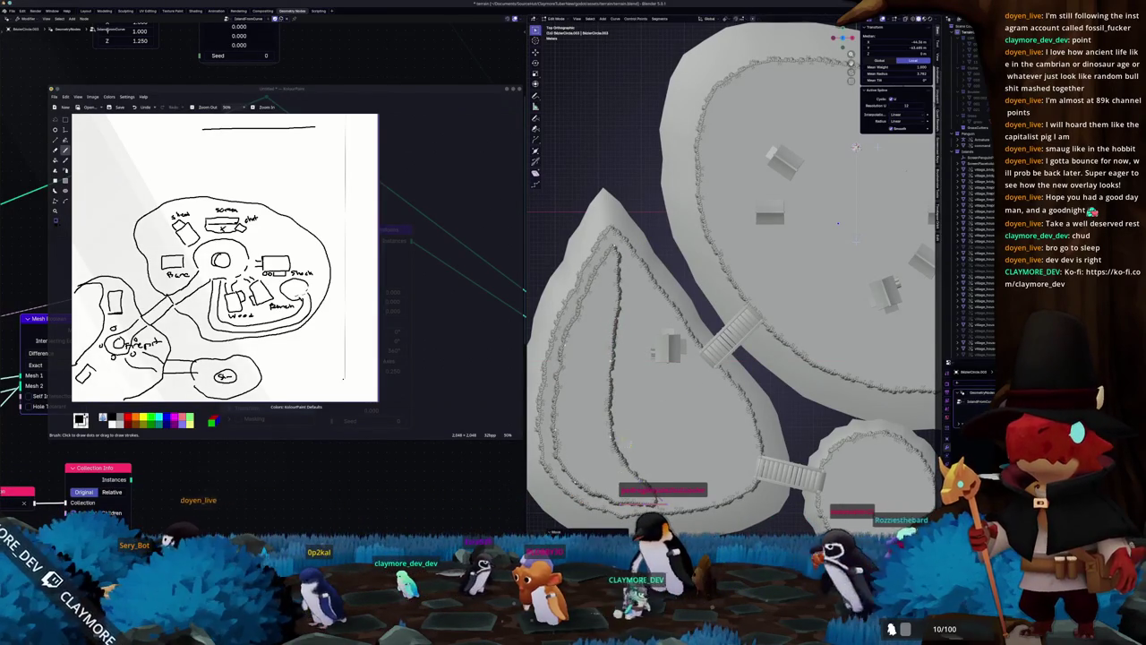
key(g)
key(x)
click(609, 412)
key(Tab)
click(651, 328)
scroll(692, 354, up, 1)
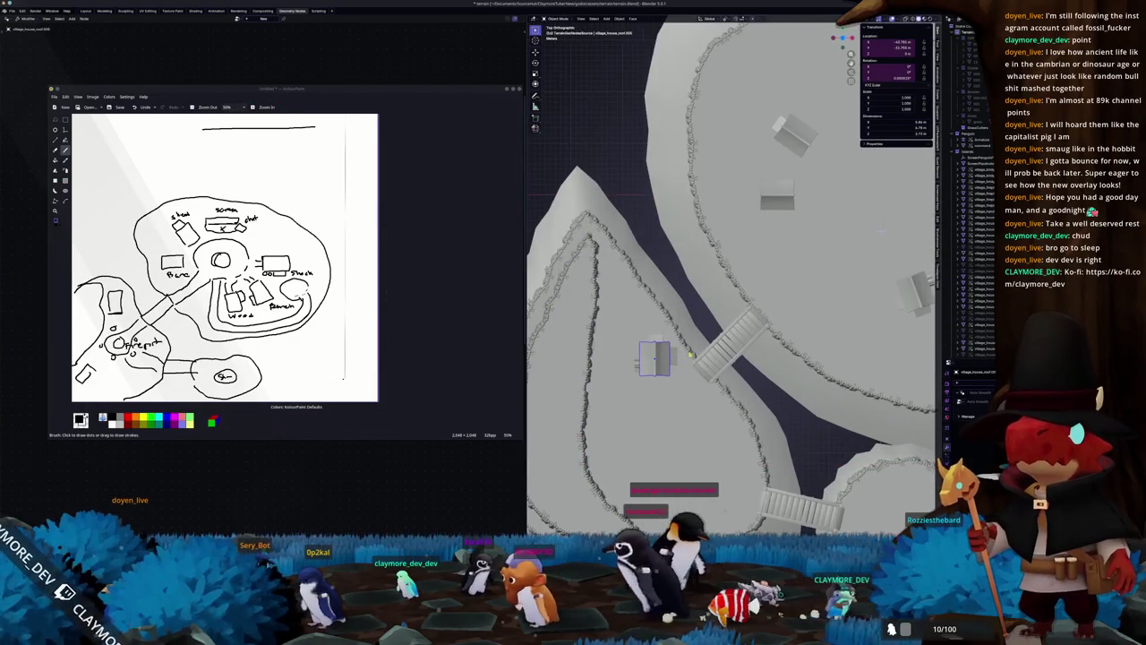
Step: Delete the house's roof object near the bridge
mouse_move(716, 403)
middle_down()
mouse_move(708, 296)
mouse_move(680, 349)
mouse_move(735, 295)
mouse_move(669, 357)
mouse_move(680, 376)
middle_up()
click(657, 321)
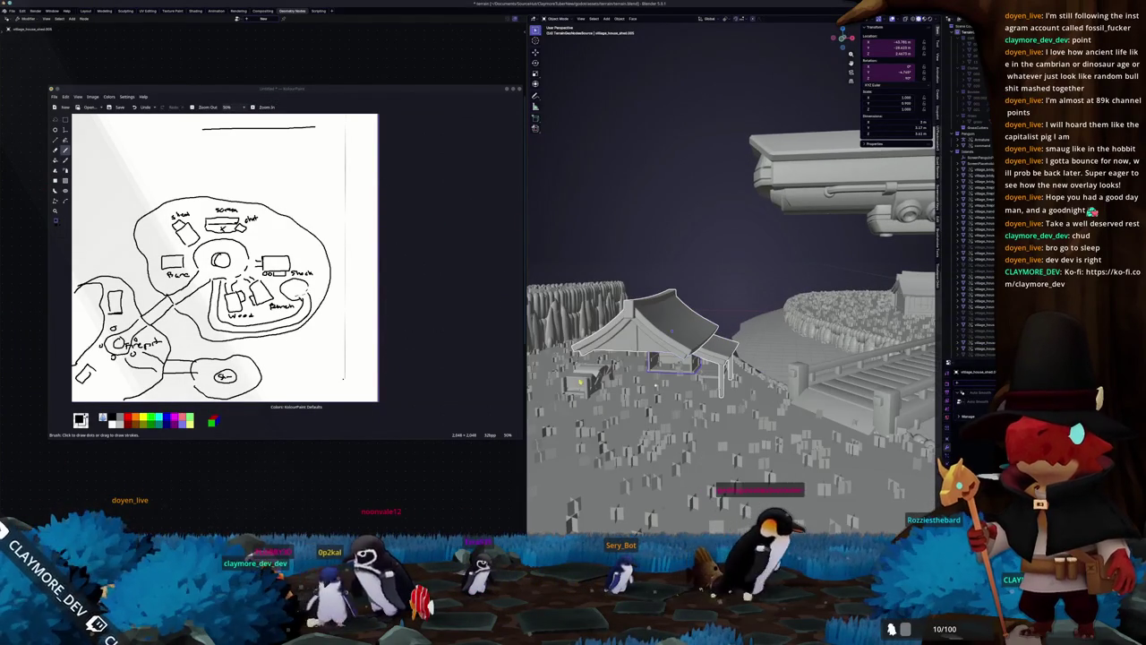
click(578, 379)
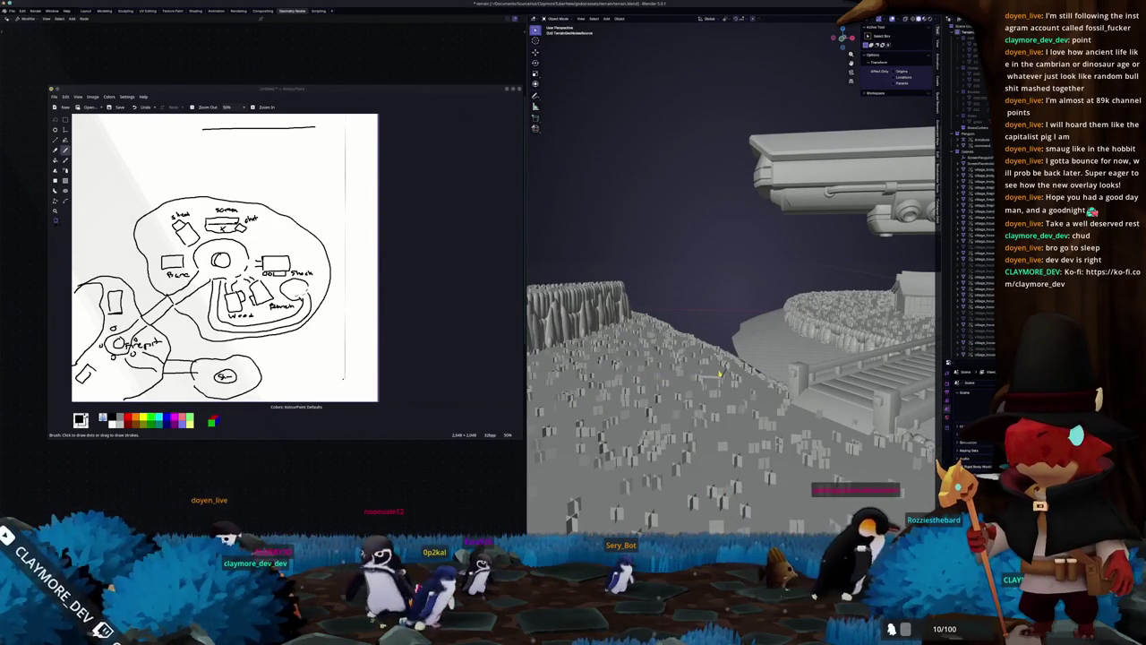
Step: Select a small shed among the houses and switch to the top orthographic view
mouse_move(712, 373)
middle_down()
mouse_move(673, 367)
mouse_move(749, 387)
middle_up()
click(716, 380)
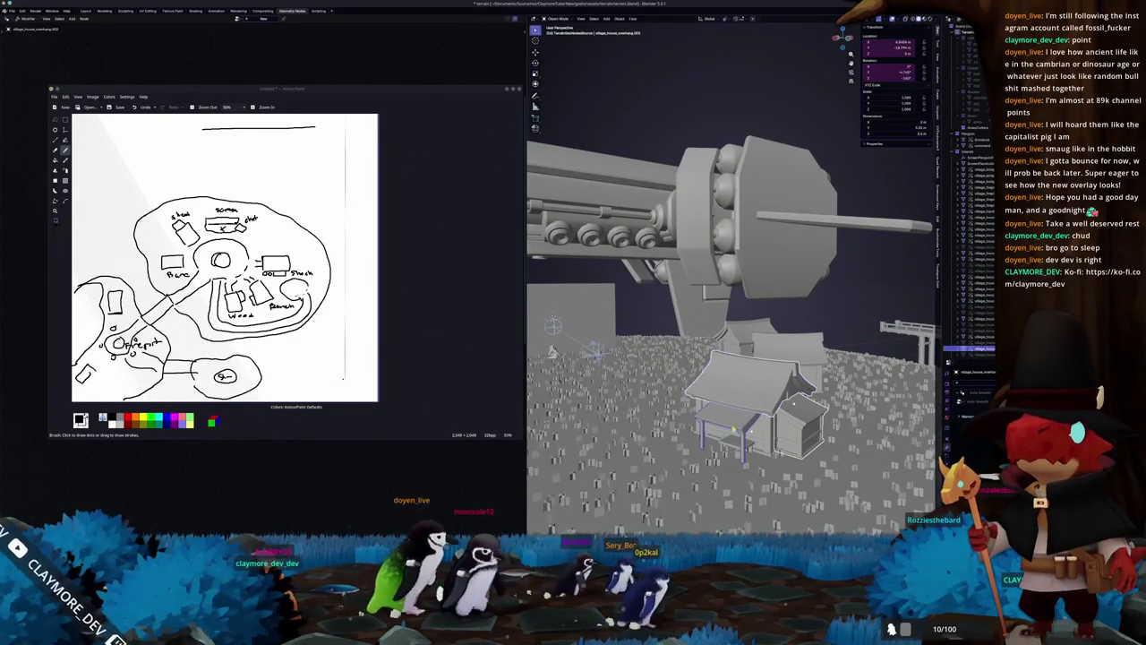
mouse_move(734, 441)
middle_down()
mouse_move(770, 430)
mouse_move(757, 393)
mouse_move(720, 388)
mouse_move(899, 301)
middle_up()
key(KP_7)
scroll(898, 301, down, 3)
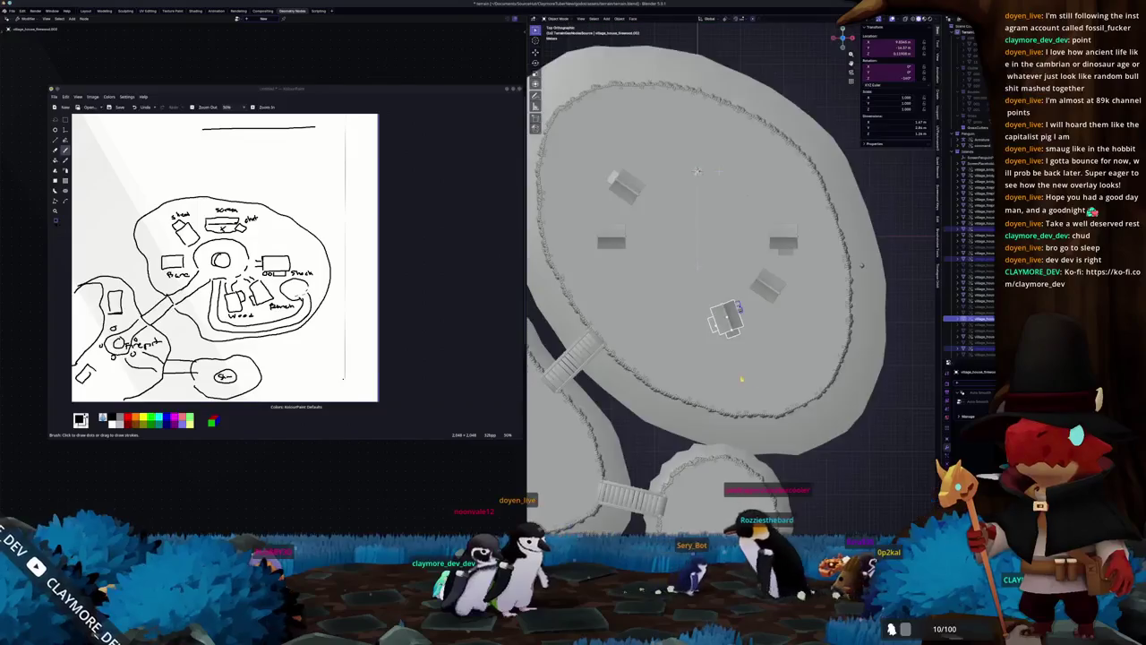
scroll(898, 301, down, 2)
scroll(898, 301, down, 1)
Step: Duplicate the house and move the copy onto the left island beside the bridge
key(shift+d)
click(675, 383)
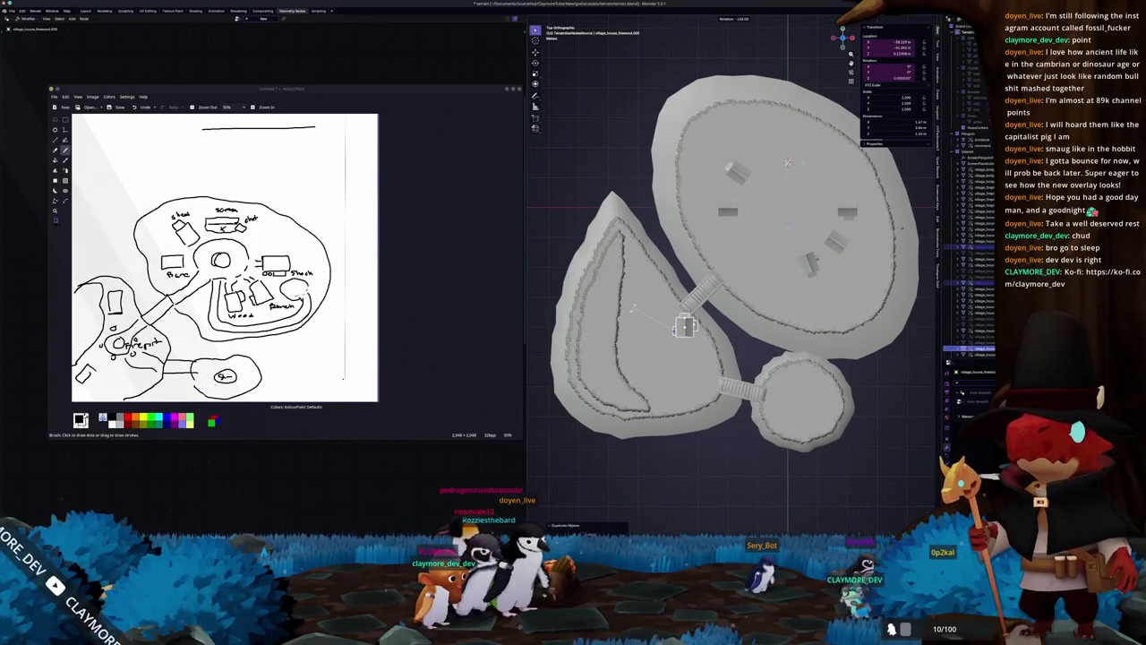
scroll(667, 285, up, 4)
key(g)
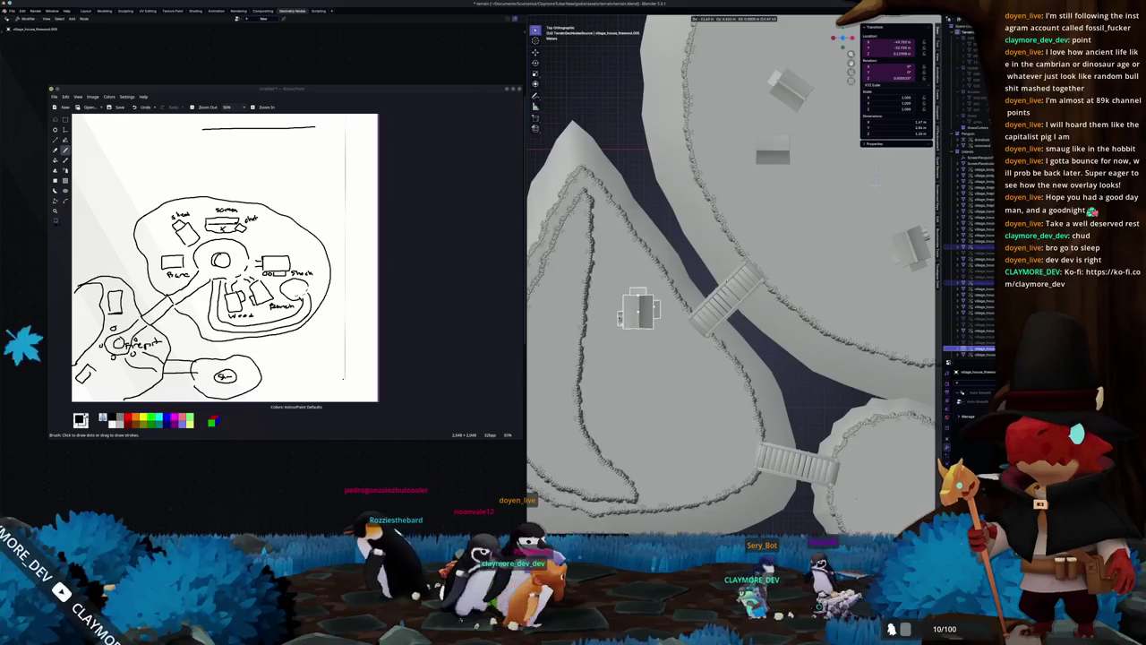
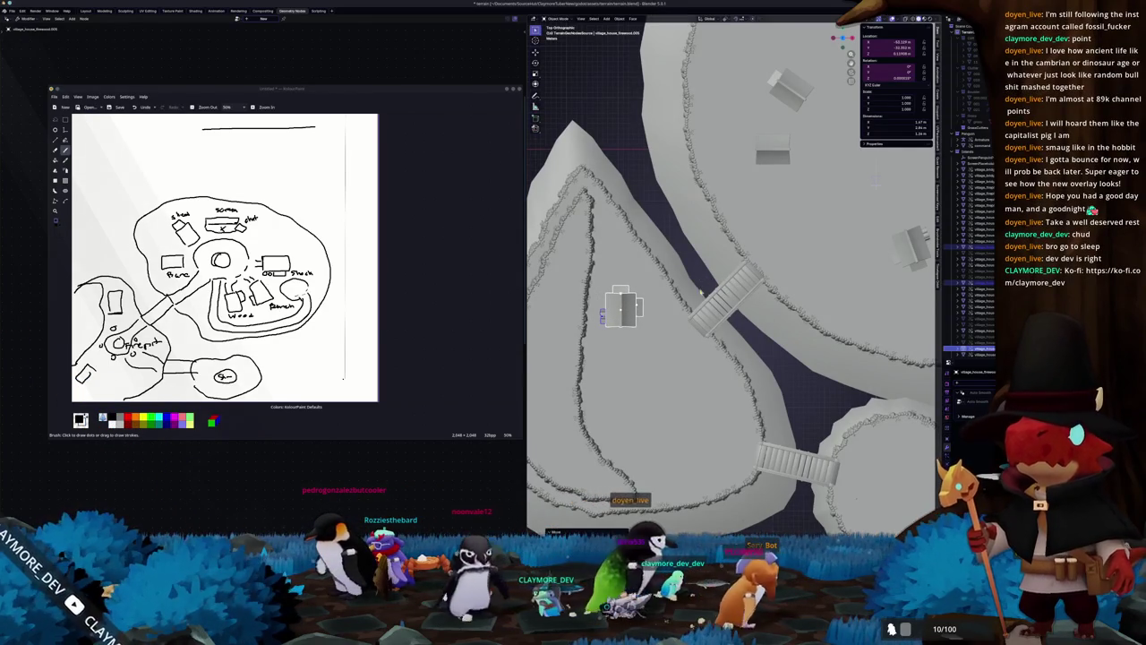
Step: Move and rotate the house toward the pointed island's southern tip
shift+middle_drag(710, 276, 741, 222)
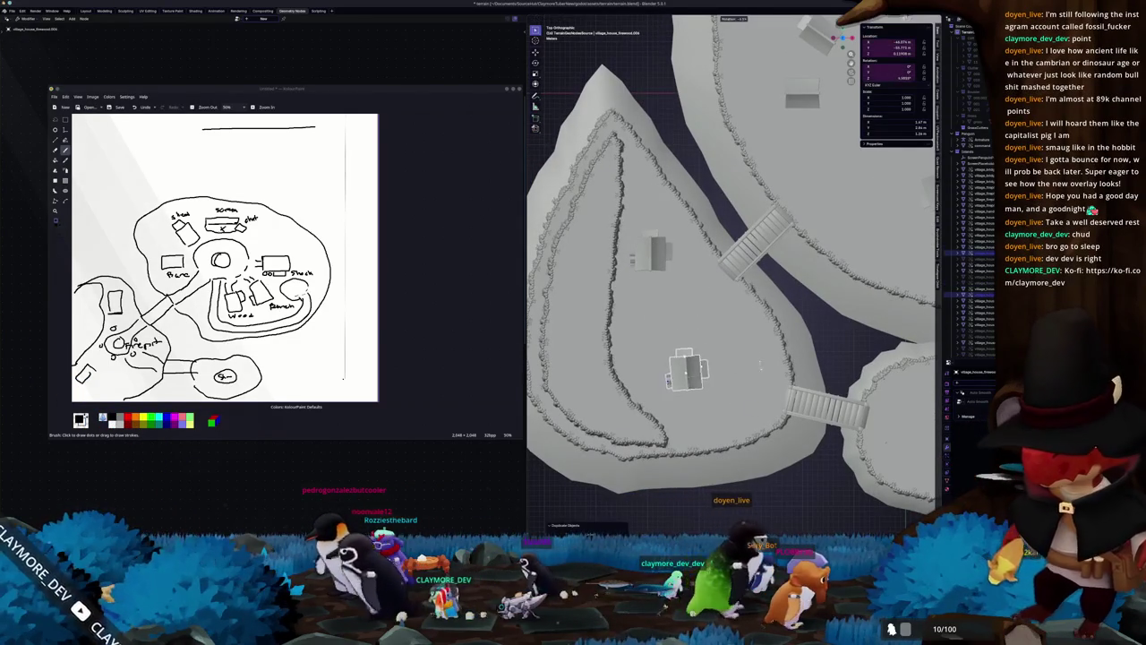
key(r)
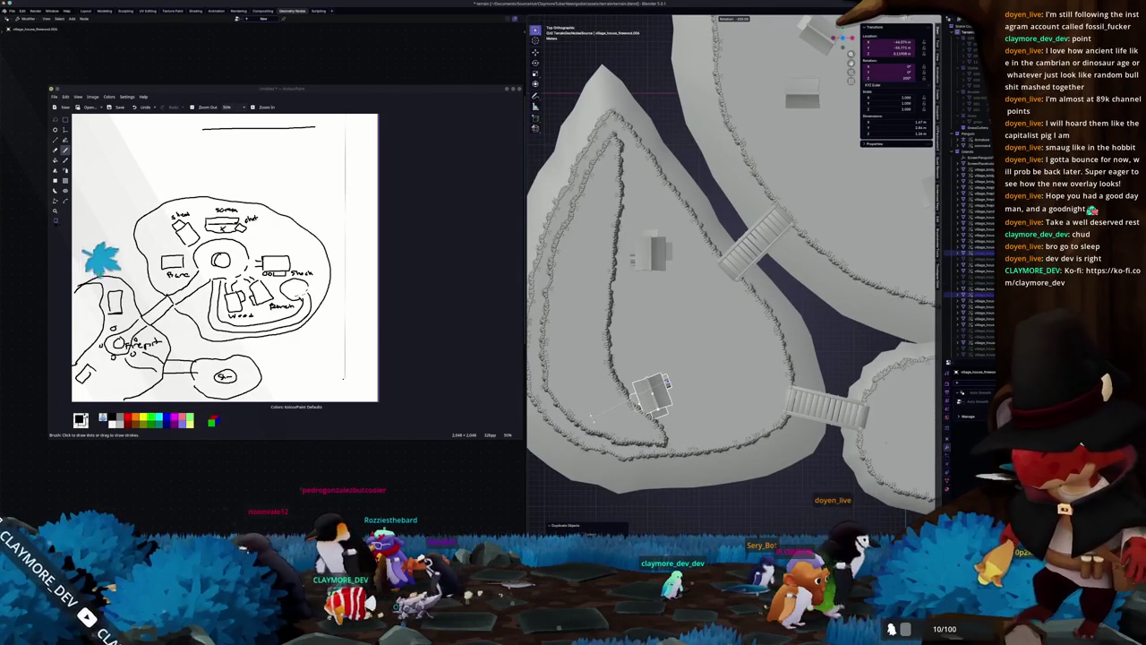
key(g)
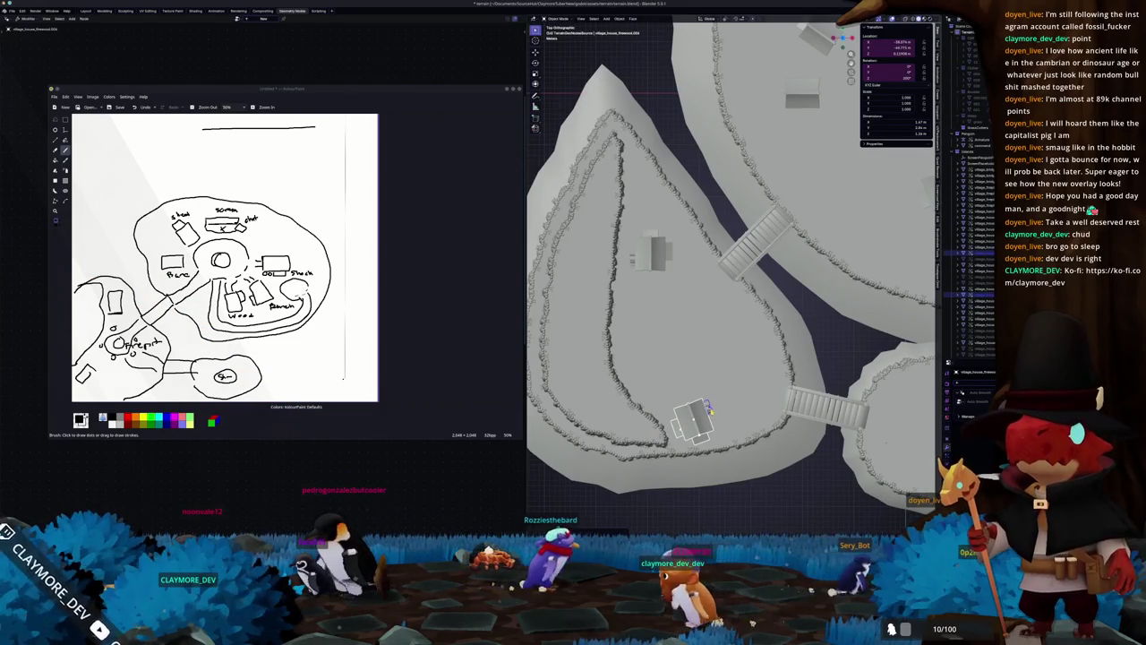
middle_drag(708, 410, 761, 263)
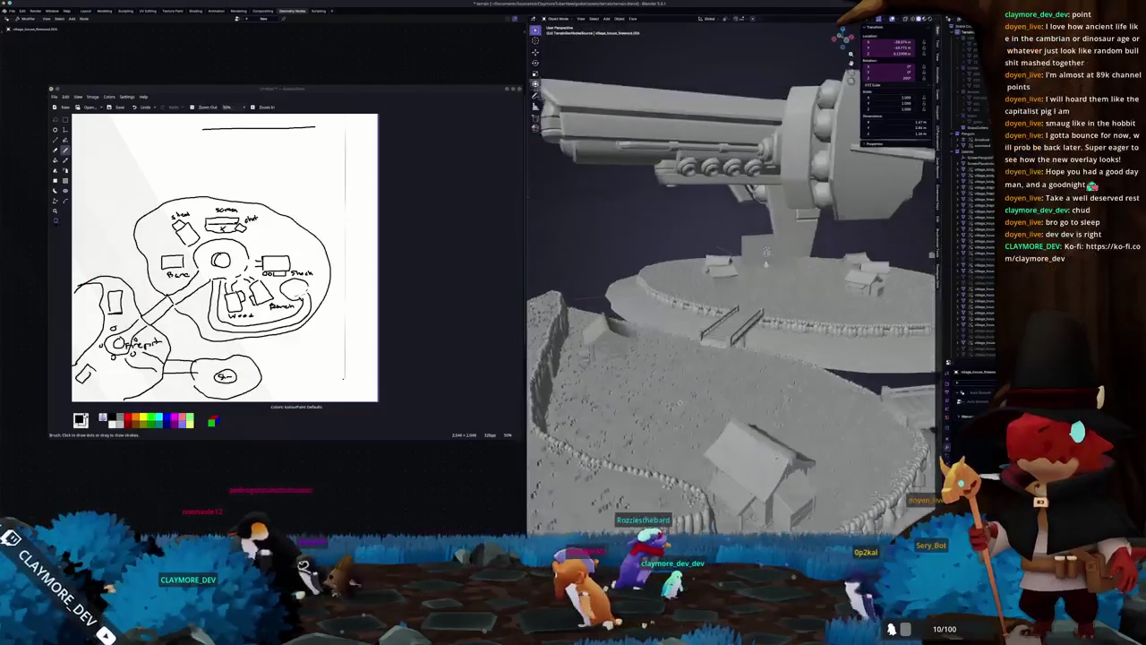
mouse_move(736, 484)
middle_down()
mouse_move(691, 485)
mouse_move(734, 453)
mouse_move(821, 444)
middle_up()
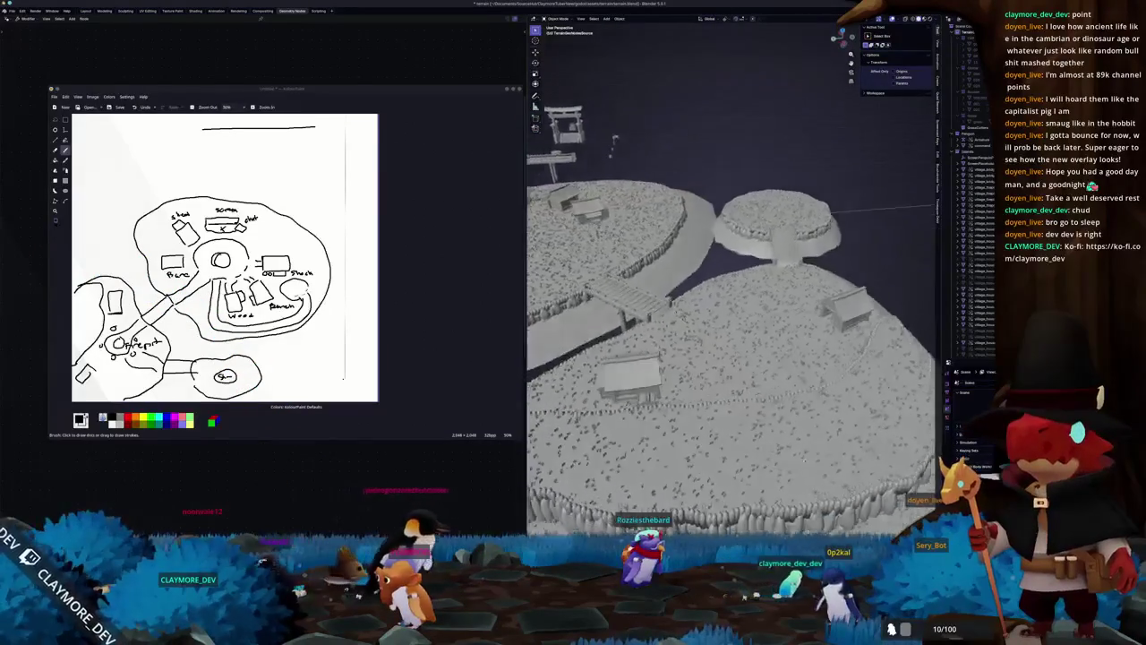
Step: Delete the unwanted house, then select another house on the plateau
click(757, 428)
mouse_move(756, 428)
middle_down()
mouse_move(833, 433)
mouse_move(636, 235)
mouse_move(770, 354)
mouse_move(770, 413)
mouse_move(815, 381)
middle_up()
key(x)
click(792, 427)
scroll(769, 354, up, 3)
click(770, 413)
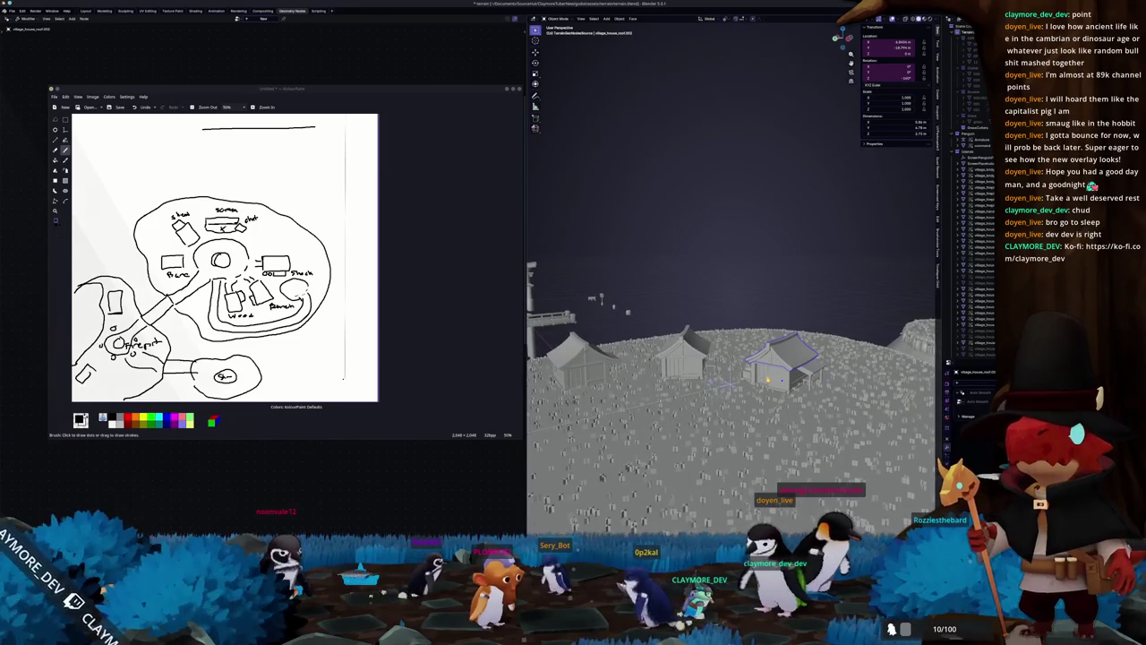
Step: Rotate the selected house on the pointed island from top view
middle_drag(763, 376, 807, 407)
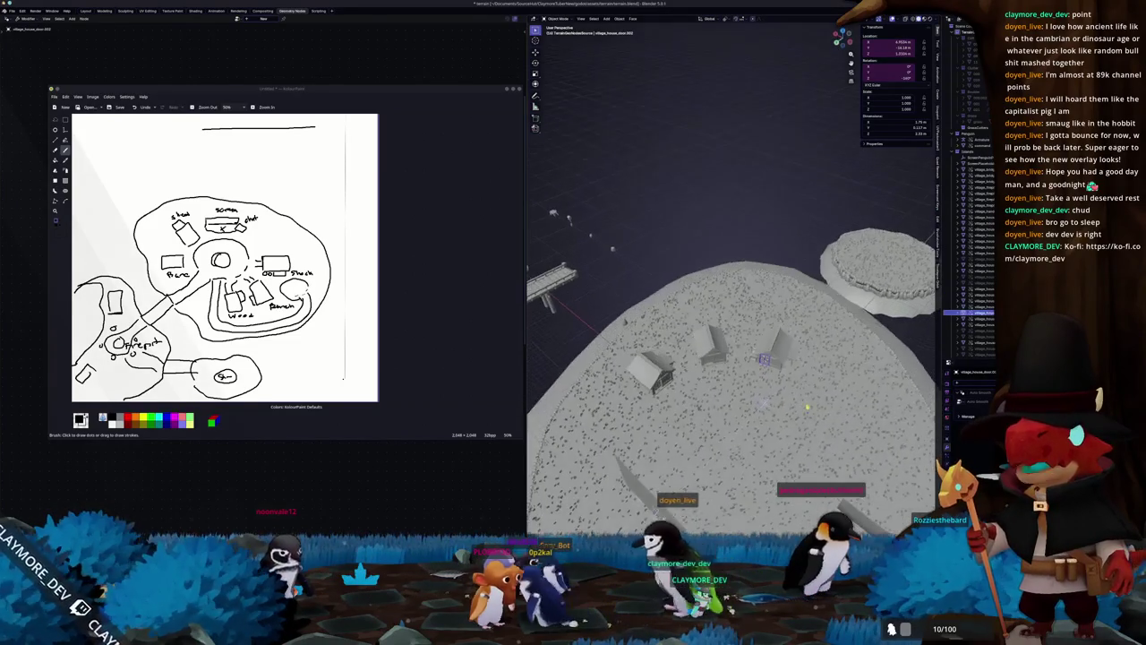
key(KP_7)
shift+middle_drag(806, 405, 932, 403)
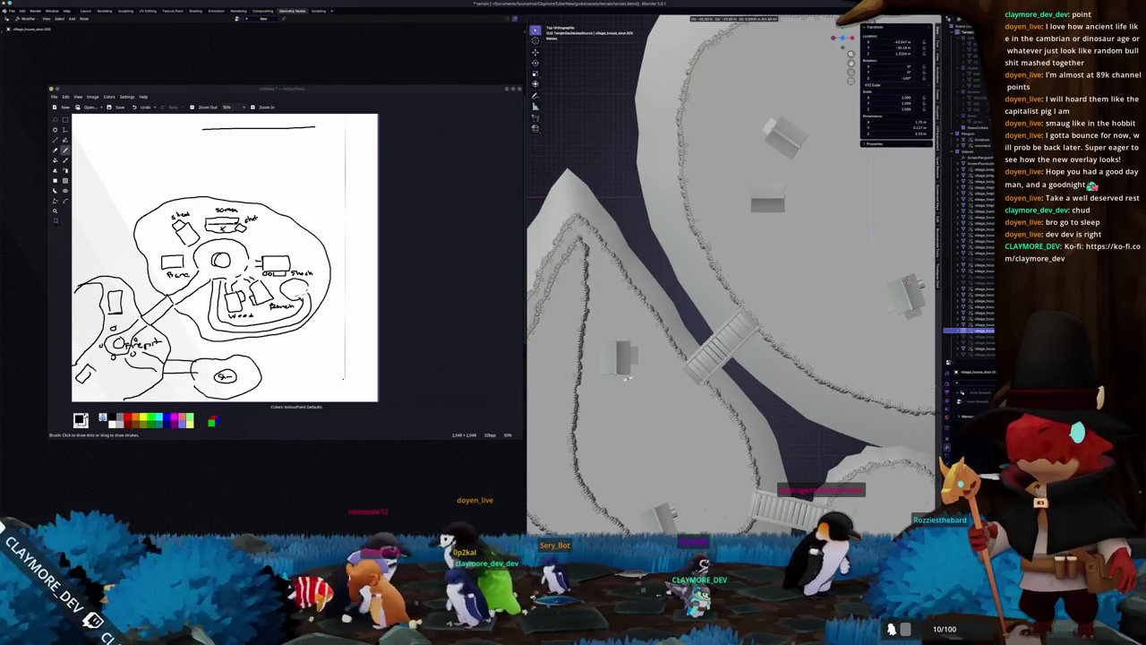
middle_drag(598, 373, 761, 318)
key(r)
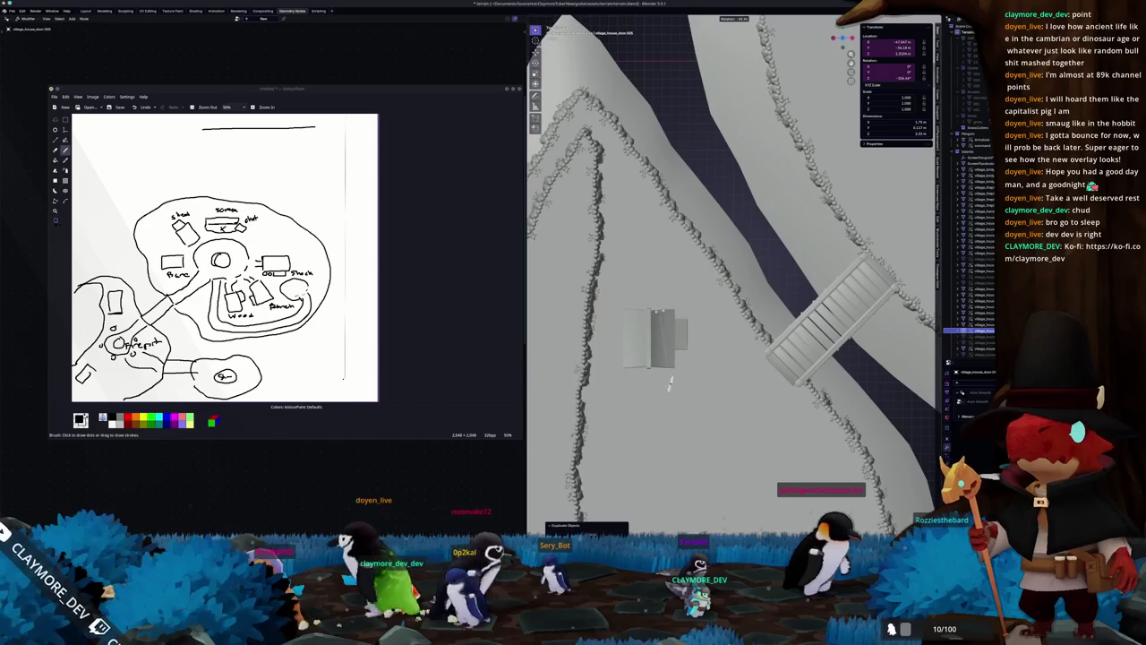
click(606, 414)
Step: Slide the door along the Y axis toward the house's front wall
key(KP_Decimal)
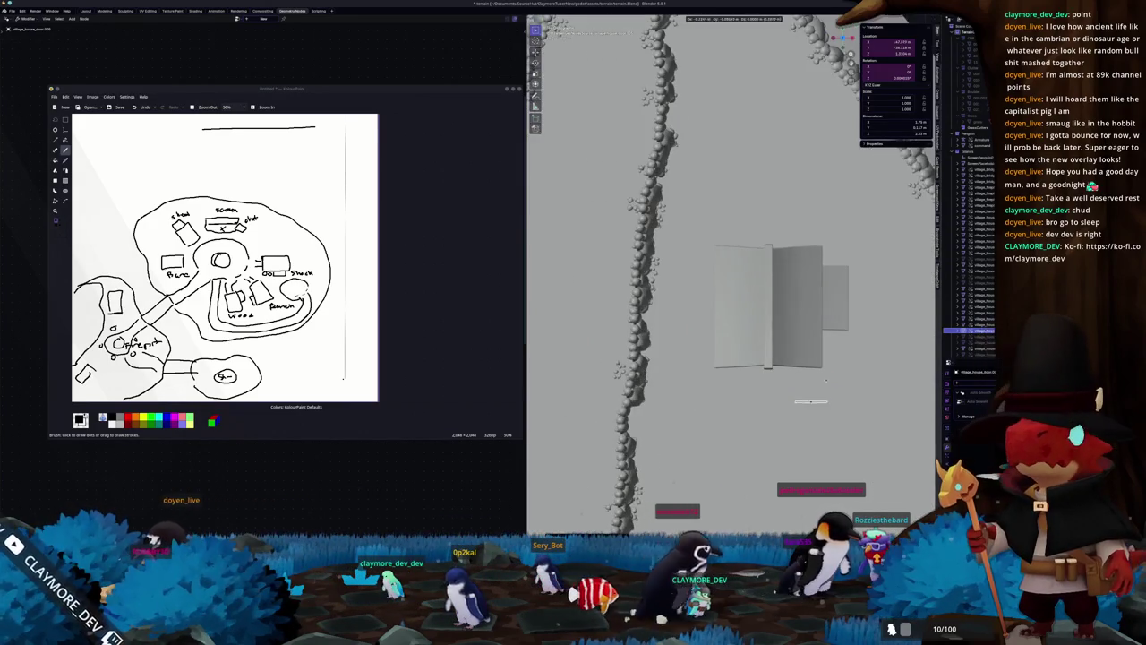
middle_drag(755, 345, 697, 342)
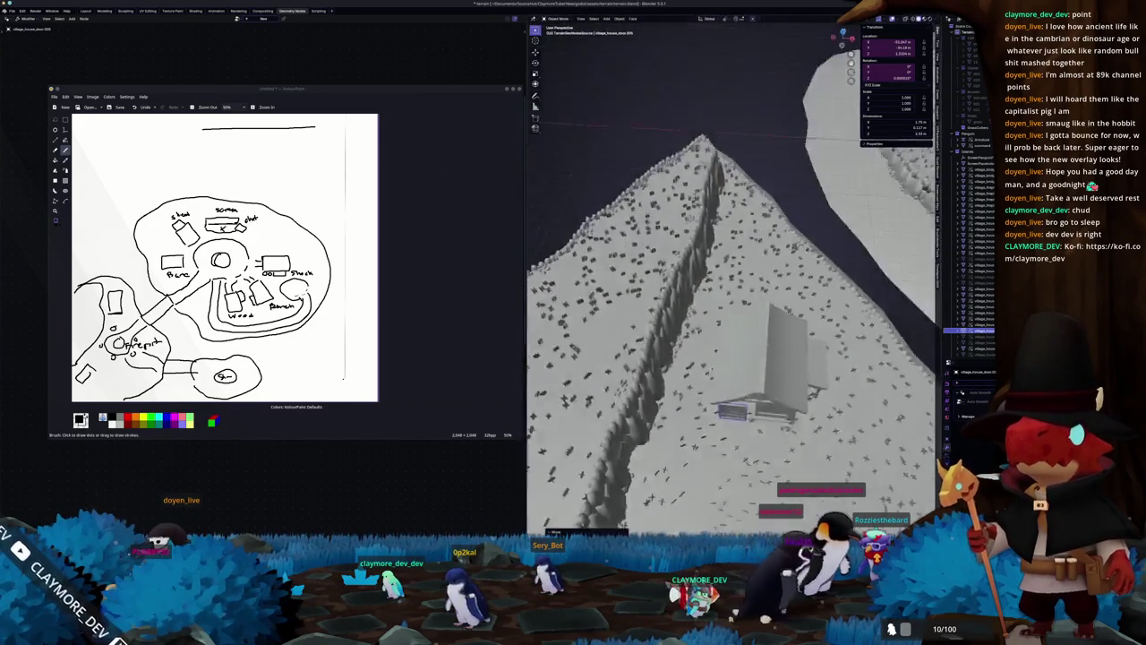
scroll(698, 341, up, 2)
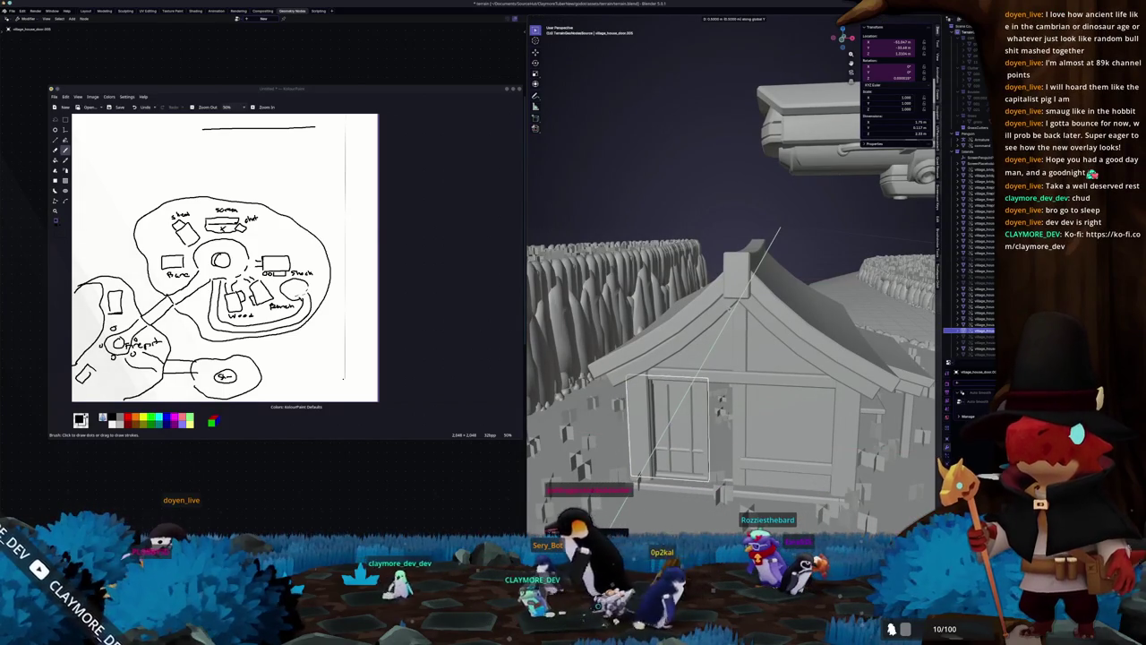
click(732, 309)
middle_drag(732, 309, 739, 343)
key(g)
key(y)
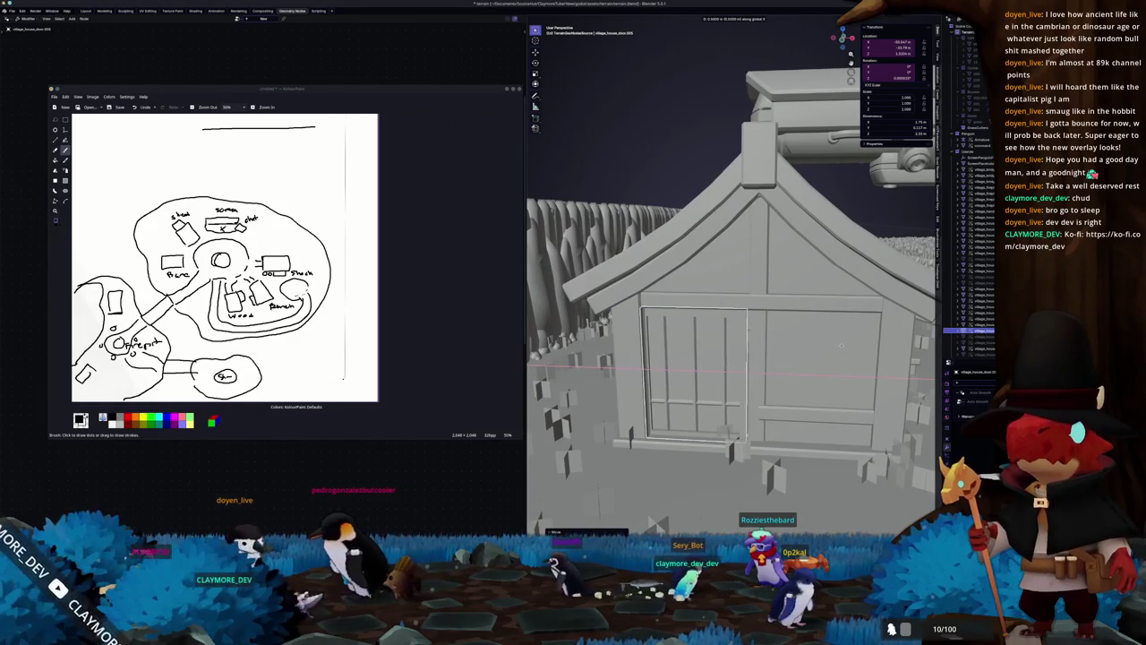
Step: Nudge the door along the X axis until it sits on the front wall
middle_drag(908, 359, 833, 403)
key(g)
key(x)
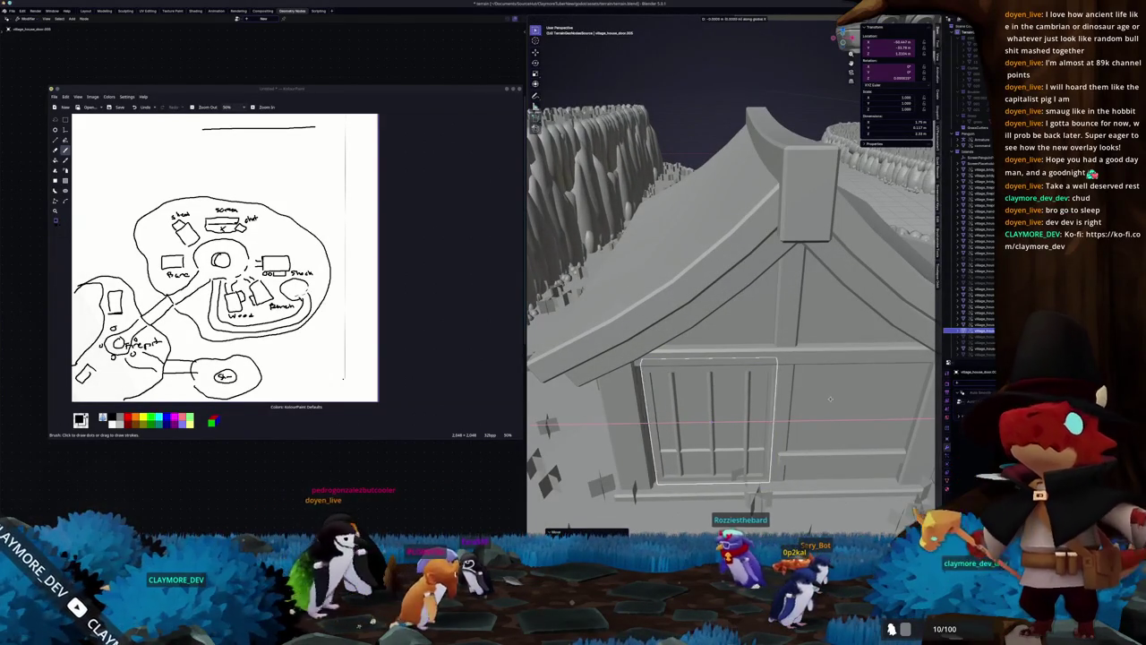
click(828, 403)
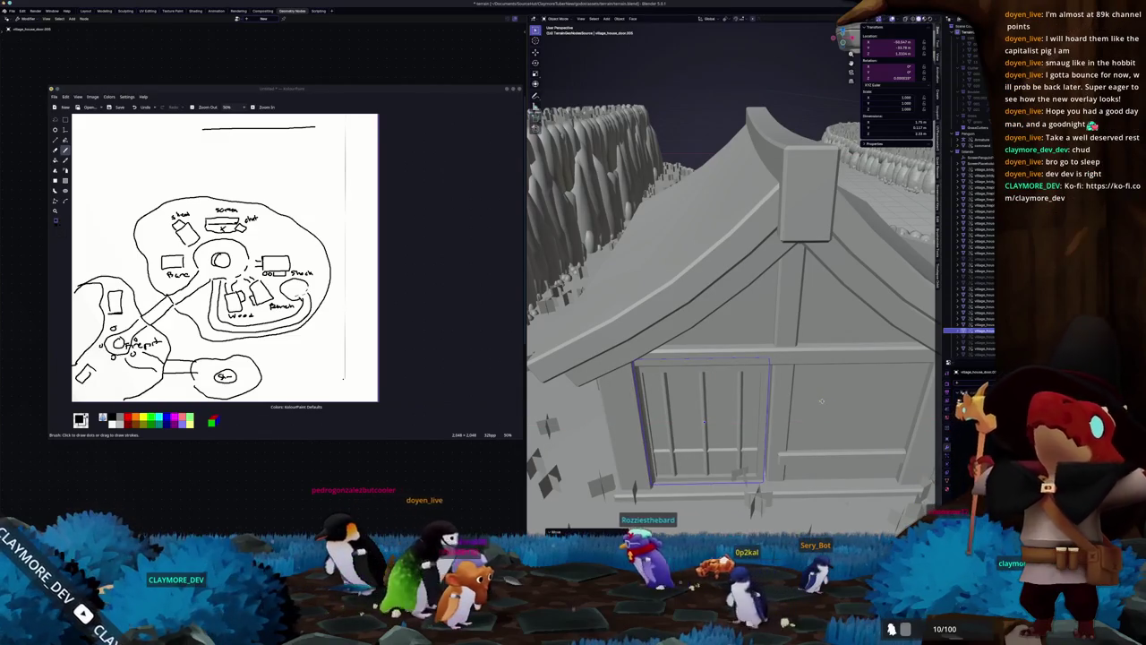
key(g)
key(x)
click(826, 403)
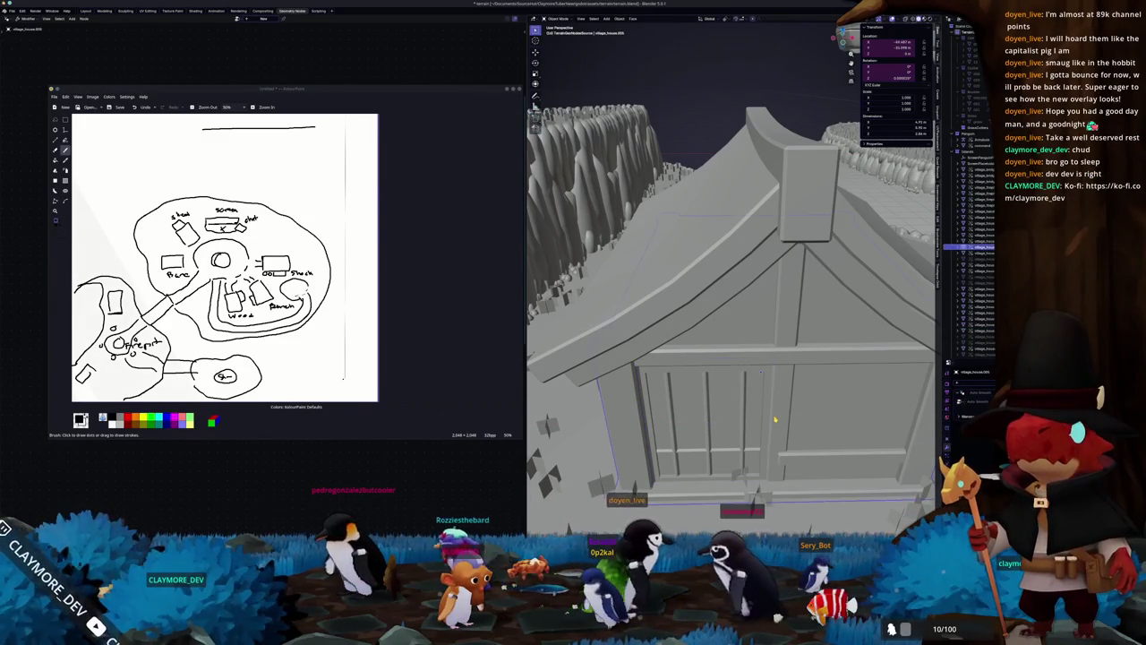
key(Tab)
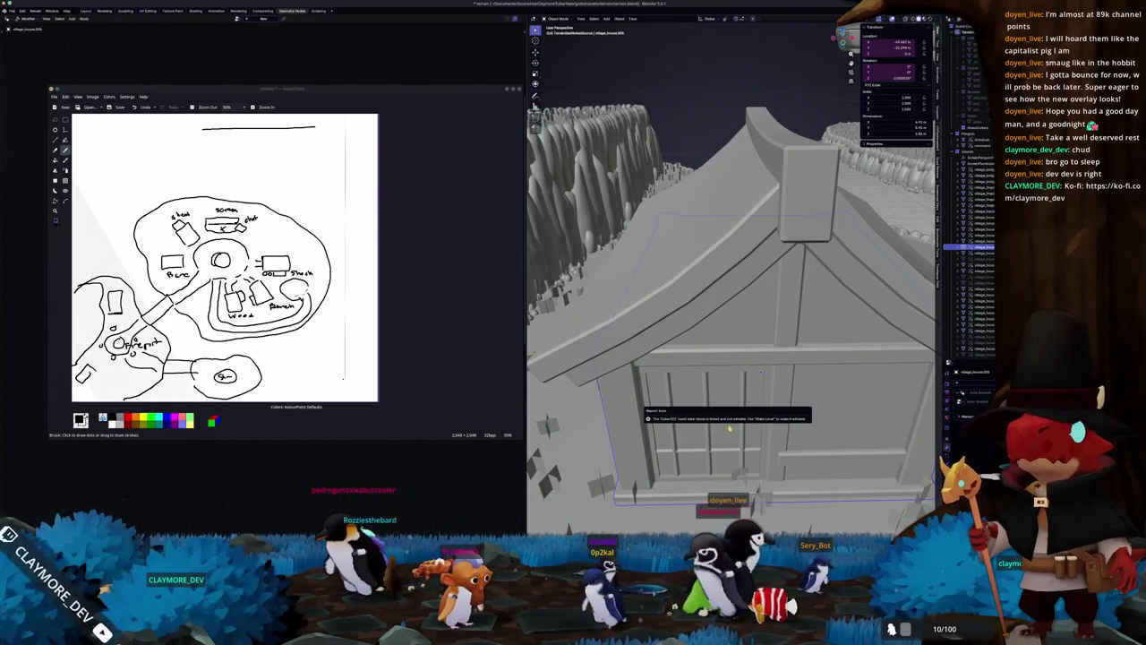
scroll(728, 432, down, 4)
scroll(729, 433, down, 3)
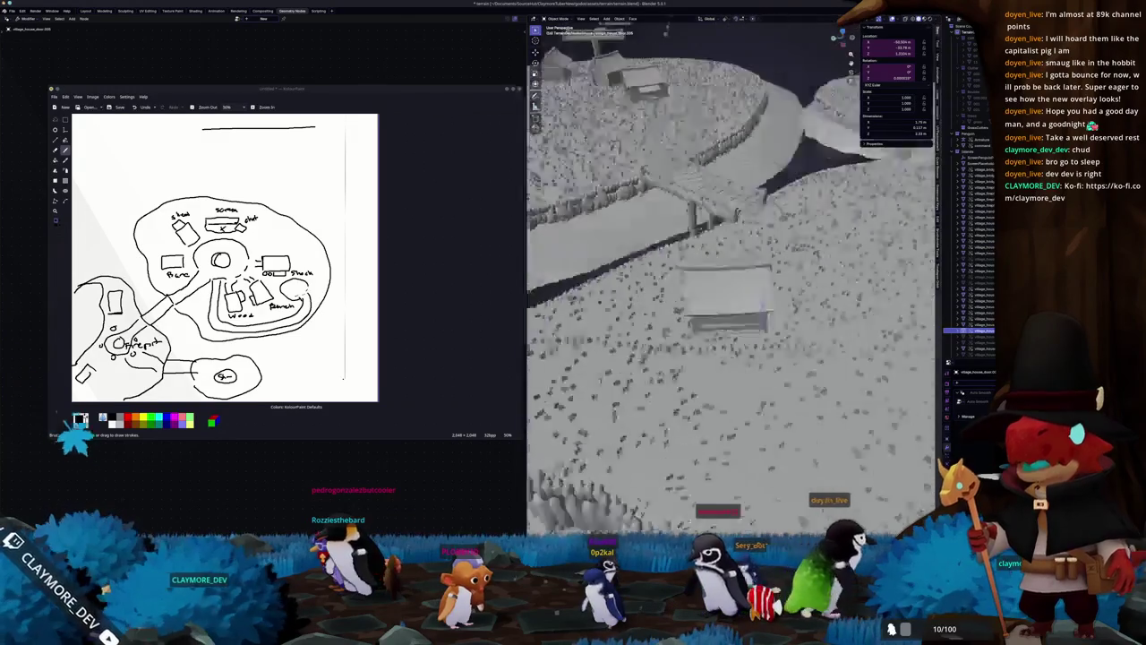
Step: Frame the house in top view and move it, adding a slight rotation
scroll(806, 303, down, 3)
key(KP_Decimal)
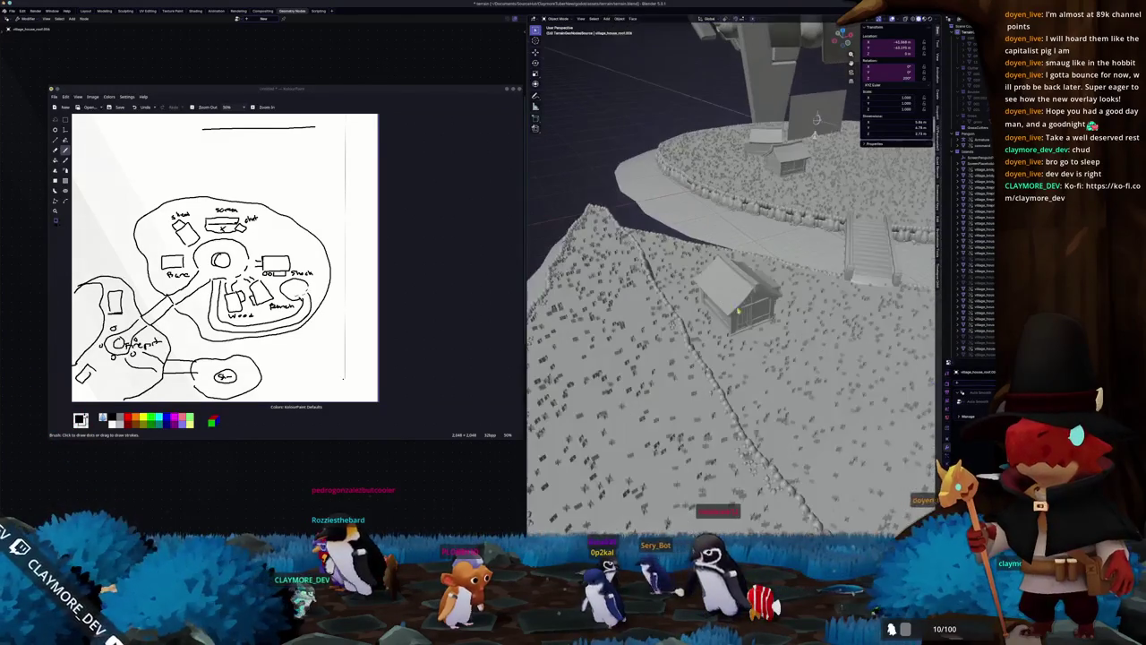
key(KP_7)
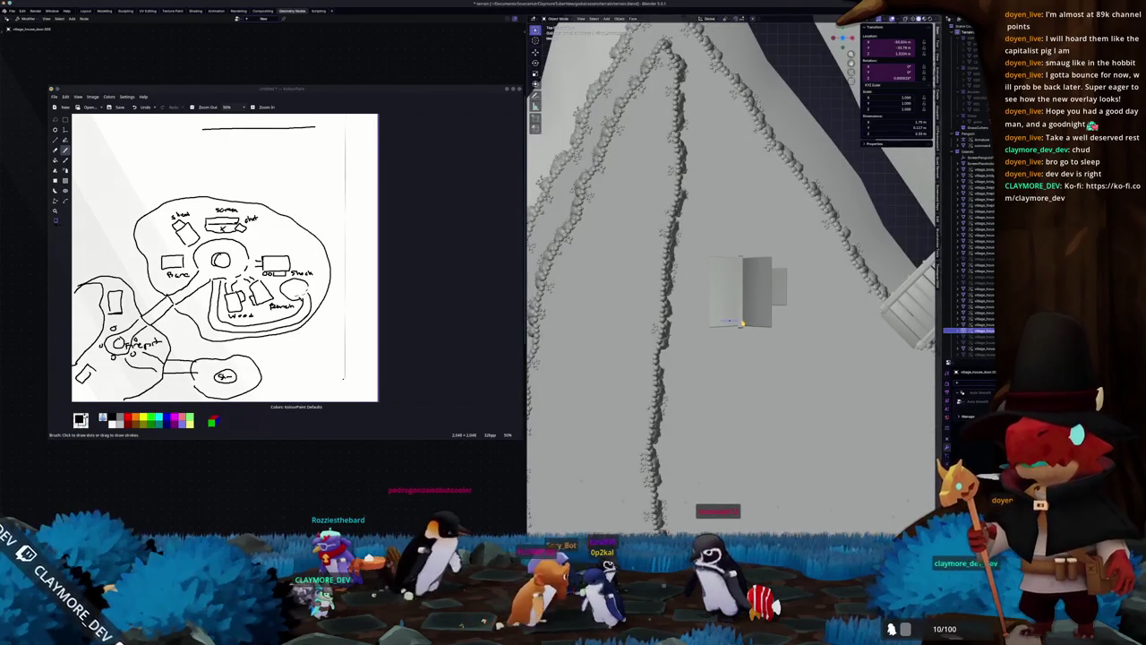
scroll(708, 316, down, 3)
scroll(693, 314, up, 2)
key(g)
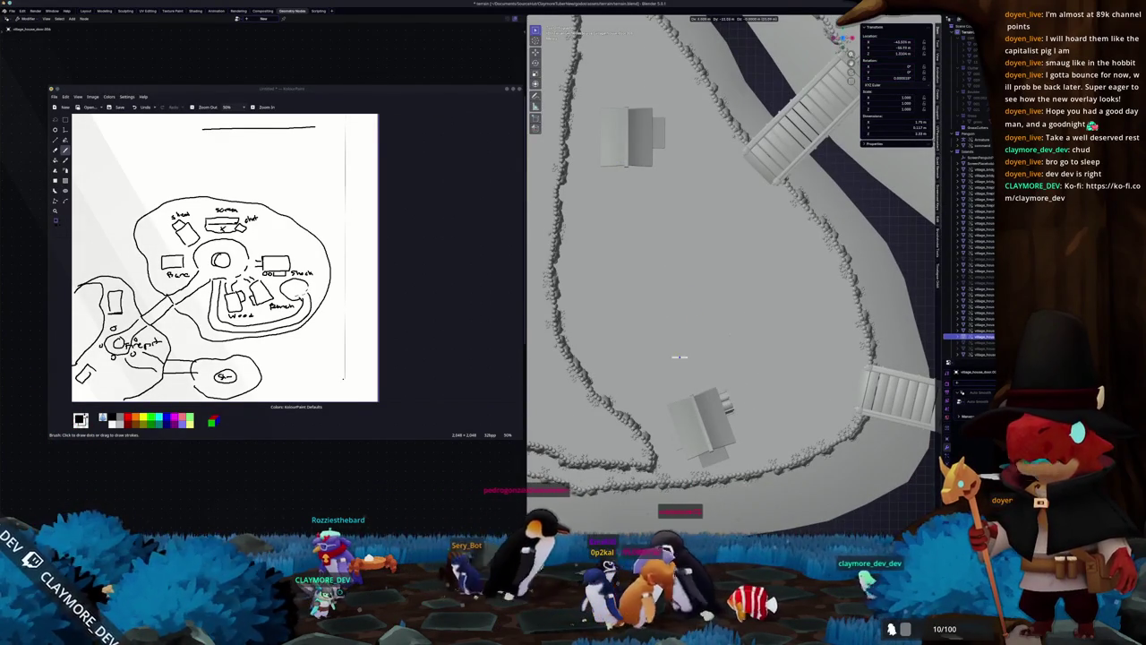
key(r)
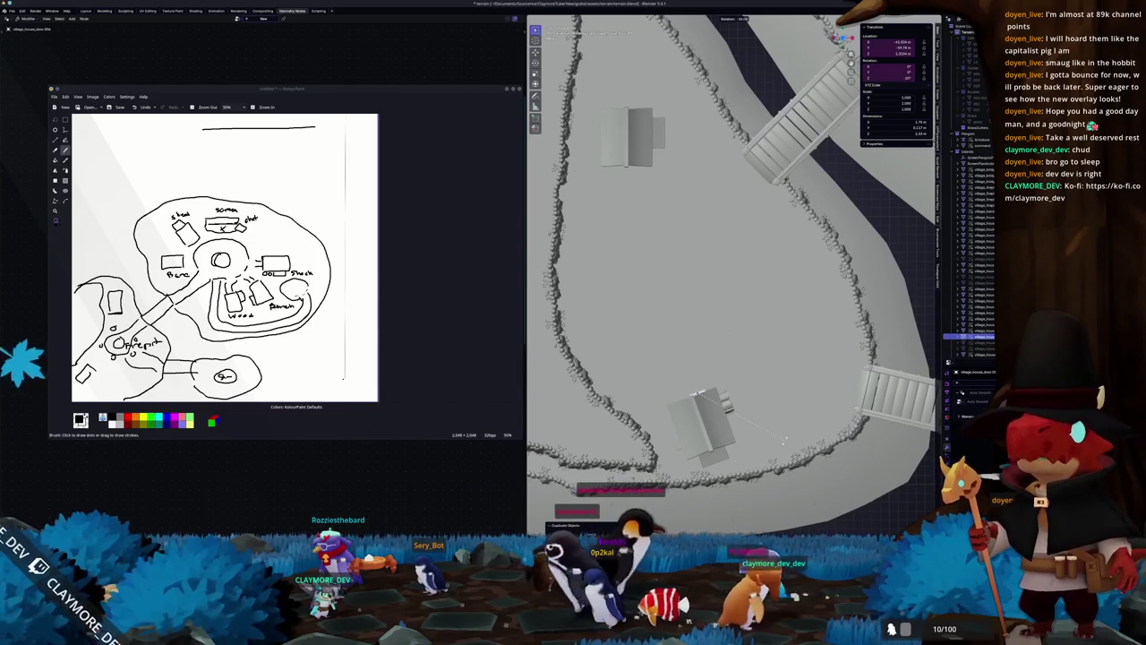
click(784, 439)
Step: Check the house from front and back views and adjust its position onto the terrain
key(KP_1)
key(KP_7)
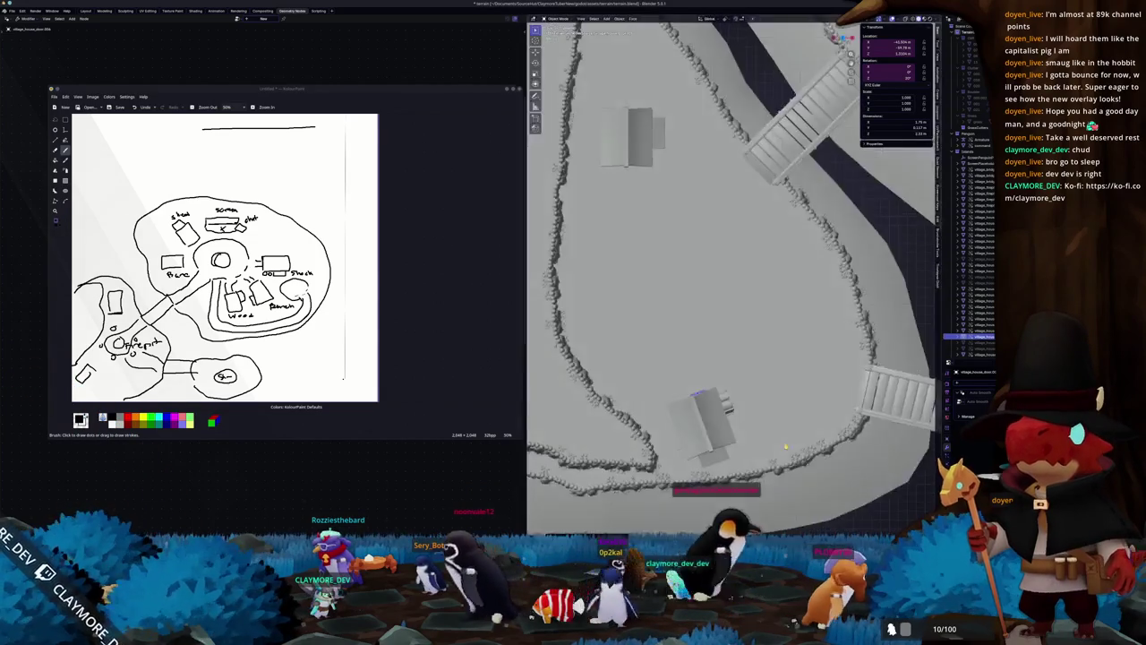
key(ctrl+KP_7)
key(KP_1)
key(ctrl+KP_1)
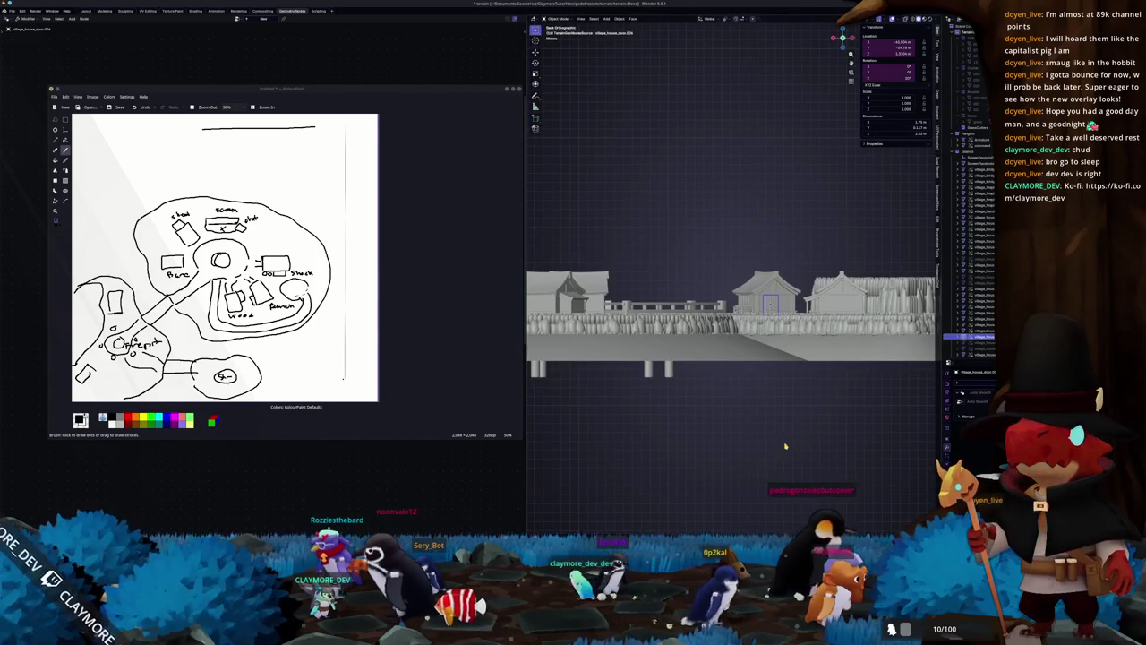
mouse_move(784, 445)
middle_down()
mouse_move(636, 391)
mouse_move(743, 445)
middle_up()
key(g)
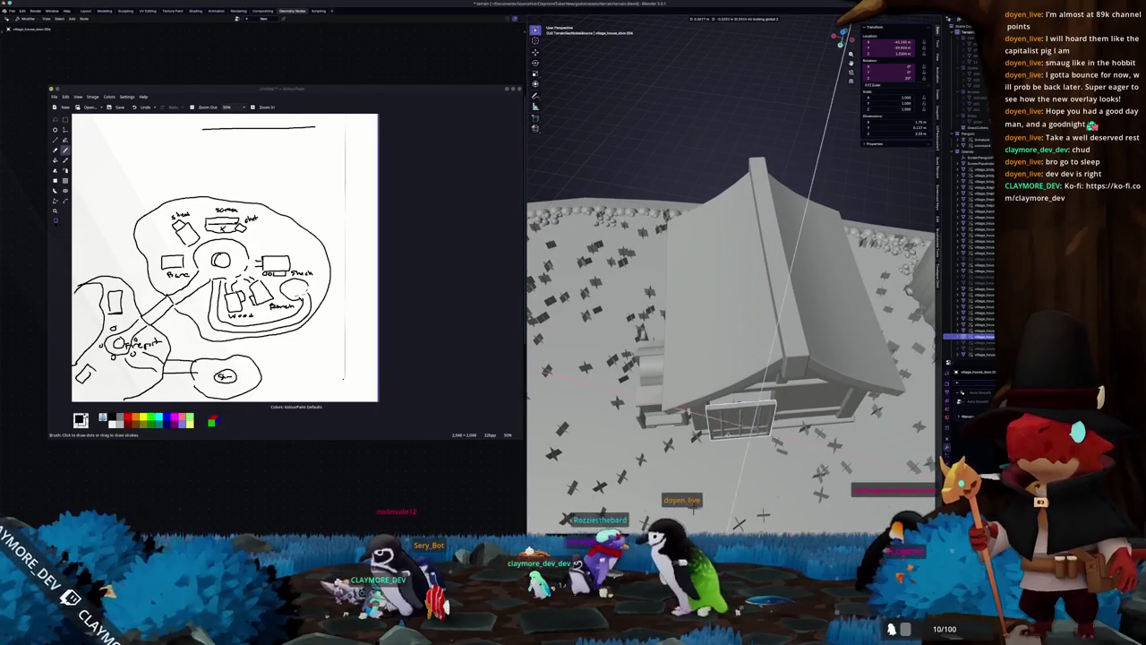
click(731, 414)
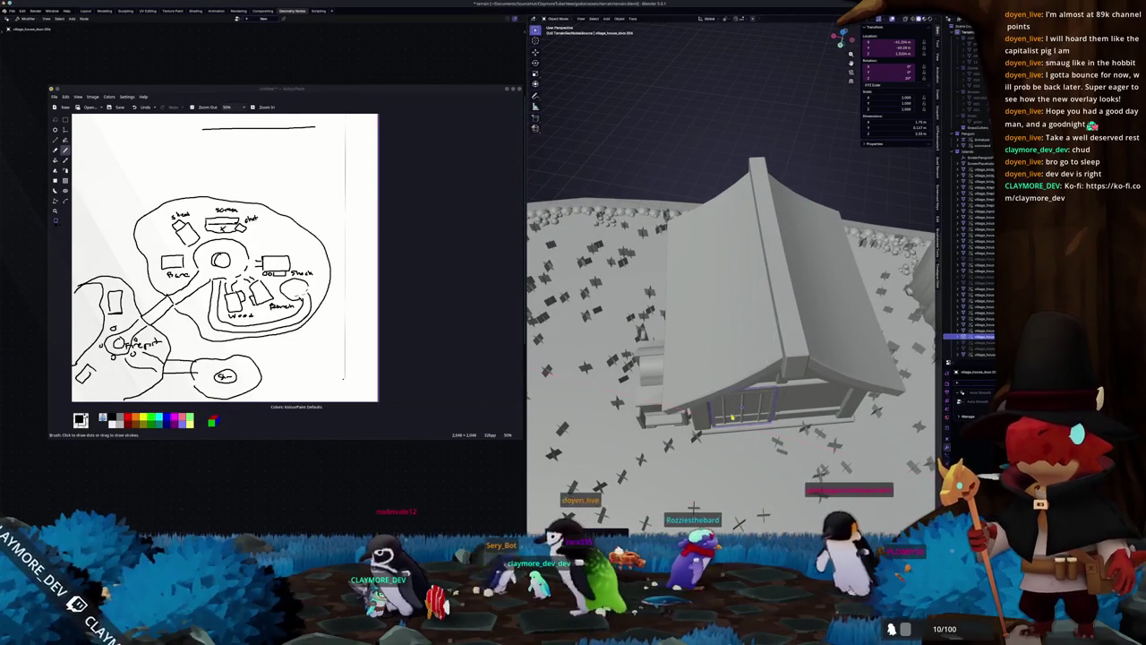
Step: Pull back to view the cliffs, bridges and all the islands
scroll(731, 413, down, 5)
middle_drag(780, 270, 841, 287)
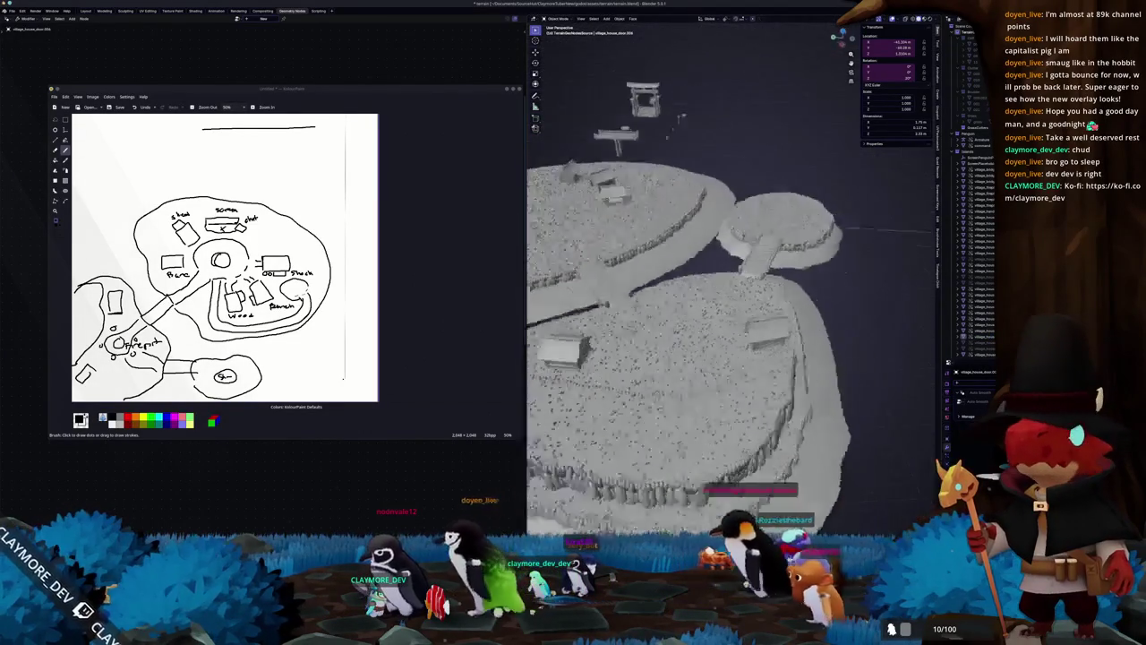
scroll(731, 269, down, 4)
middle_drag(731, 269, 627, 340)
scroll(598, 385, up, 3)
Step: Frame the firepit and look straight down on the scene in top view
scroll(718, 339, up, 2)
scroll(721, 349, up, 2)
scroll(723, 363, up, 1)
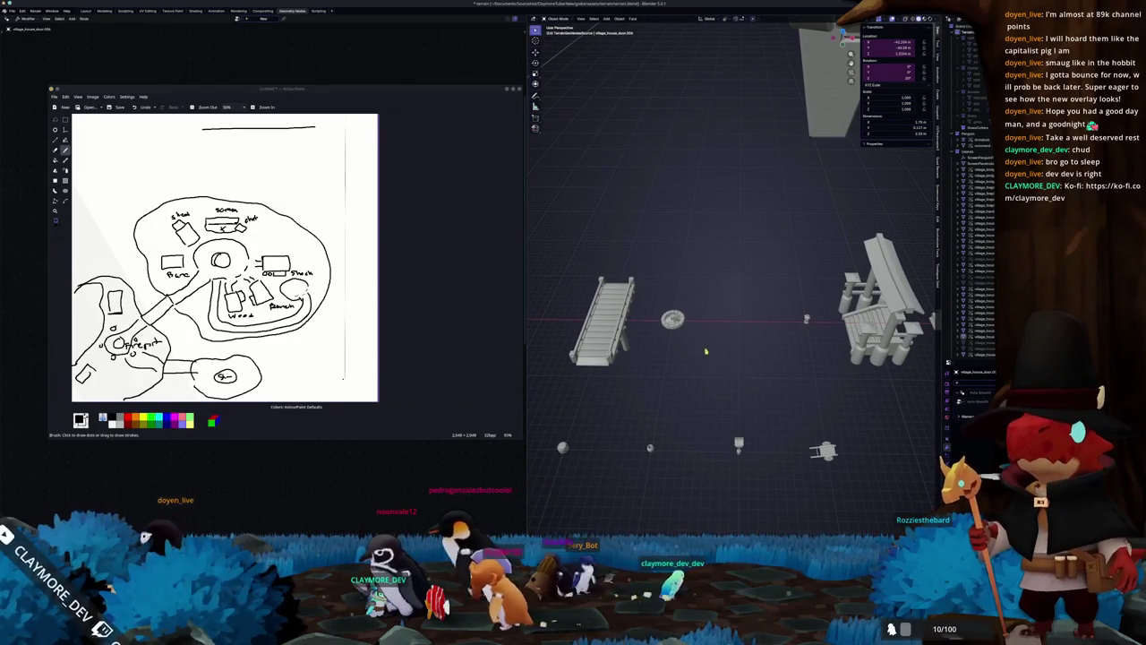
scroll(767, 354, up, 1)
scroll(767, 354, up, 1)
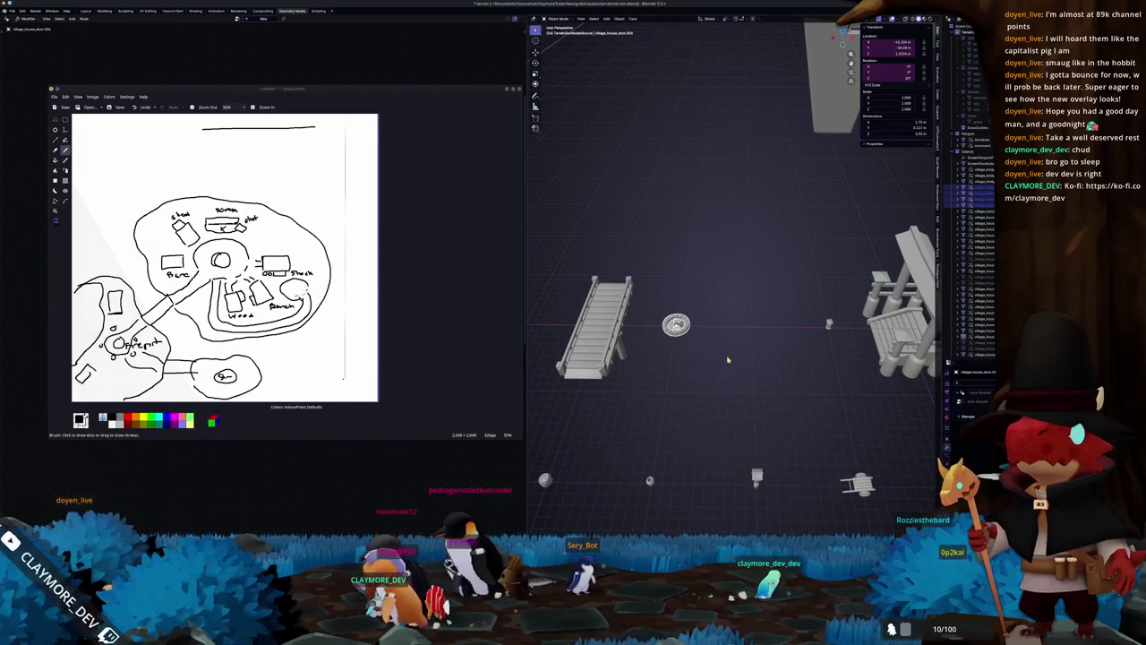
key(KP_Decimal)
scroll(729, 358, down, 3)
scroll(730, 340, up, 1)
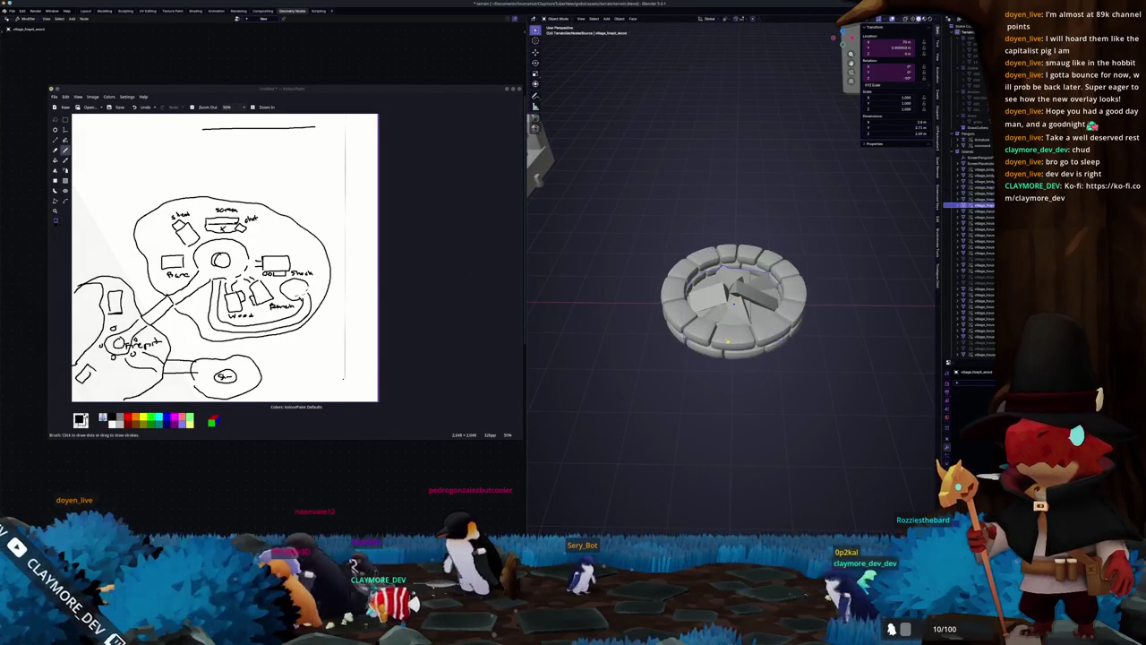
mouse_move(753, 367)
middle_down()
mouse_move(752, 467)
mouse_move(762, 313)
mouse_move(884, 387)
mouse_move(776, 285)
middle_up()
key(KP_7)
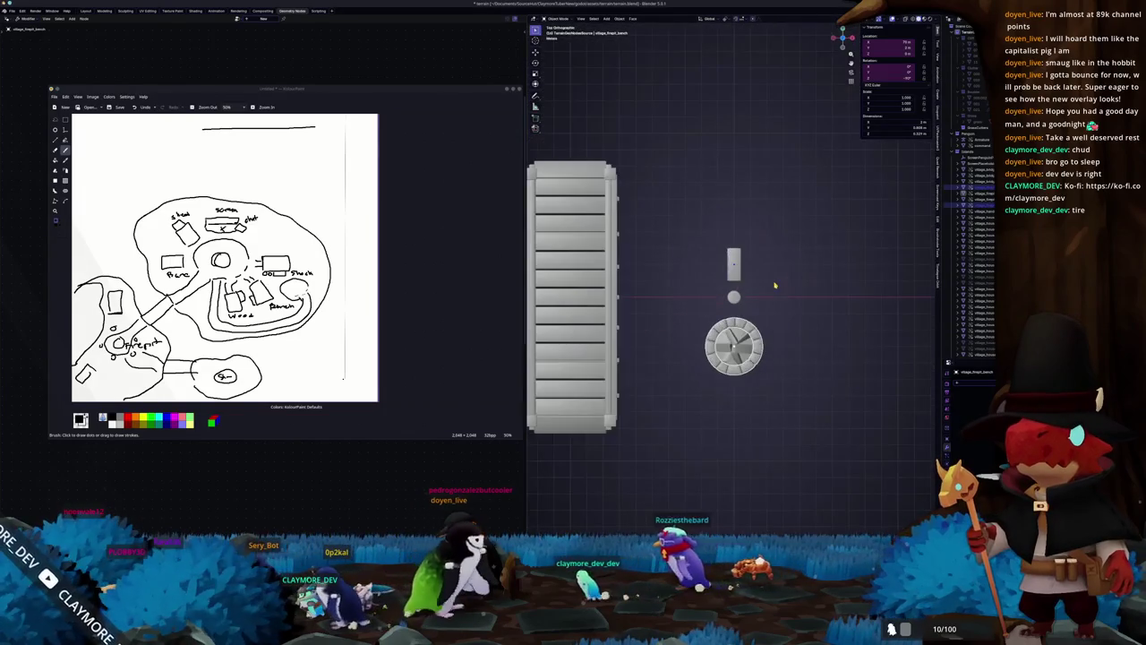
scroll(782, 286, down, 6)
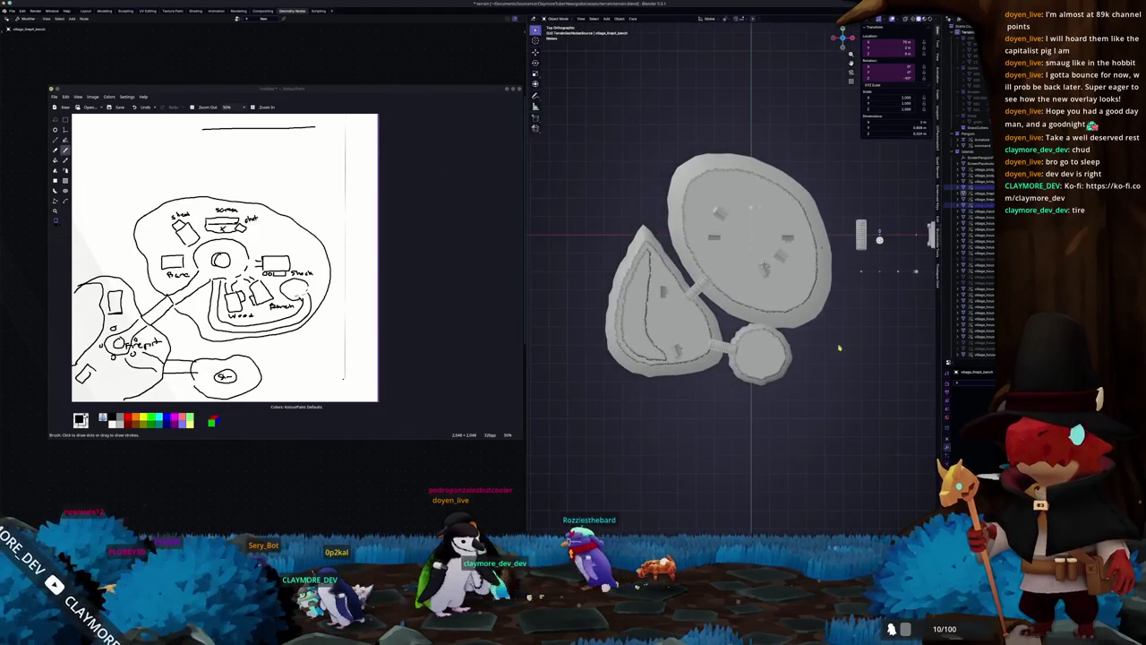
Step: Place the 3D cursor on the teardrop-shaped island
shift+right_click(677, 322)
scroll(670, 323, up, 4)
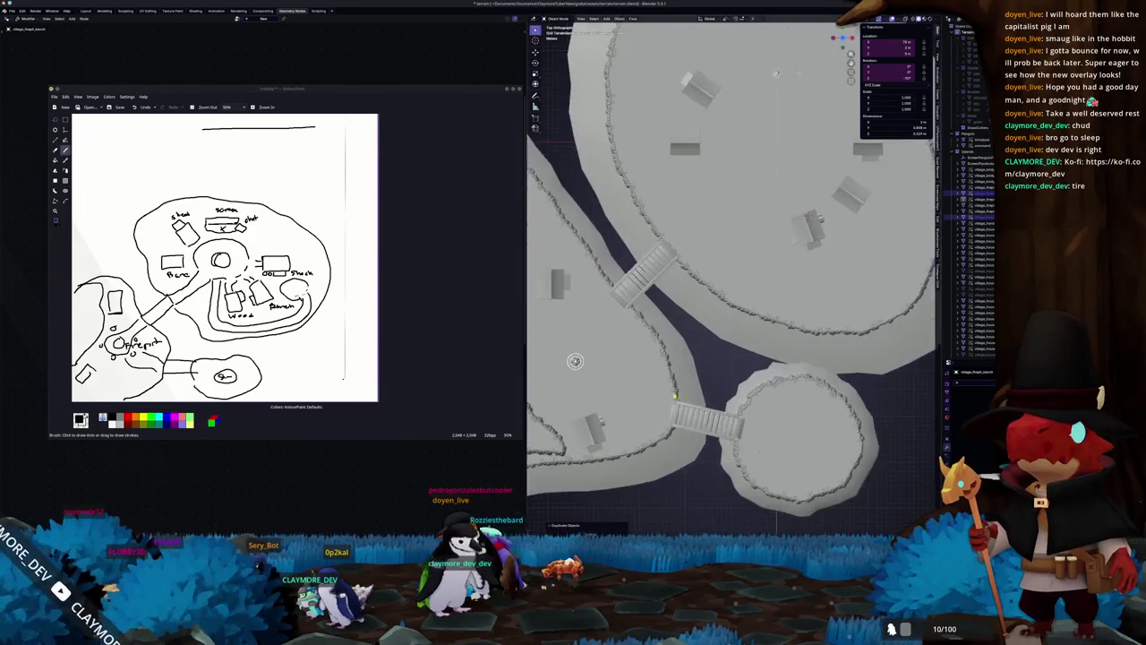
scroll(669, 331, up, 3)
scroll(667, 349, up, 3)
shift+right_click(663, 360)
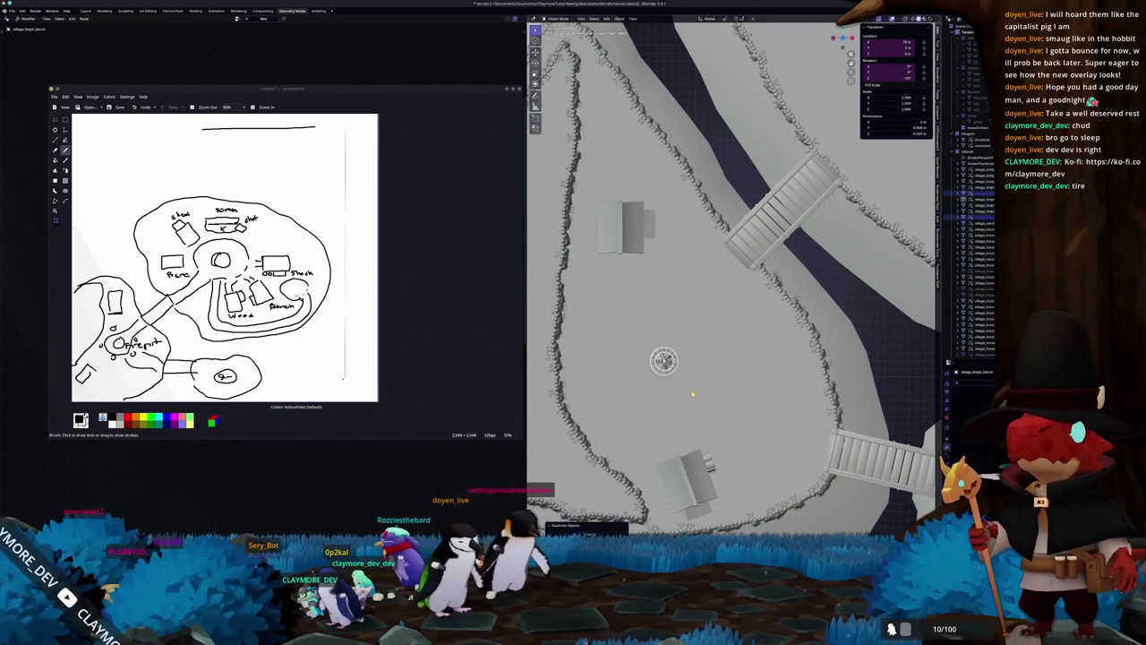
scroll(682, 393, down, 5)
scroll(744, 365, down, 3)
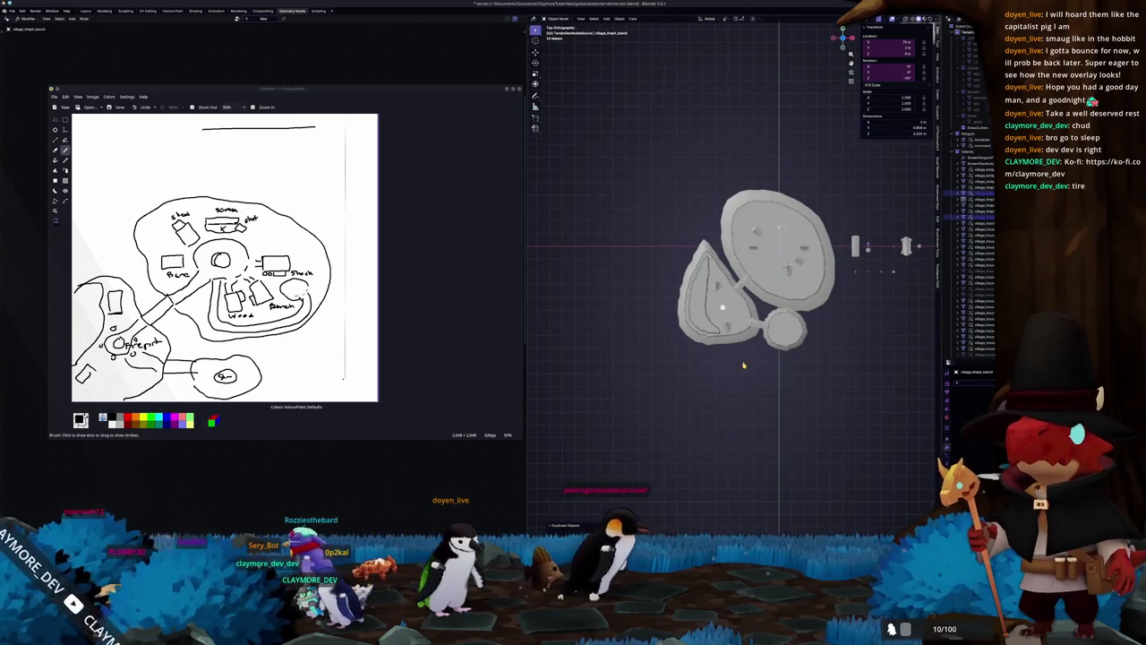
Step: Select the small firepit props on the right of the island
shift+middle_drag(814, 339, 728, 380)
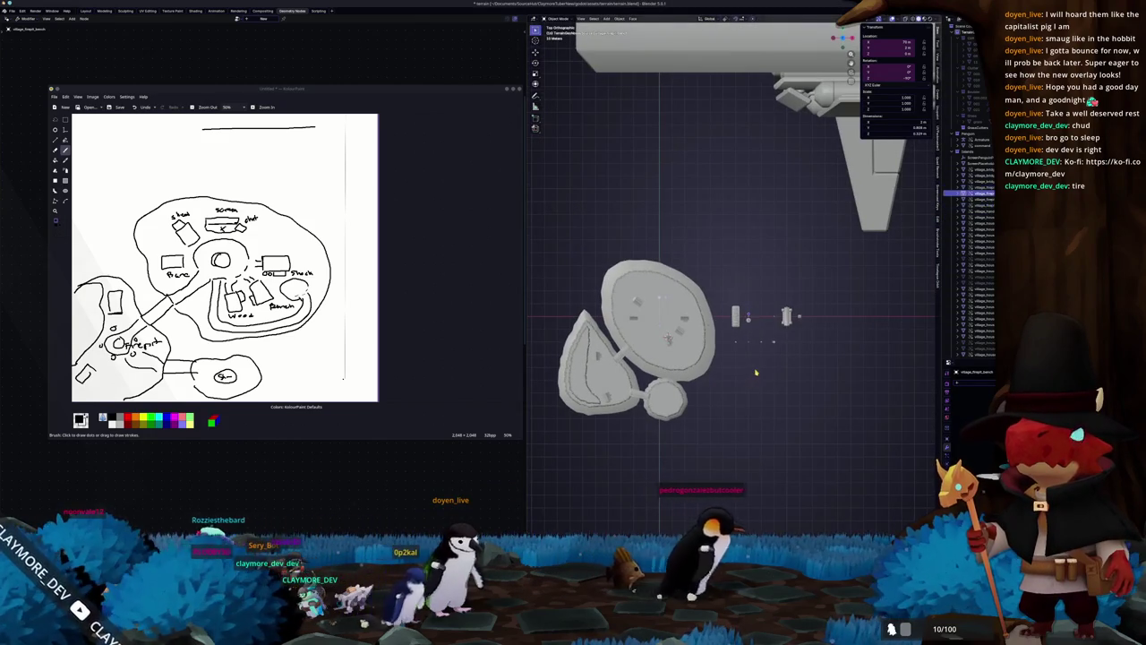
click(756, 371)
scroll(761, 374, up, 4)
scroll(786, 379, up, 3)
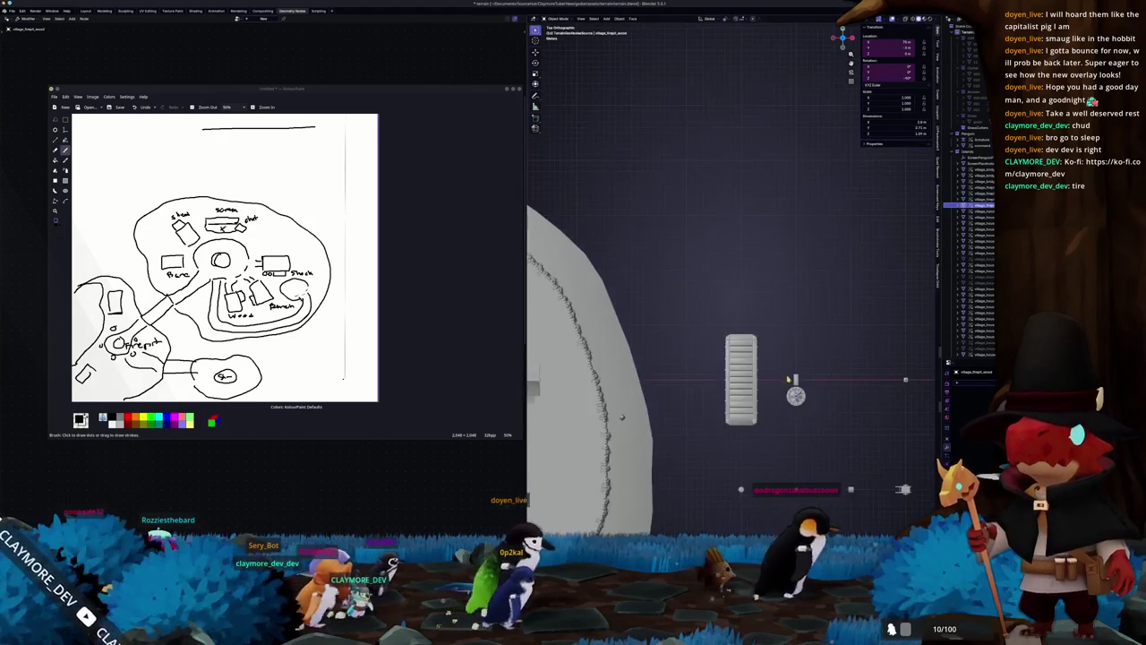
click(804, 406)
scroll(804, 406, up, 2)
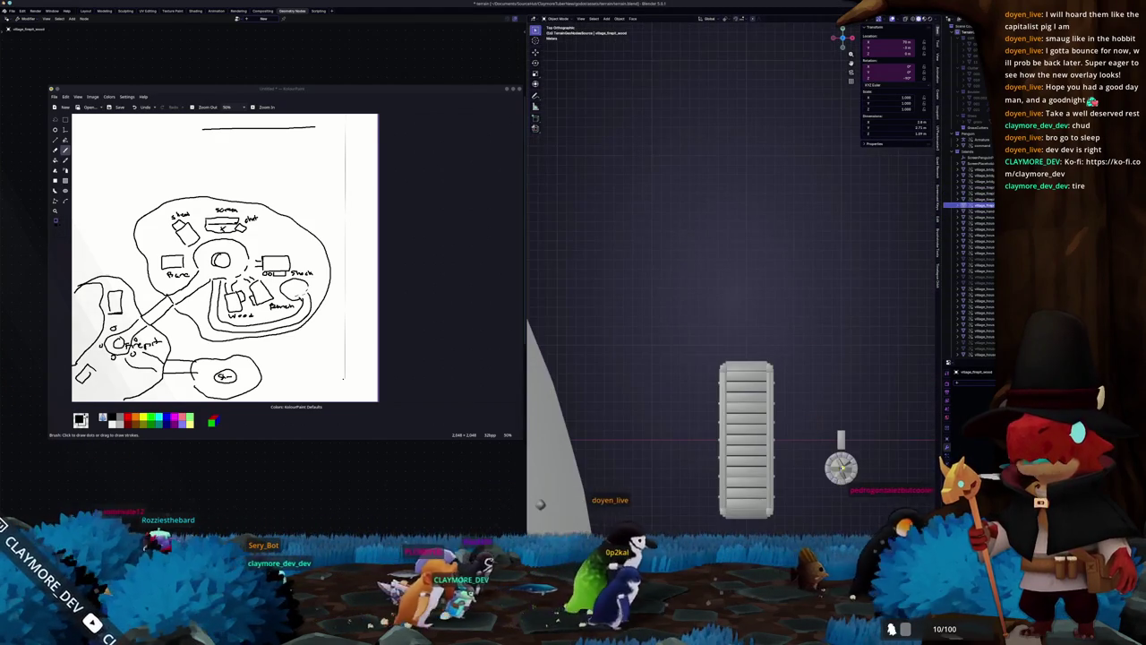
scroll(855, 475, up, 2)
scroll(854, 475, down, 3)
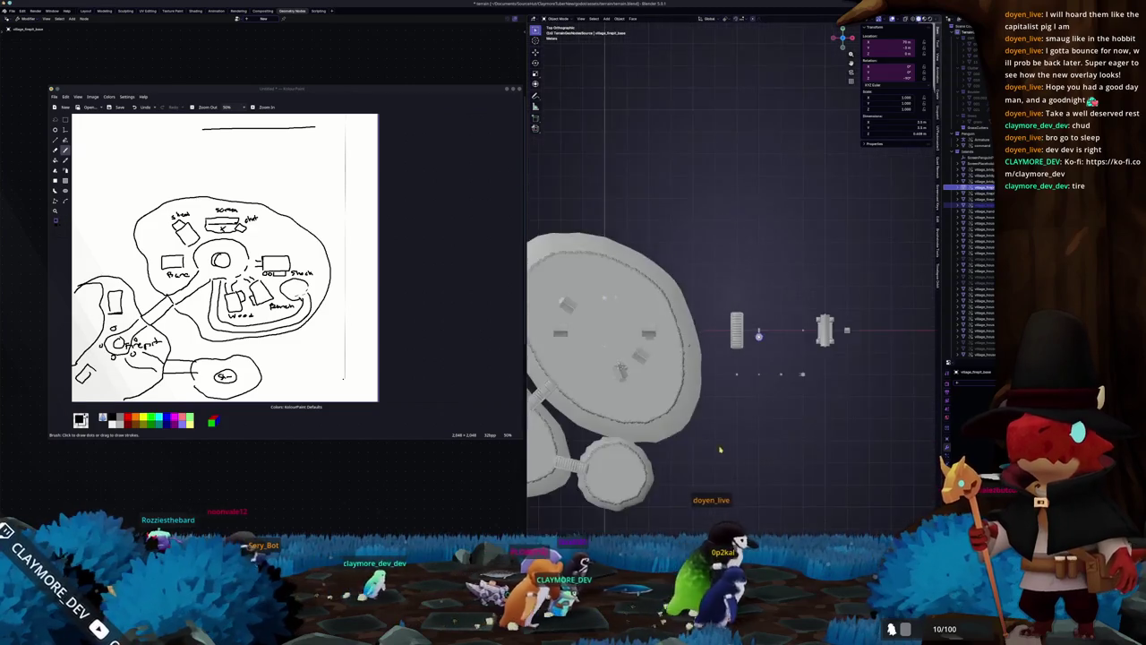
scroll(855, 475, down, 3)
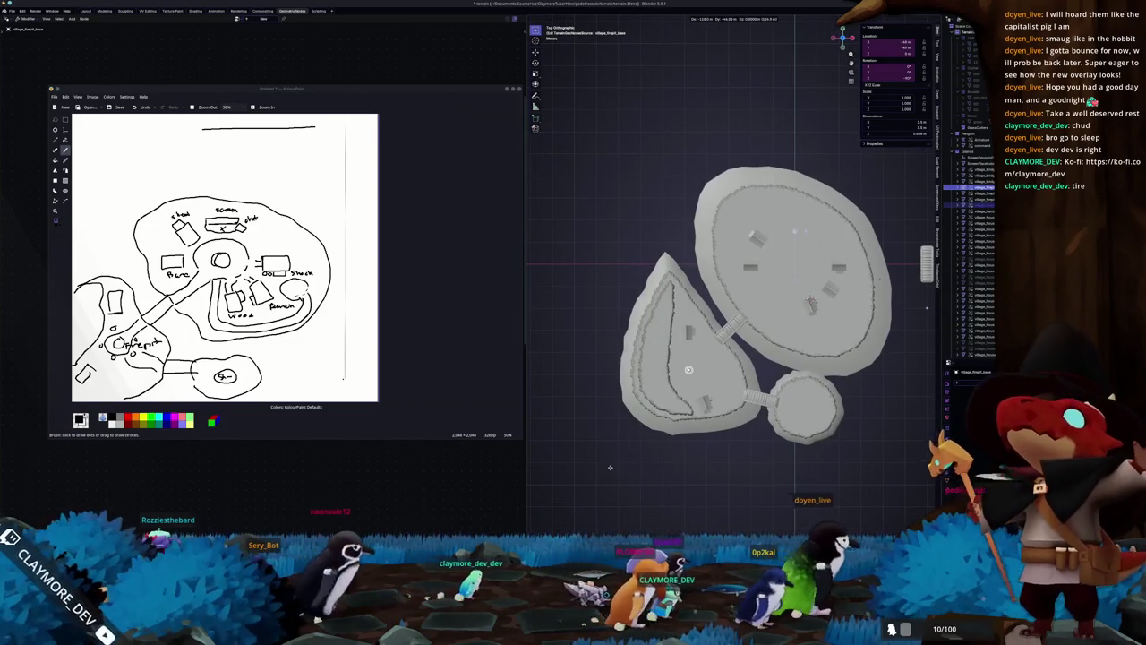
Step: Scale the firepit piece up to suit the village
key(s)
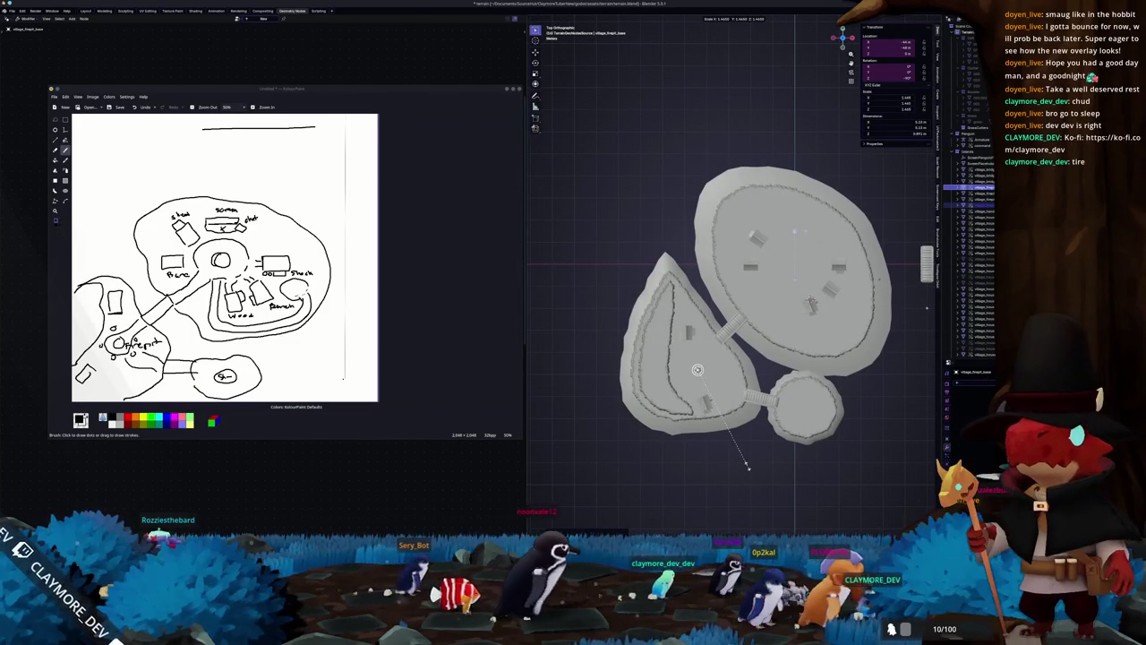
scroll(751, 367, up, 3)
scroll(750, 368, up, 2)
scroll(750, 367, up, 2)
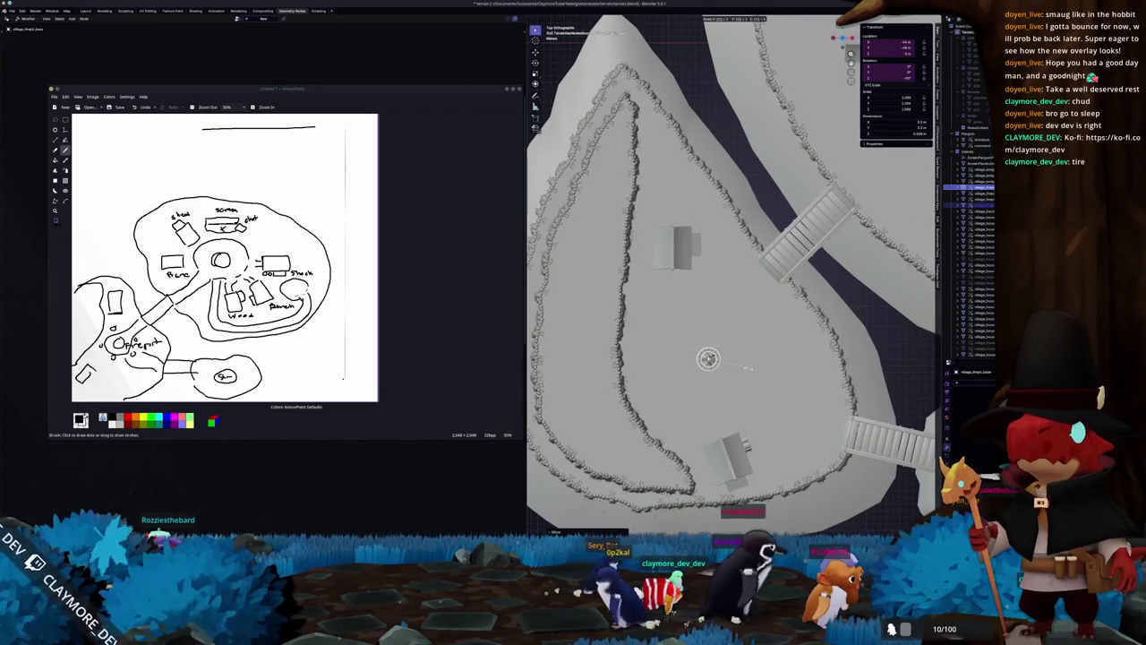
click(751, 368)
Step: Inspect the resized firepit, framing the props and the whole island terrain
mouse_move(695, 387)
middle_down()
mouse_move(680, 340)
mouse_move(674, 358)
middle_up()
key(KP_7)
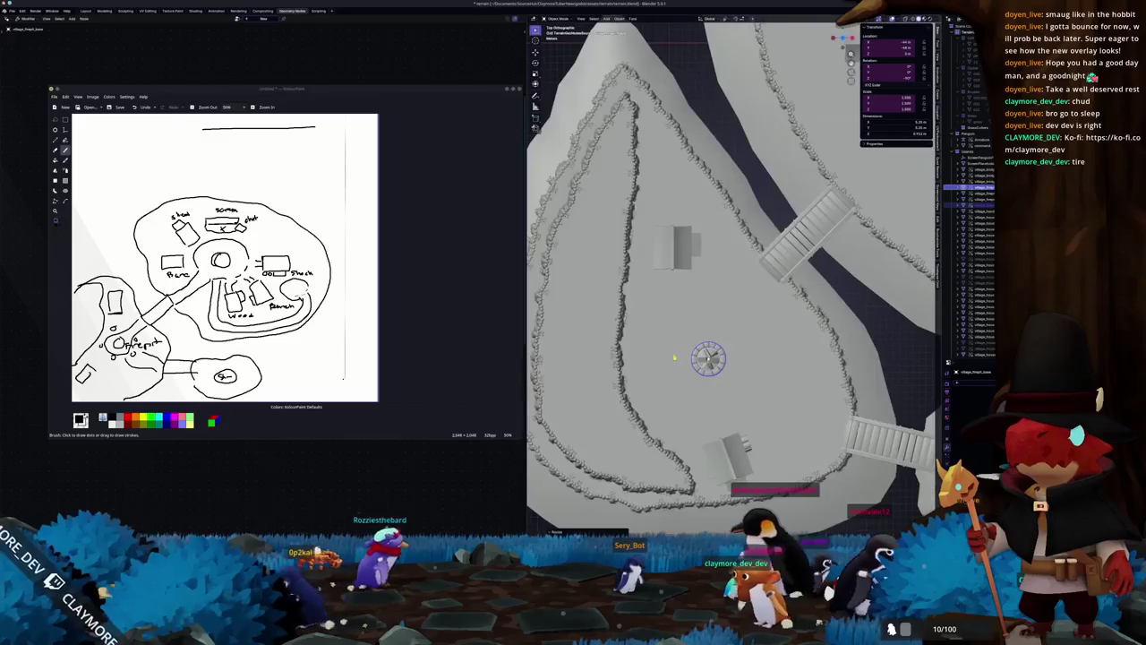
scroll(788, 363, down, 1)
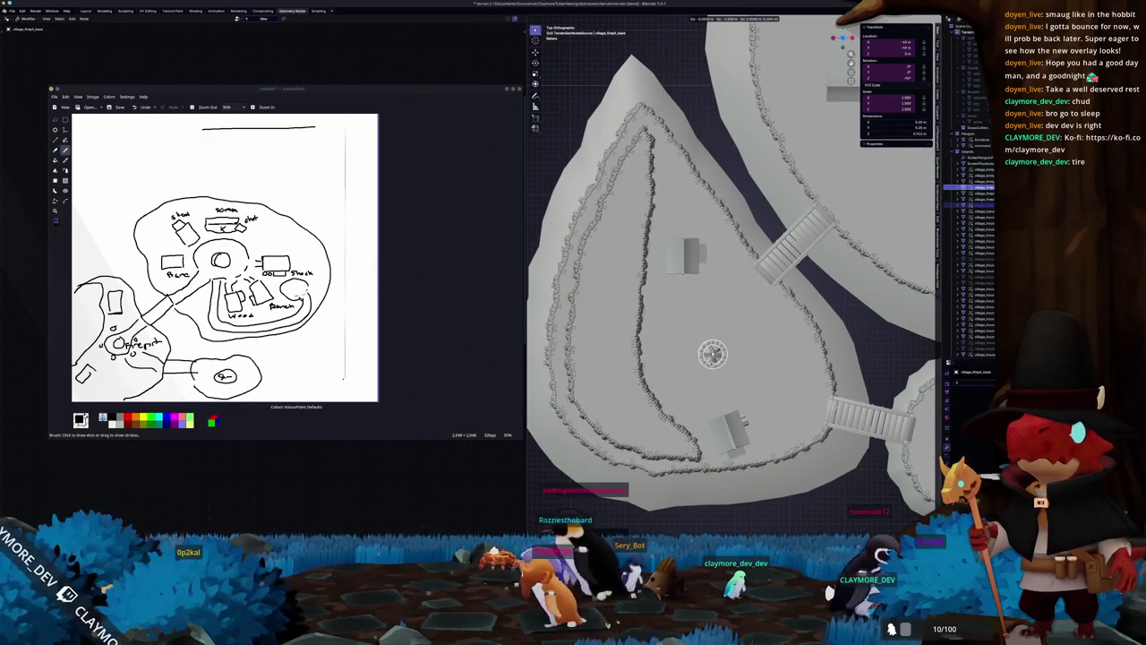
key(Home)
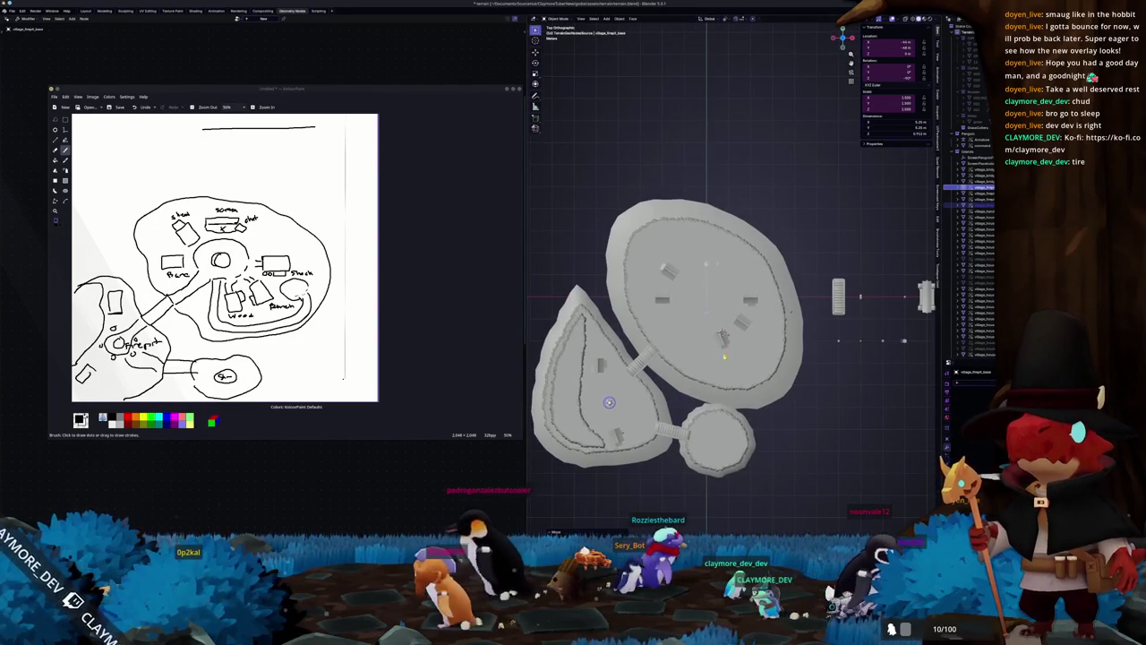
key(KP_Decimal)
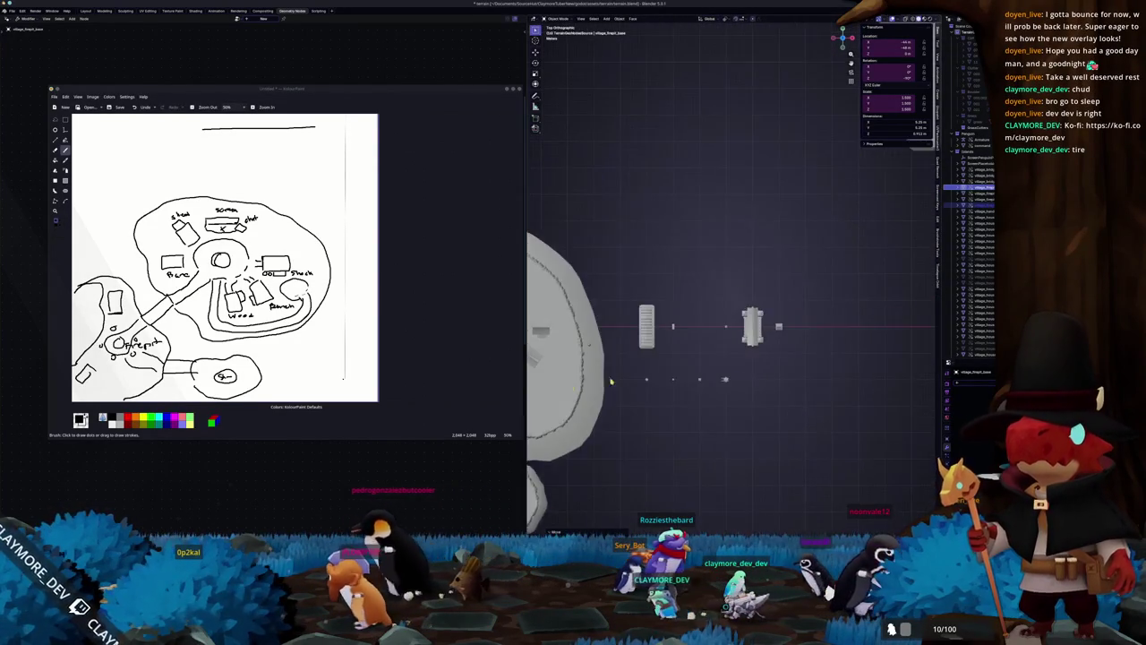
key(KP_Decimal)
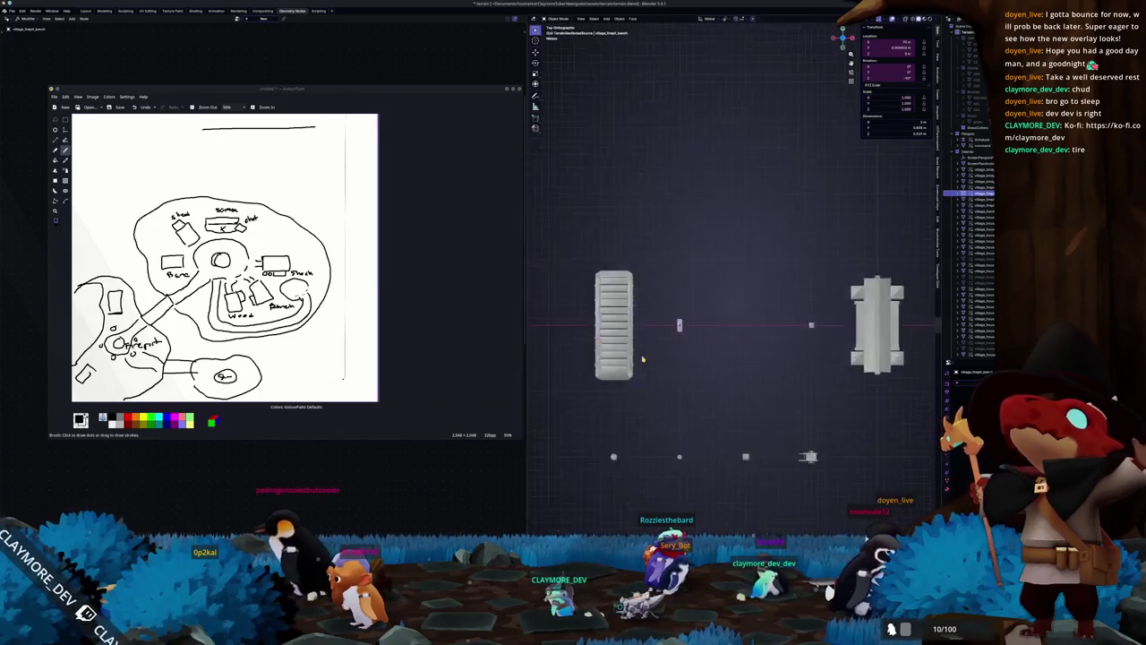
key(Home)
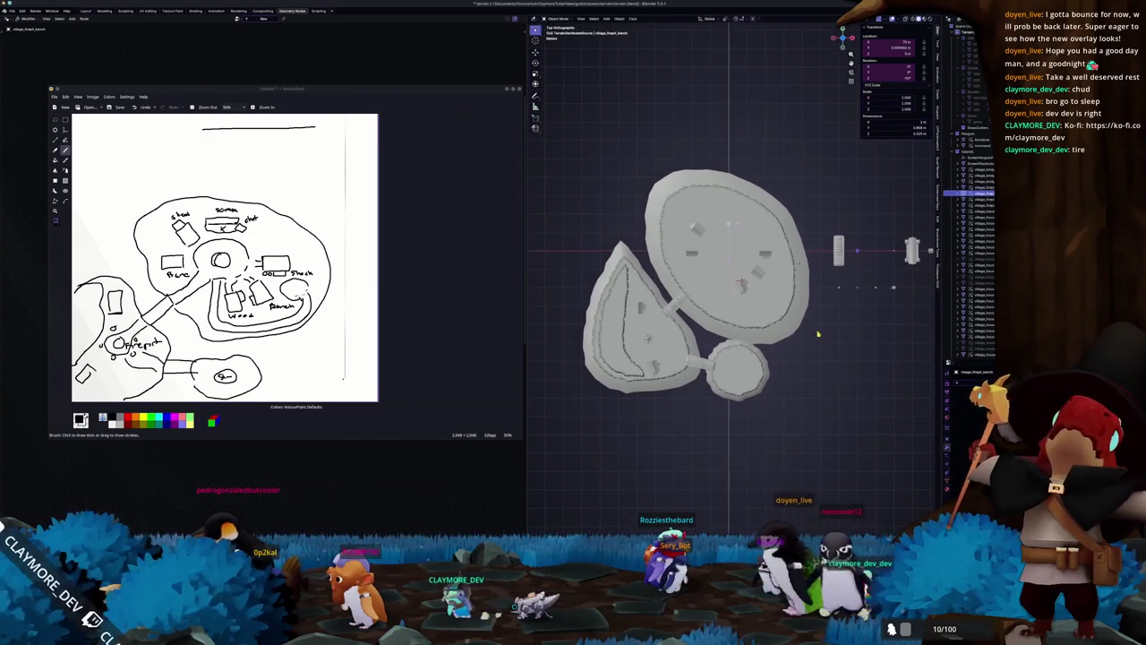
scroll(616, 412, up, 3)
Step: Turn the small bench beside the firepit to a new angle
scroll(616, 412, up, 3)
scroll(615, 412, up, 3)
key(r)
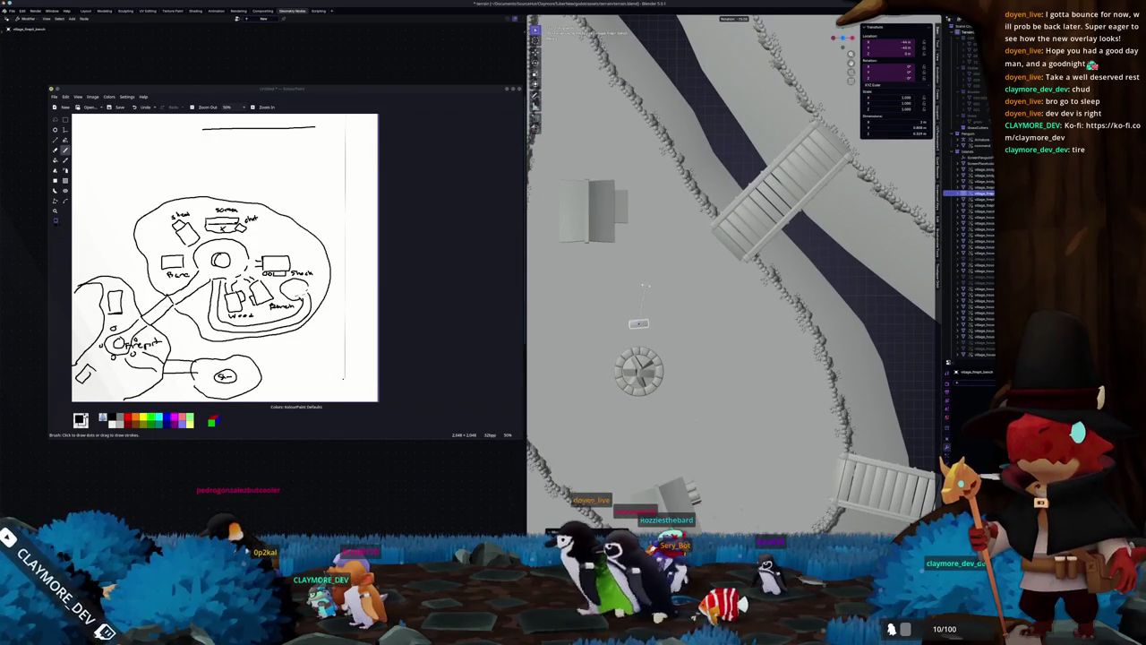
key(Escape)
scroll(716, 378, up, 2)
scroll(716, 378, up, 2)
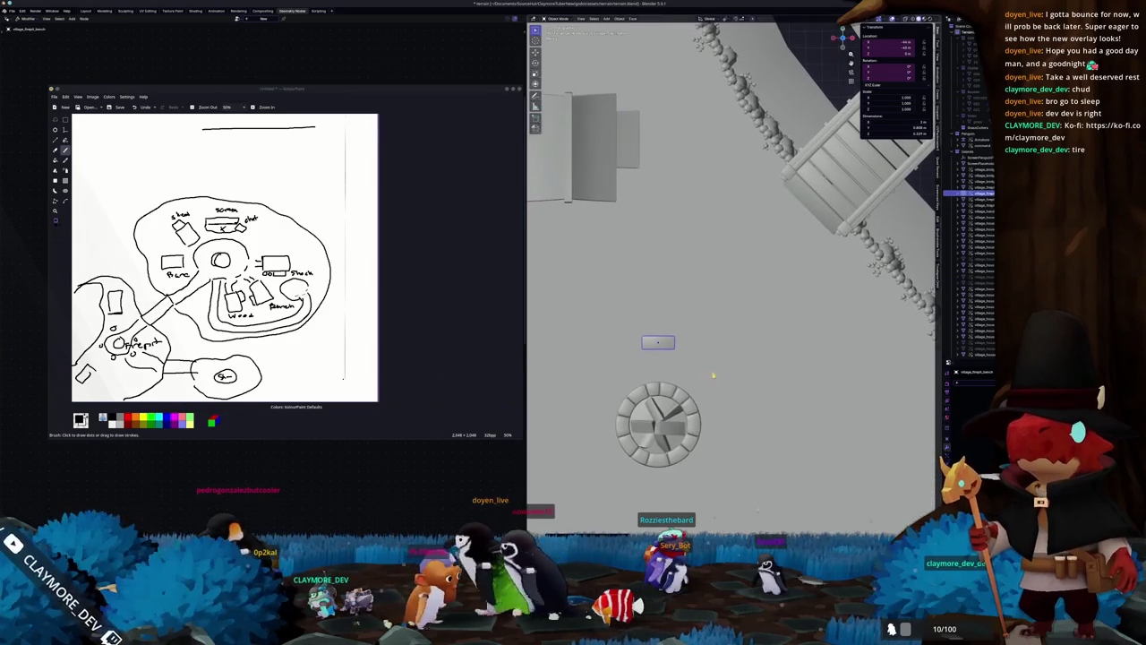
Step: Shift the bench slightly closer to the firepit and check its placement
key(g)
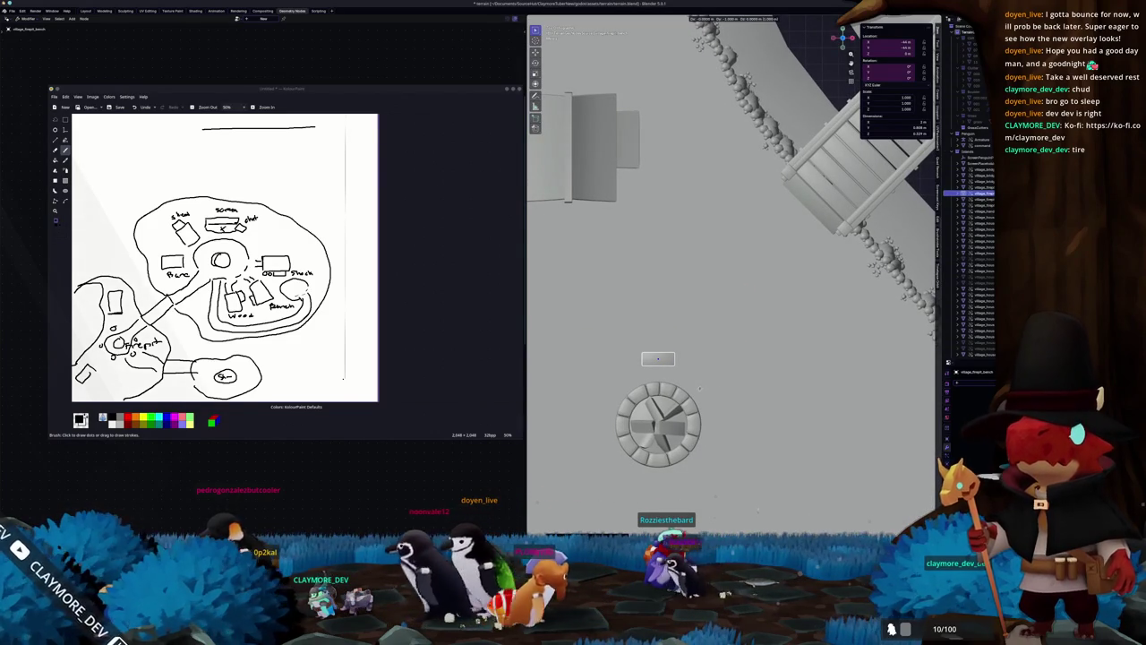
click(699, 388)
scroll(681, 377, down, 3)
scroll(671, 367, down, 2)
scroll(667, 358, down, 3)
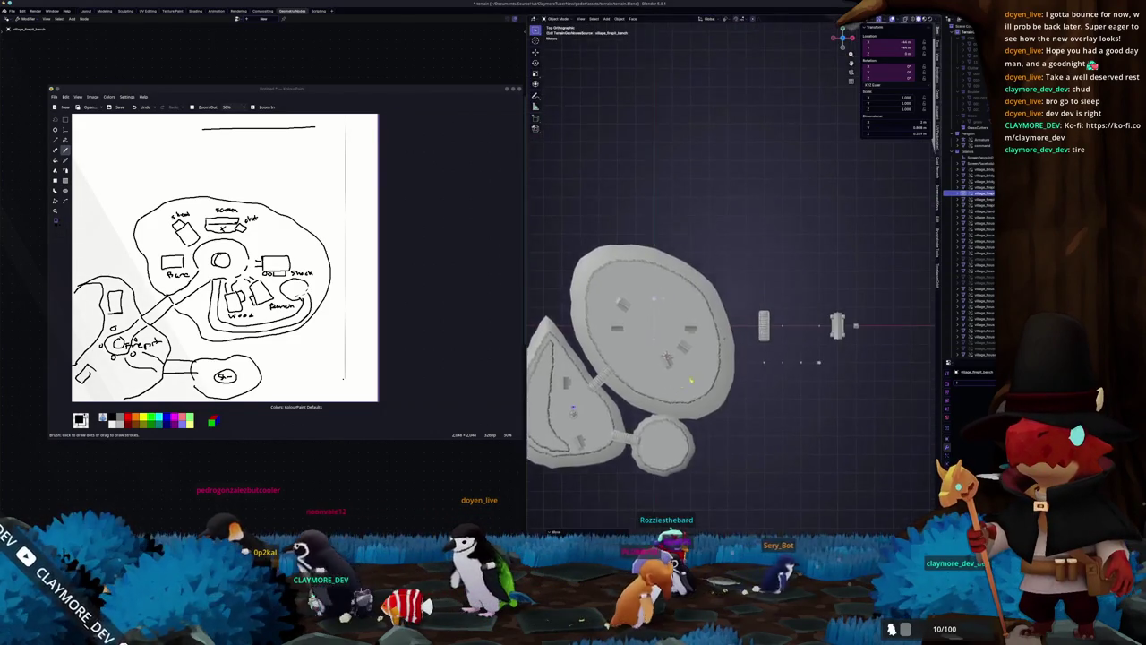
scroll(667, 359, up, 5)
scroll(870, 373, down, 3)
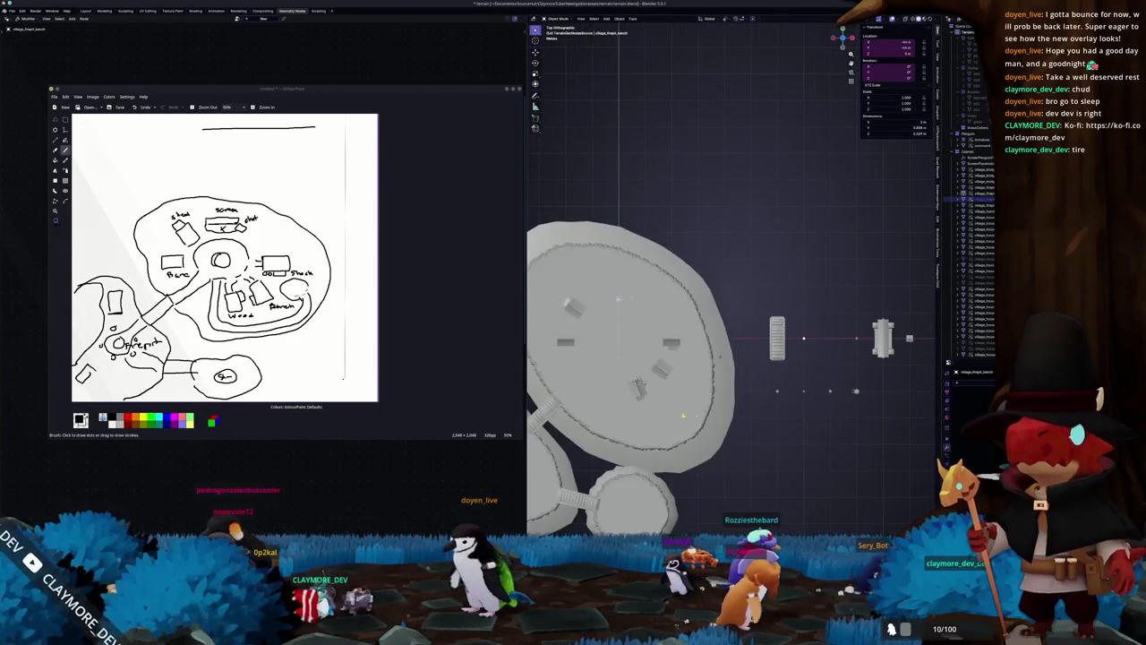
scroll(896, 349, down, 2)
scroll(922, 314, down, 1)
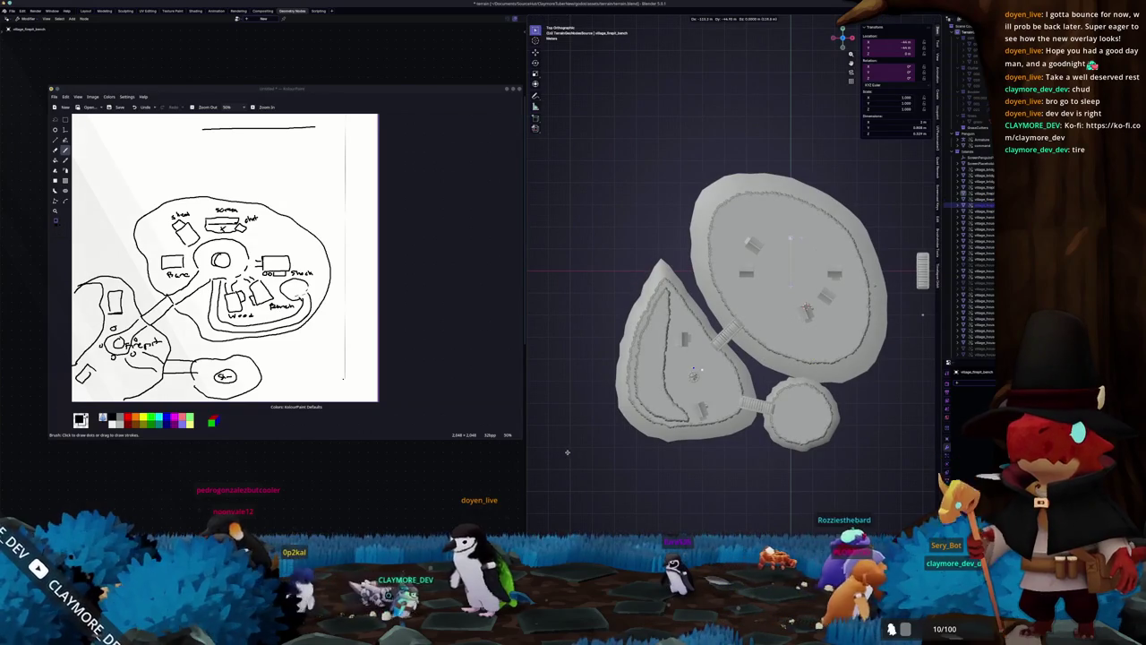
scroll(609, 421, up, 5)
scroll(663, 376, up, 1)
scroll(708, 304, up, 2)
scroll(741, 239, up, 2)
scroll(741, 239, up, 1)
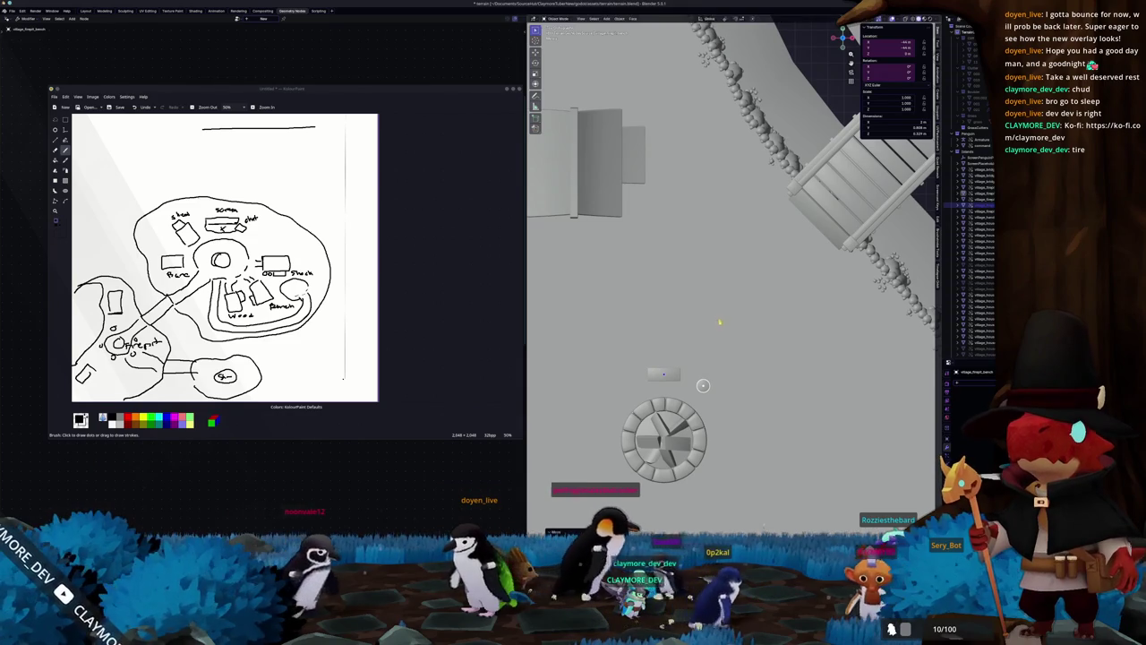
scroll(721, 336, down, 2)
shift+middle_drag(725, 368, 720, 345)
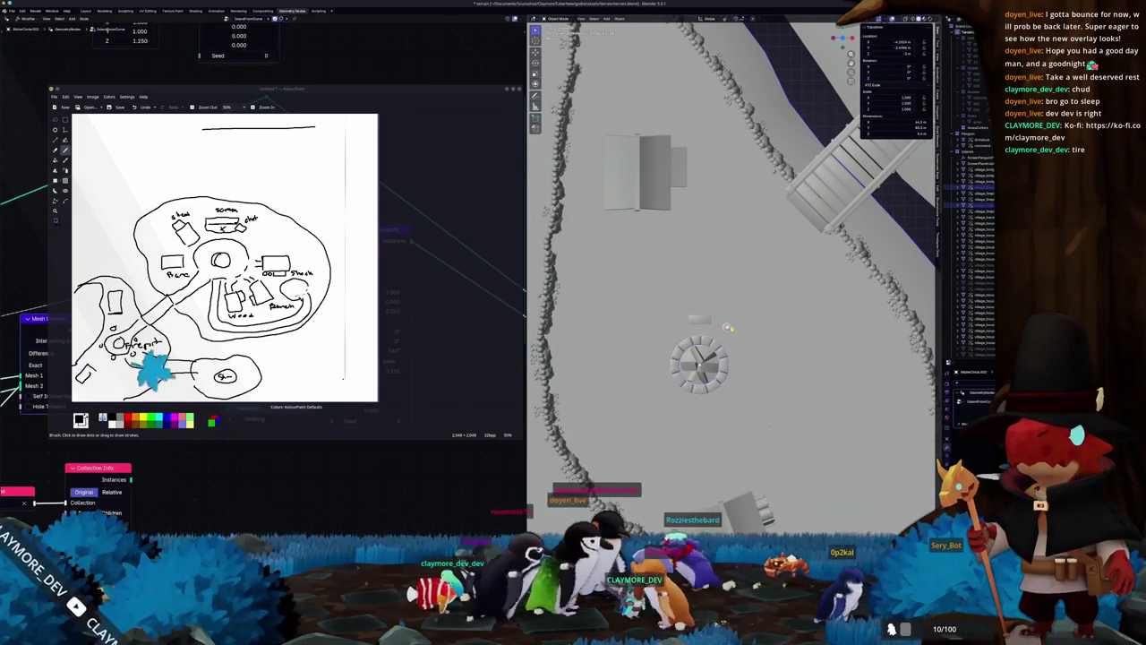
Step: Rotate the stone wheel and another small object beside the firepit
click(976, 210)
click(728, 328)
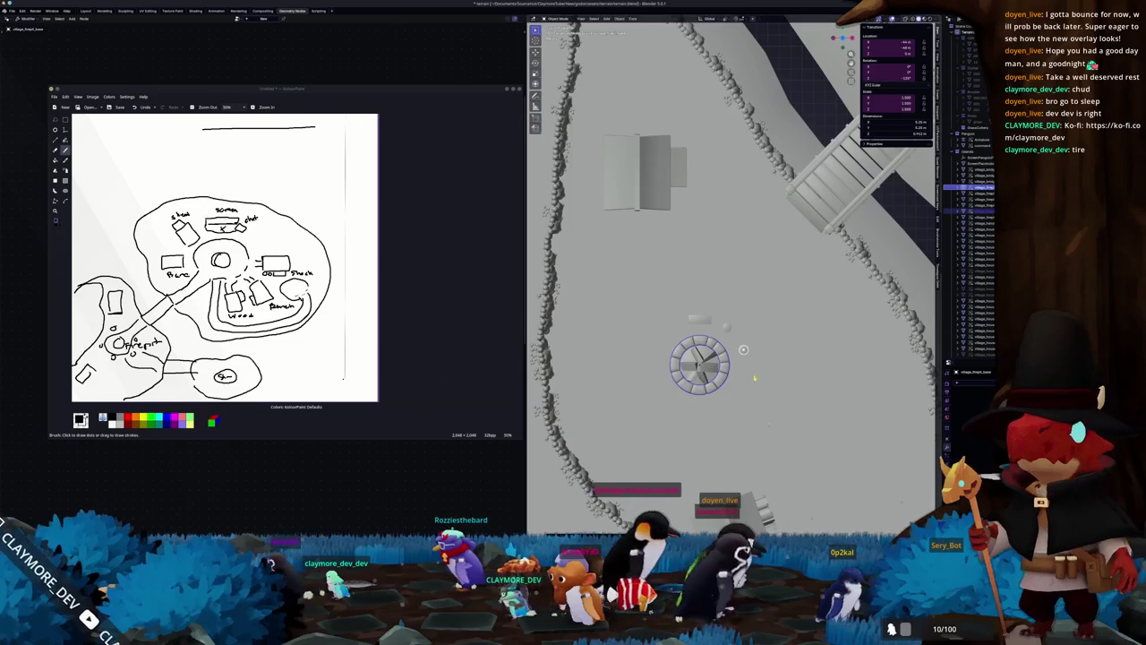
click(744, 351)
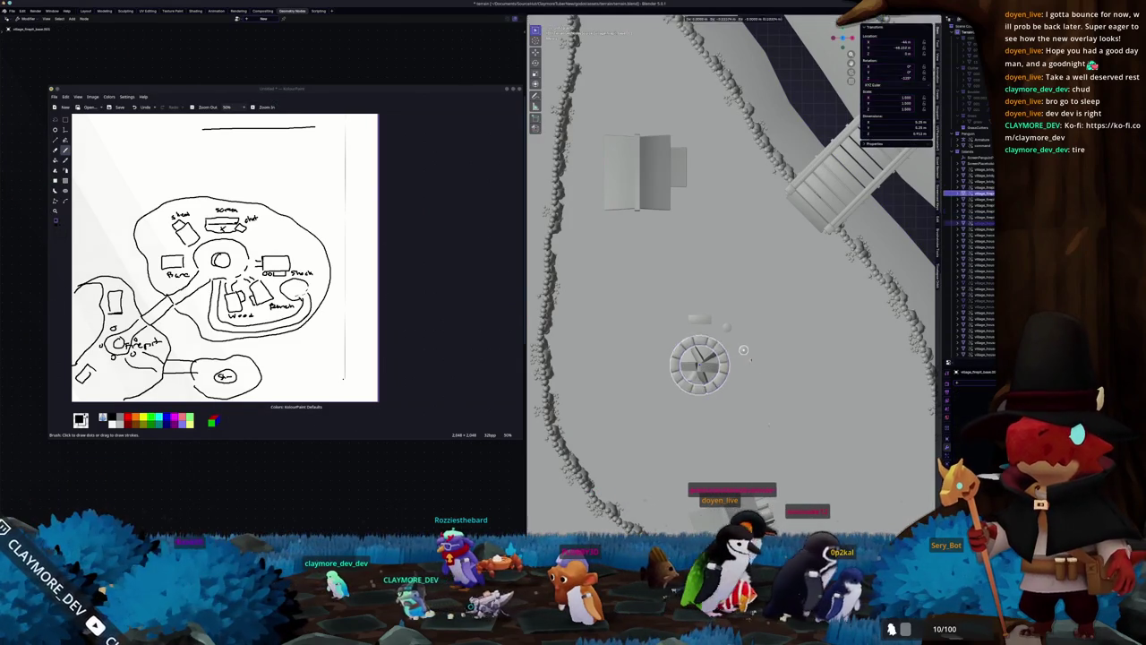
shift+click(700, 362)
key(r)
click(745, 373)
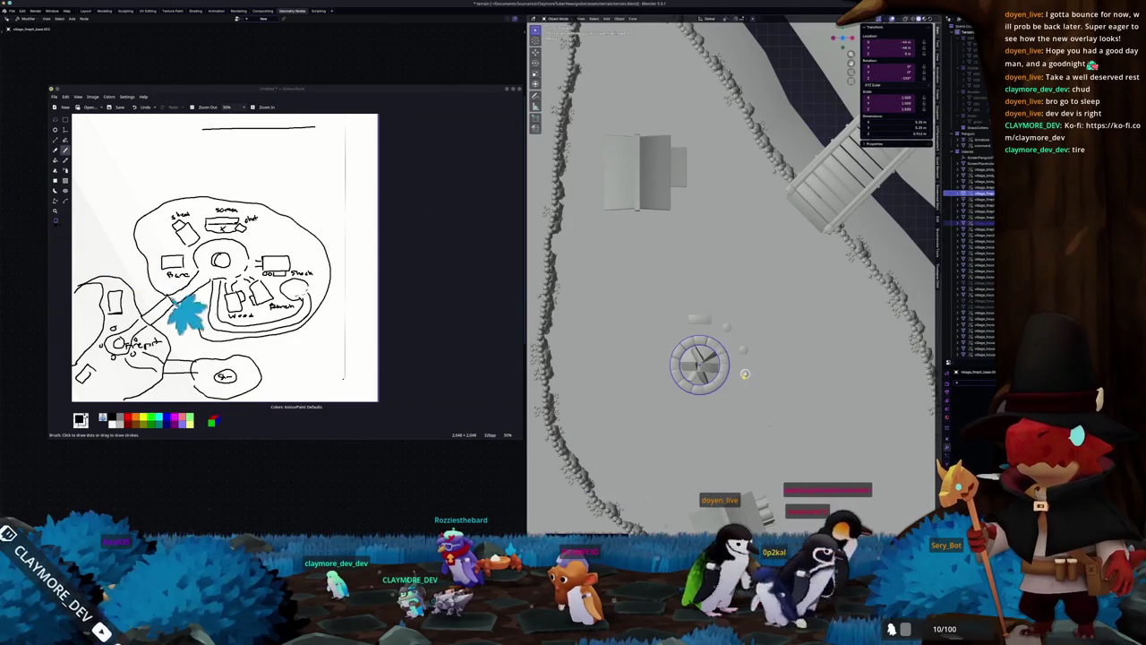
click(743, 372)
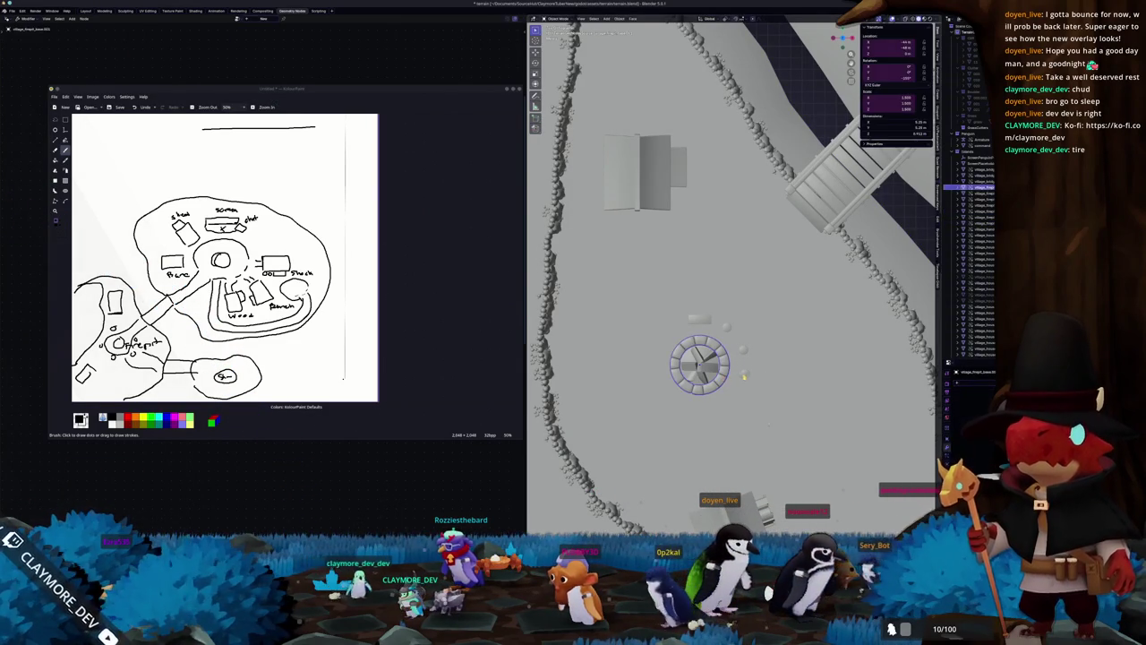
key(r)
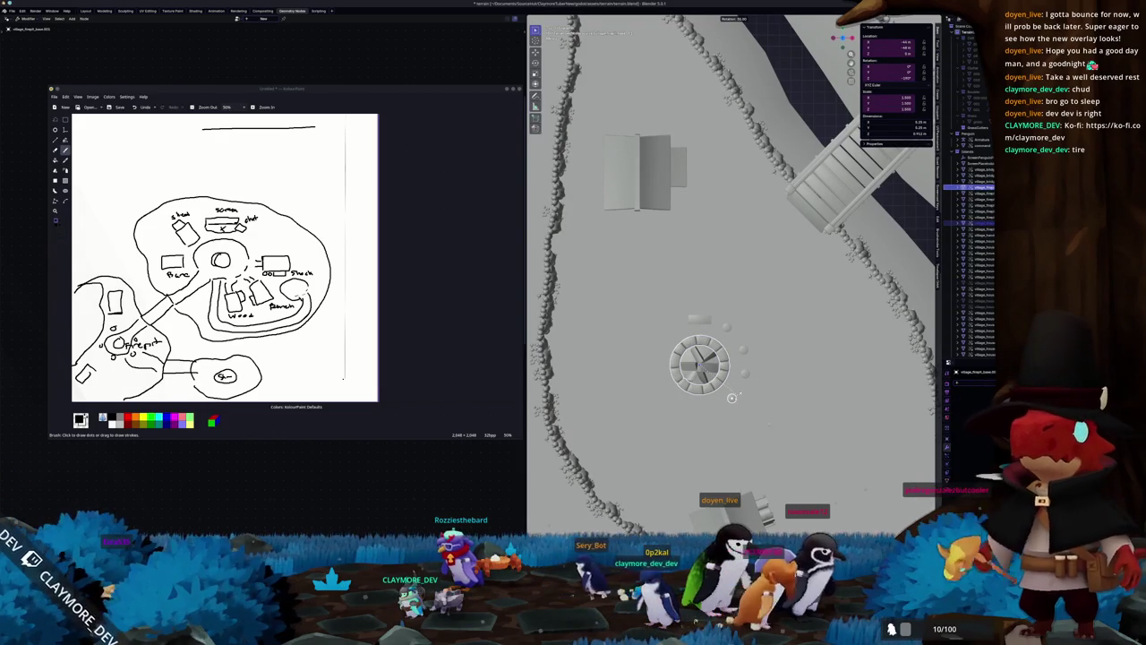
click(746, 382)
Step: Rotate two more small props beside the stone well to casual angles
click(694, 377)
click(700, 319)
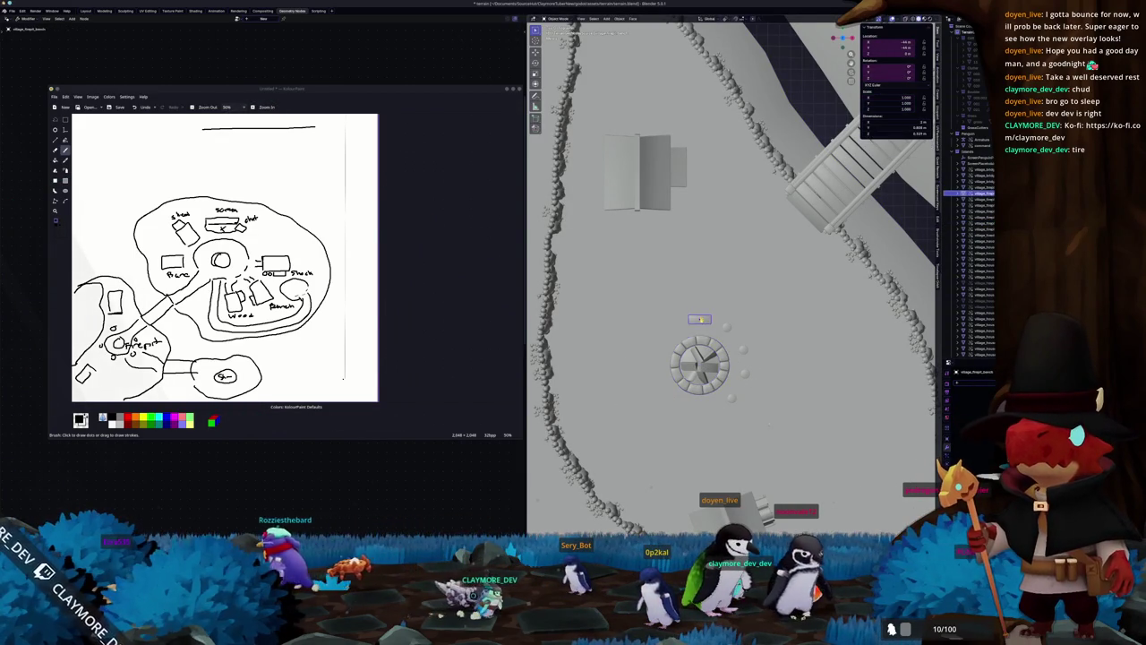
key(r)
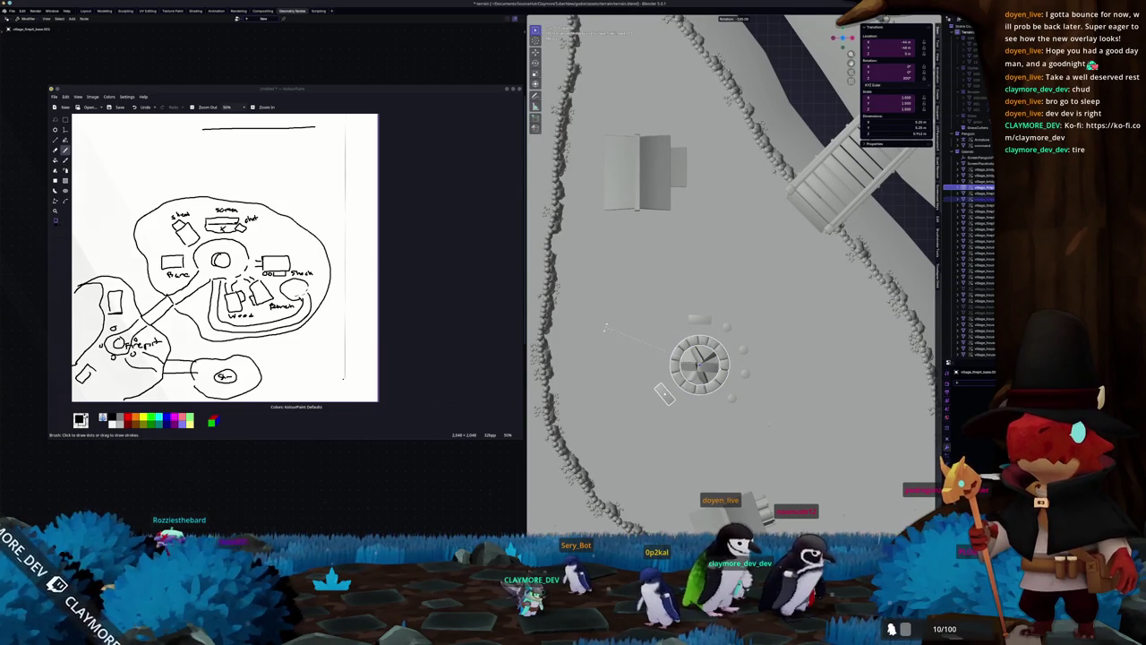
click(577, 358)
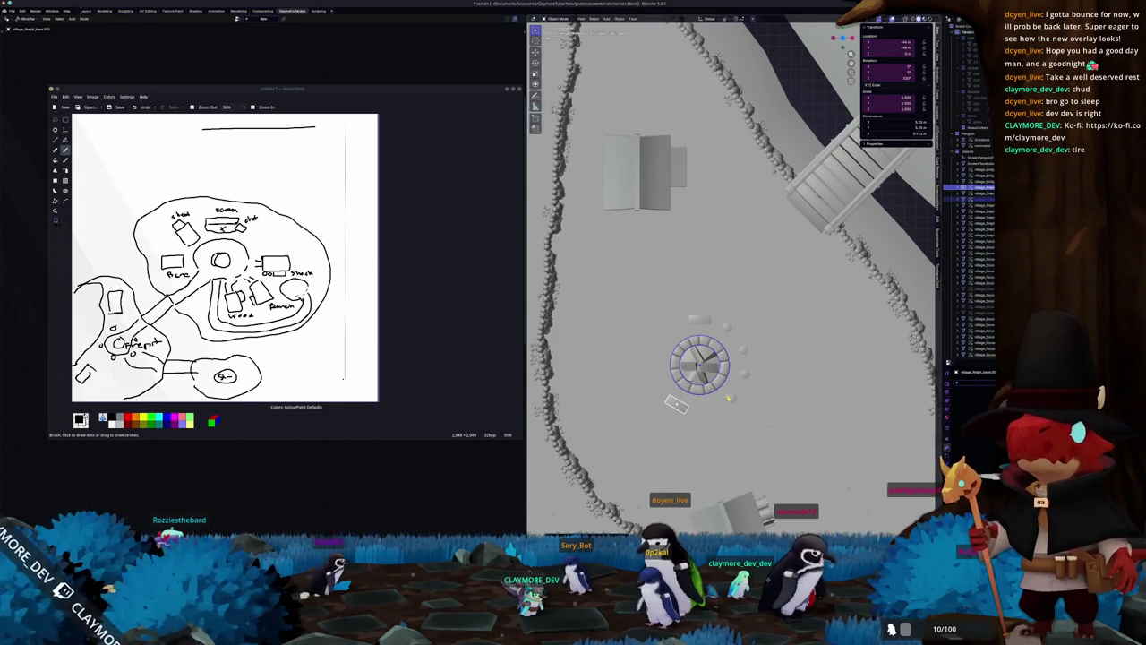
click(732, 398)
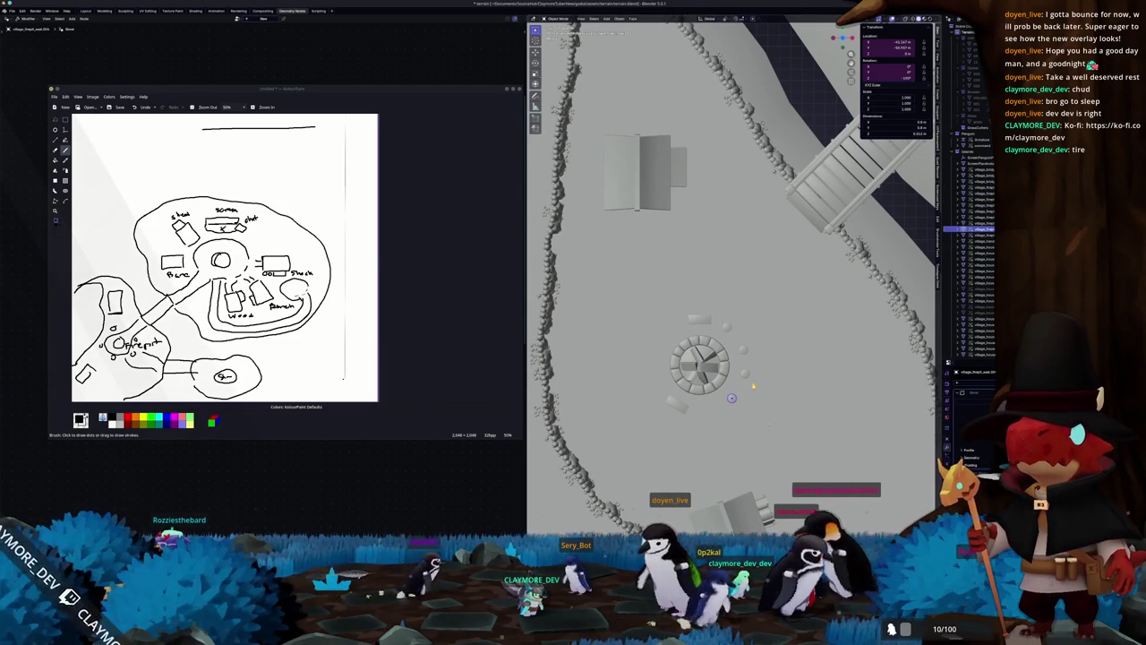
click(732, 398)
key(r)
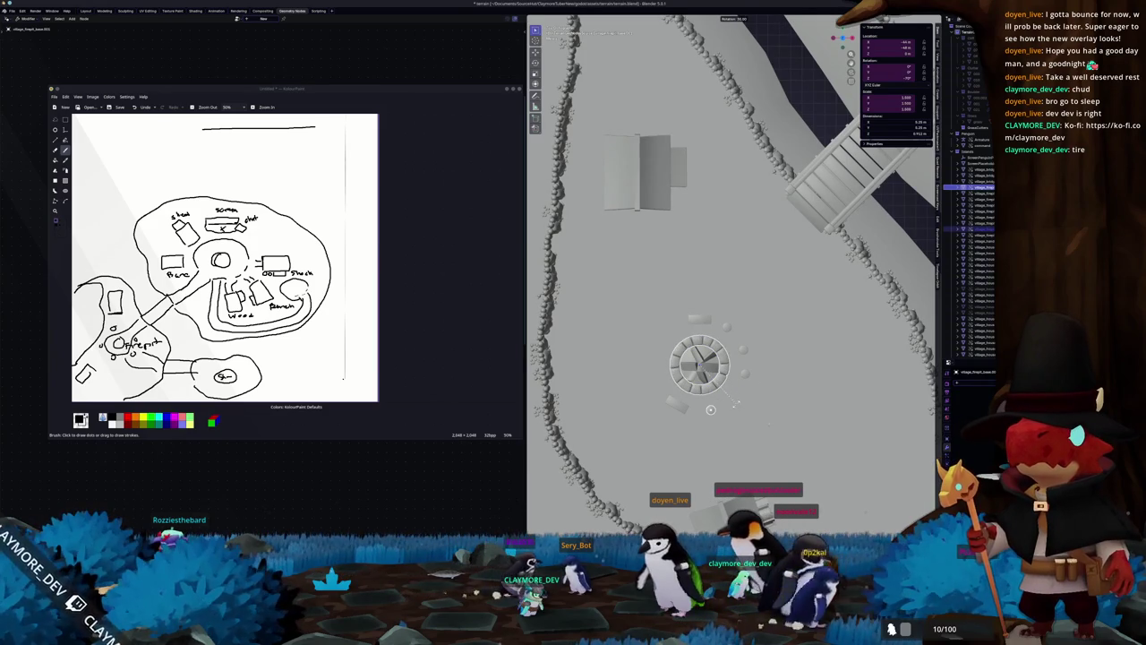
click(719, 407)
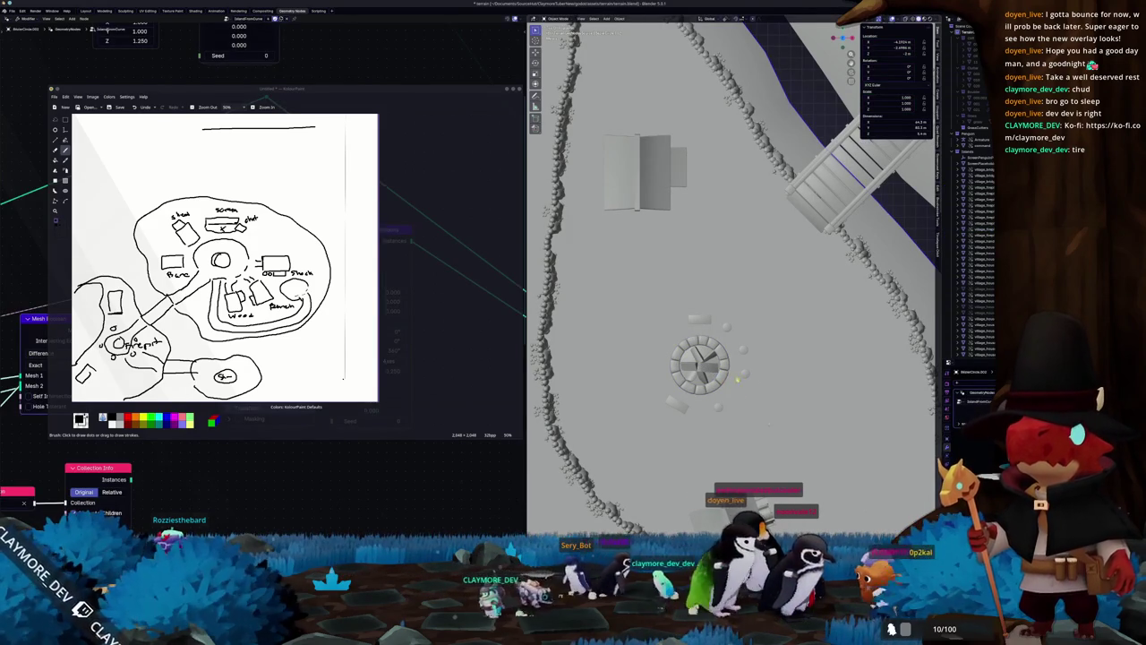
Step: Rotate the stone well to a fresh angle
click(745, 373)
click(721, 380)
scroll(741, 407, up, 1)
key(r)
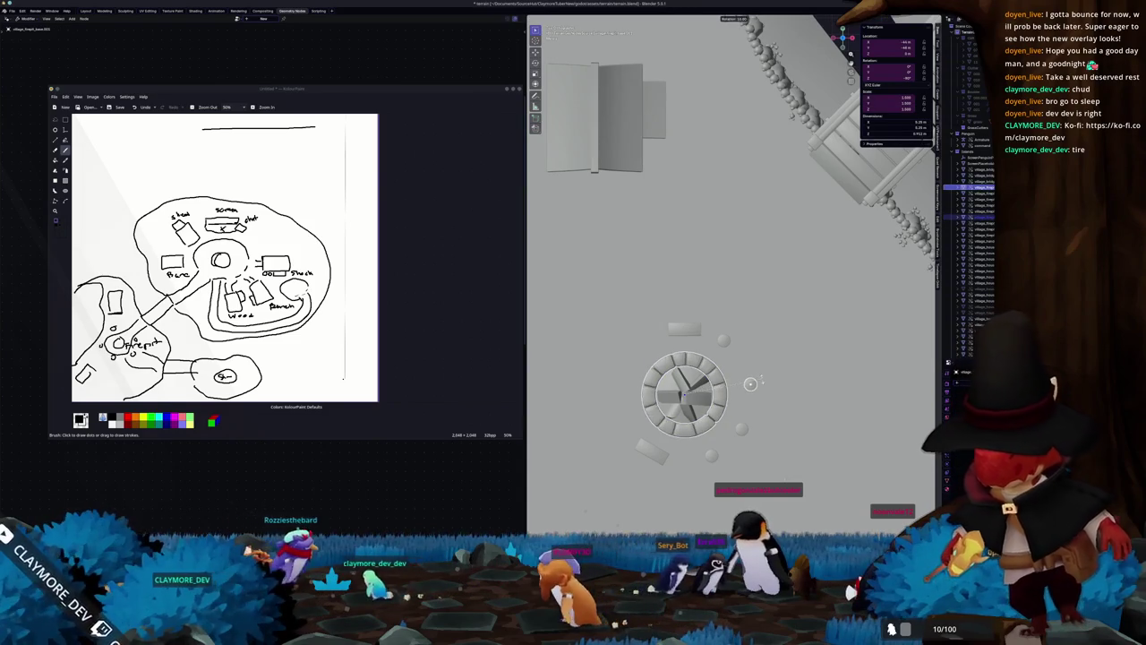
click(750, 380)
Step: Rotate a small prop beside the well to a new angle
click(741, 428)
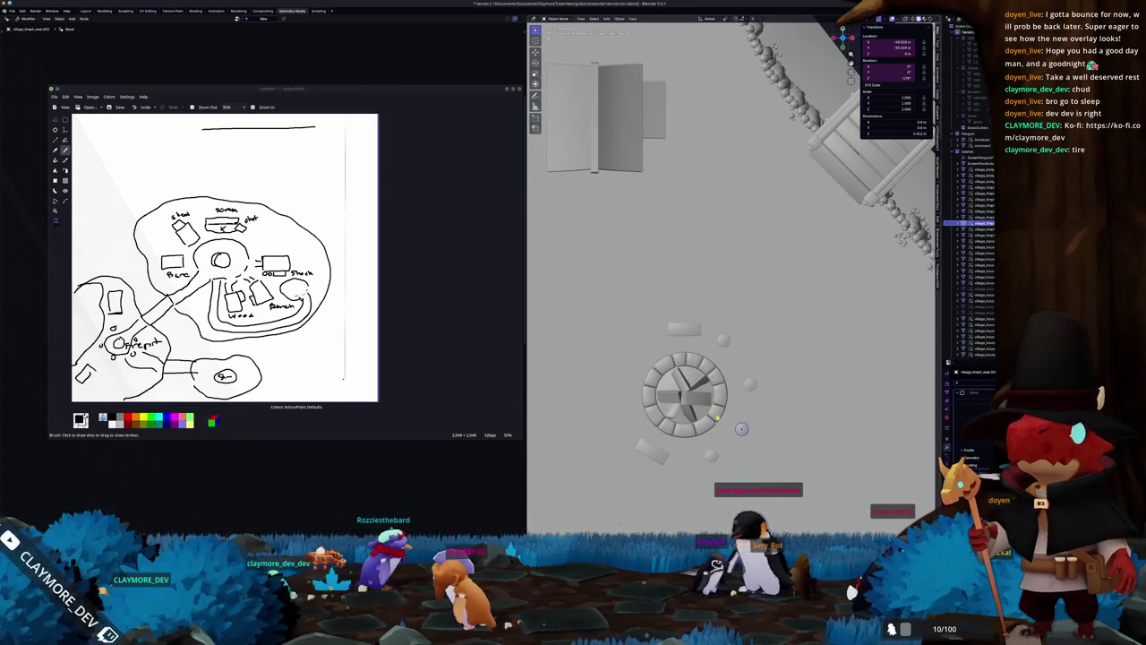
click(702, 330)
key(r)
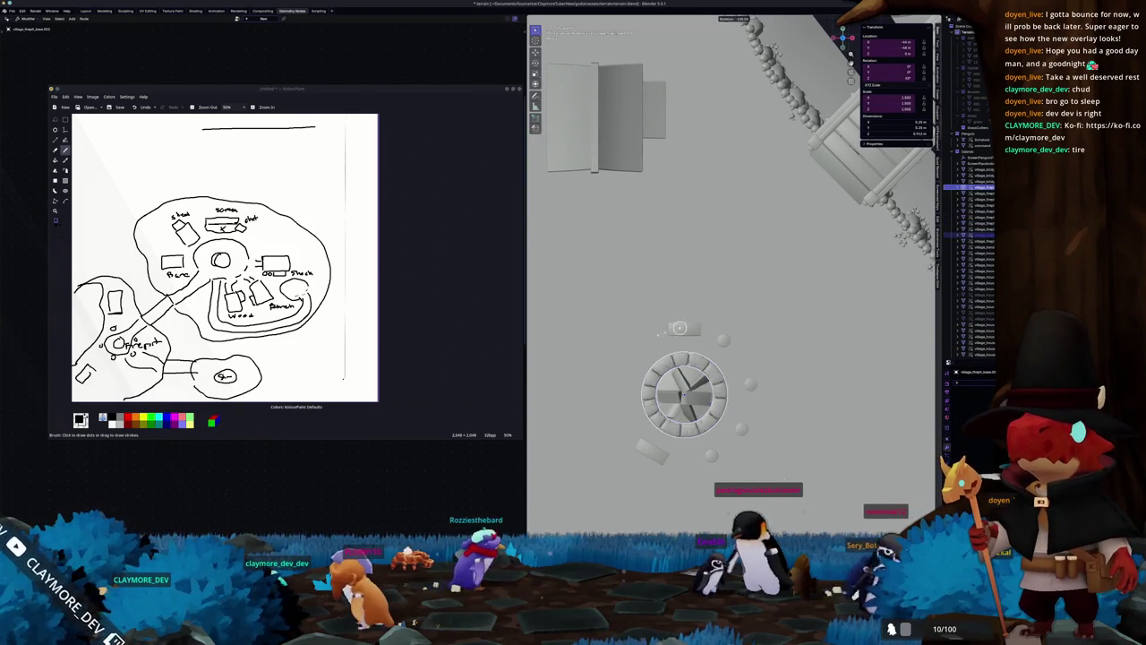
click(612, 353)
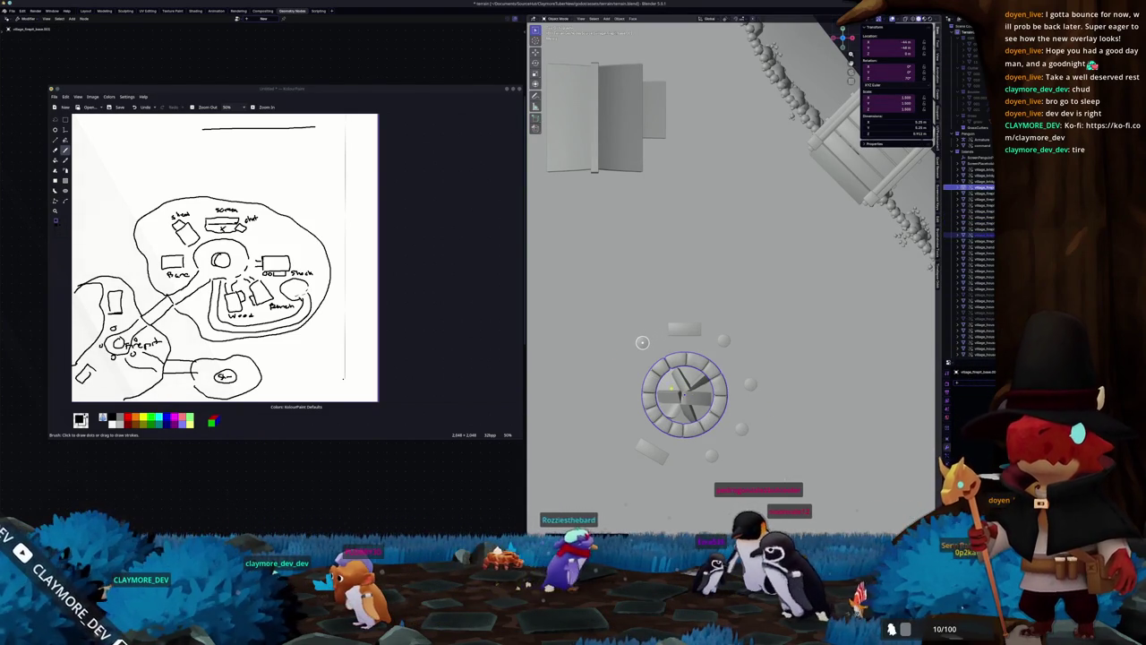
Step: Turn another piece near the well, then duplicate the selected well piece
click(642, 342)
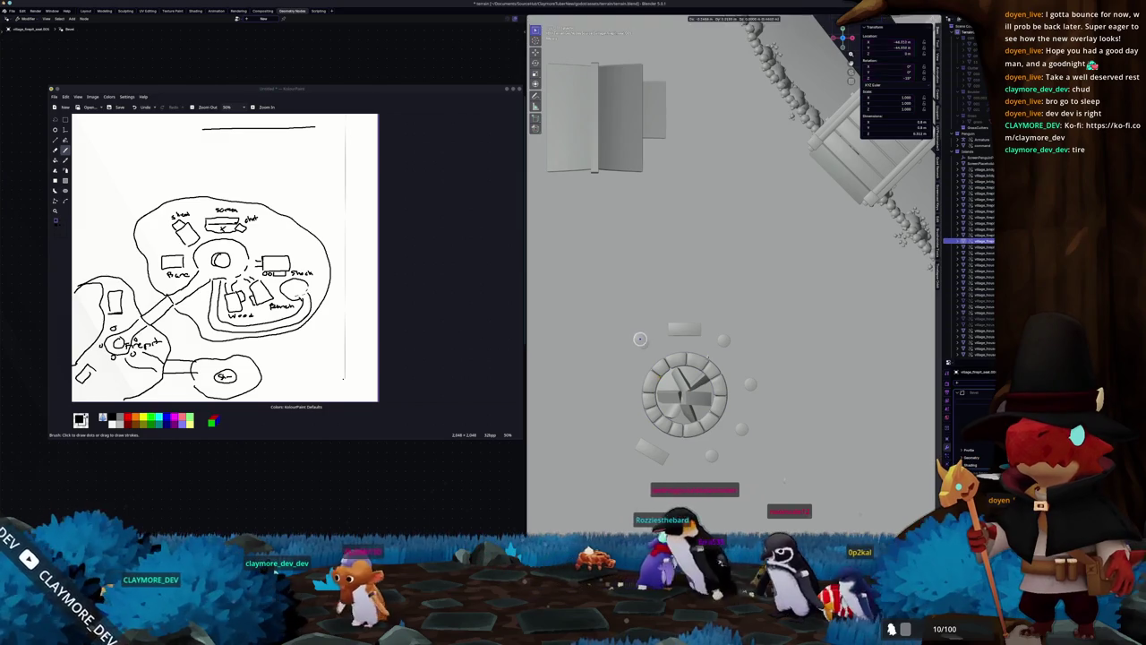
key(r)
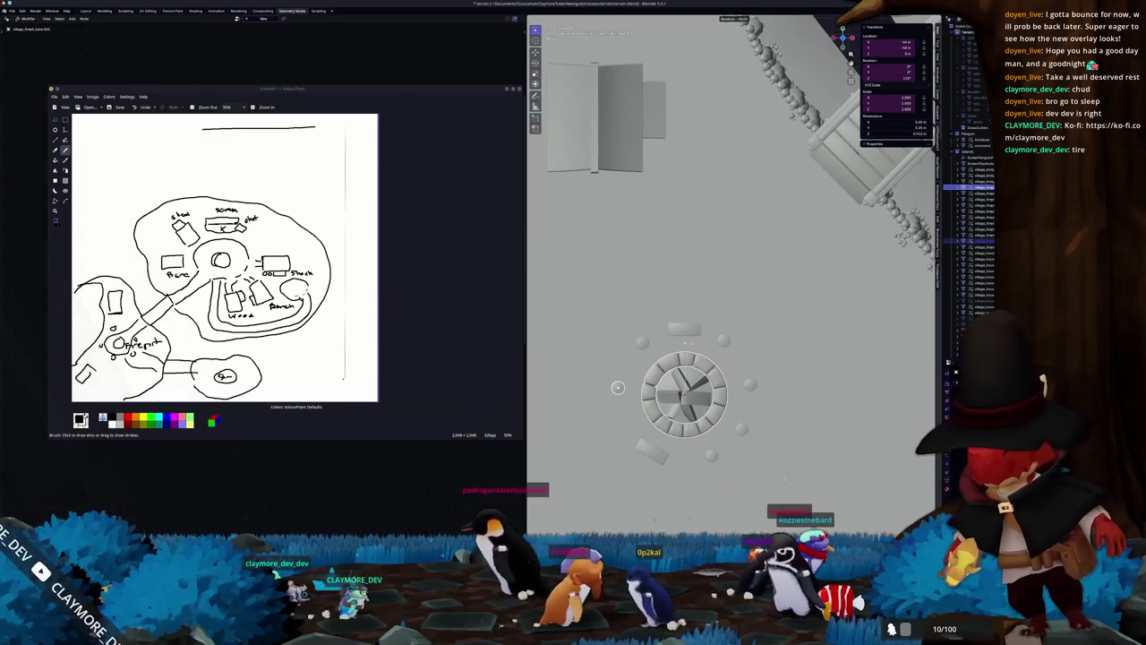
key(Return)
key(KP_Decimal)
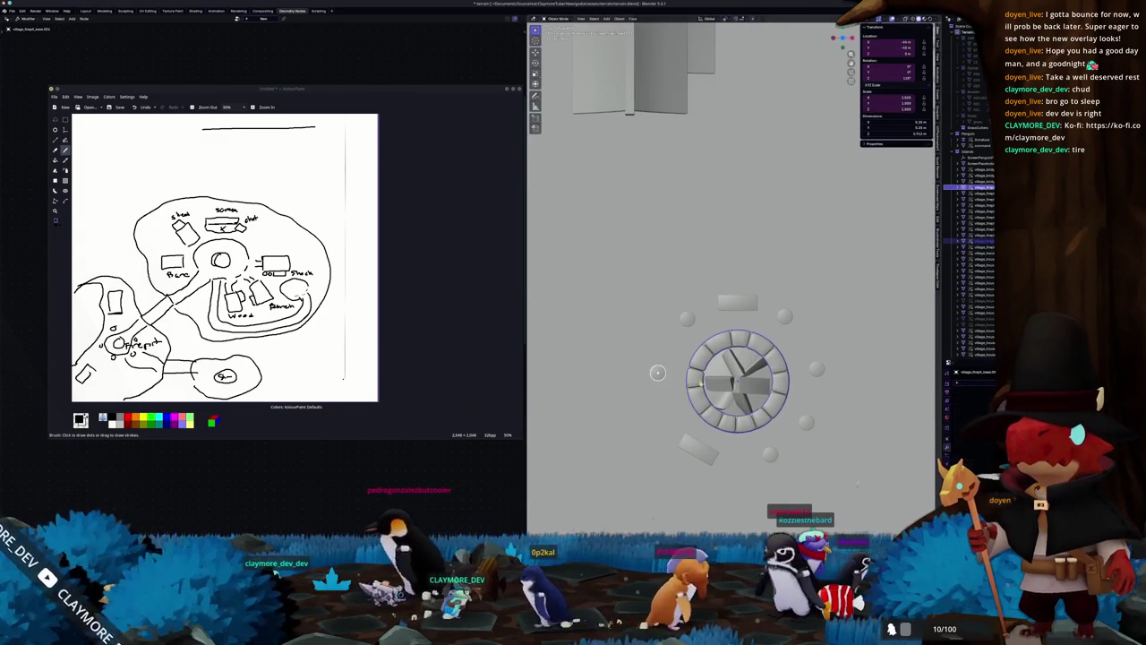
key(shift+d)
Step: Rotate the duplicated well piece to a new angle
key(r)
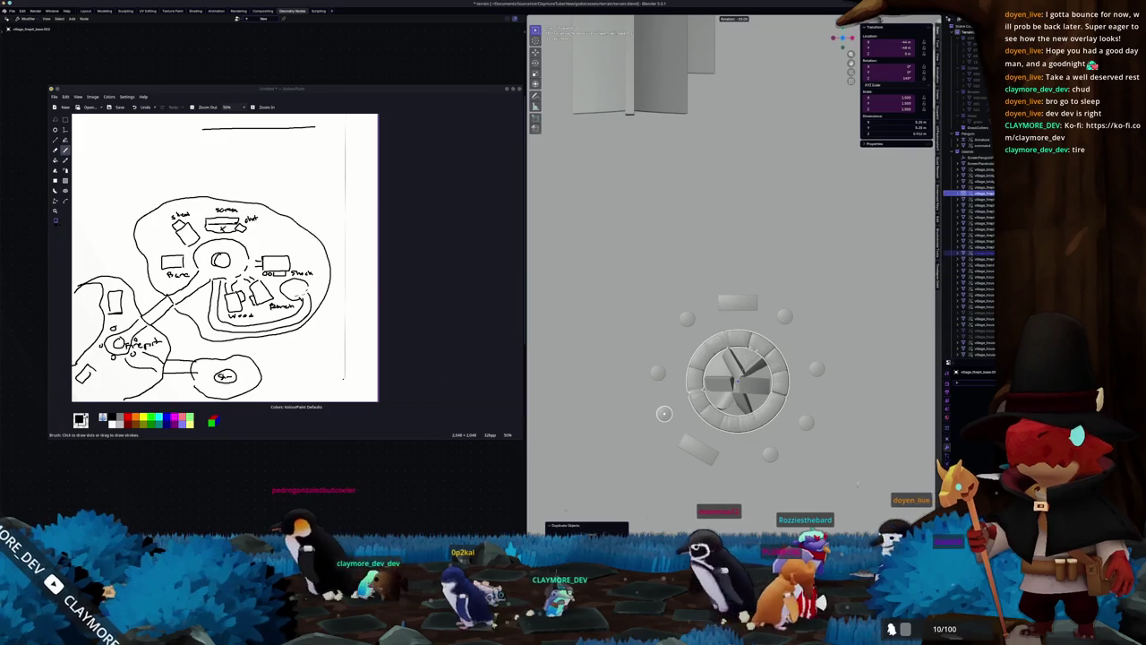
key(Return)
scroll(663, 413, down, 5)
middle_drag(664, 413, 694, 314)
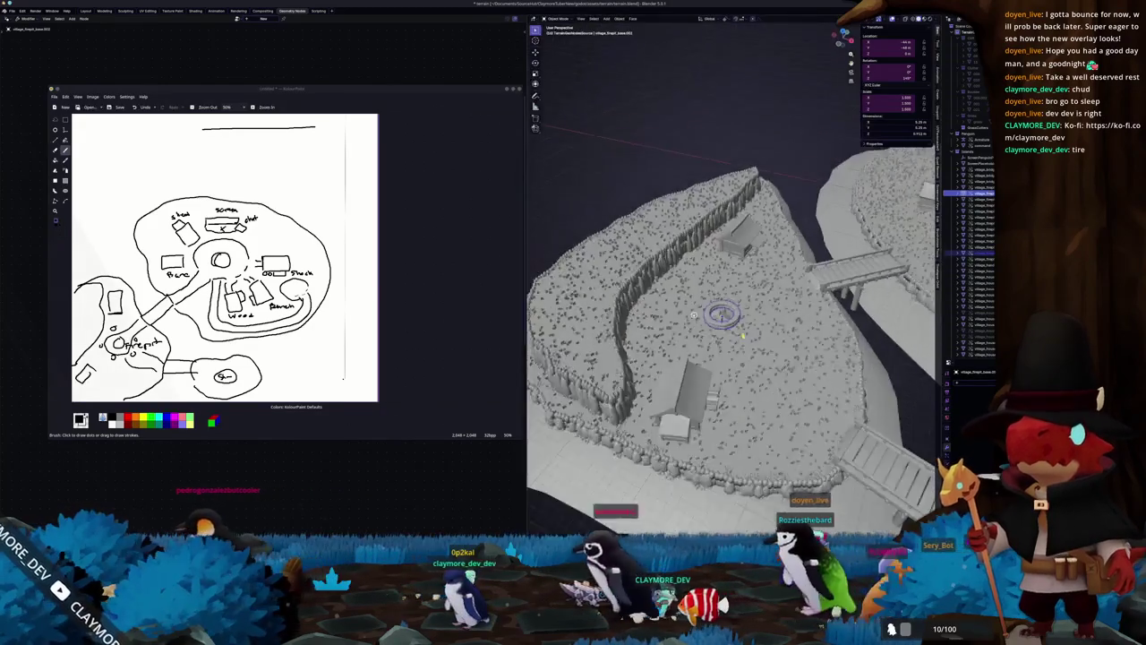
scroll(694, 314, down, 4)
mouse_move(723, 411)
middle_down()
mouse_move(769, 371)
mouse_move(711, 372)
middle_up()
scroll(769, 371, up, 4)
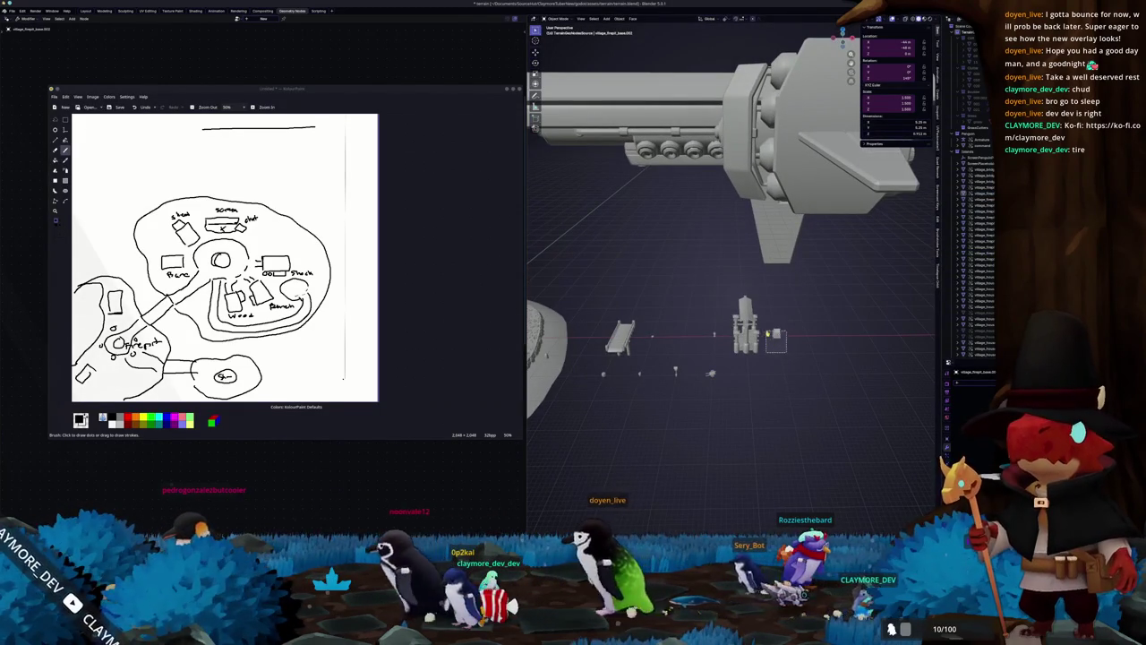
Step: Frame the selected house and turn it about 33 degrees around the Z axis
key(KP_7)
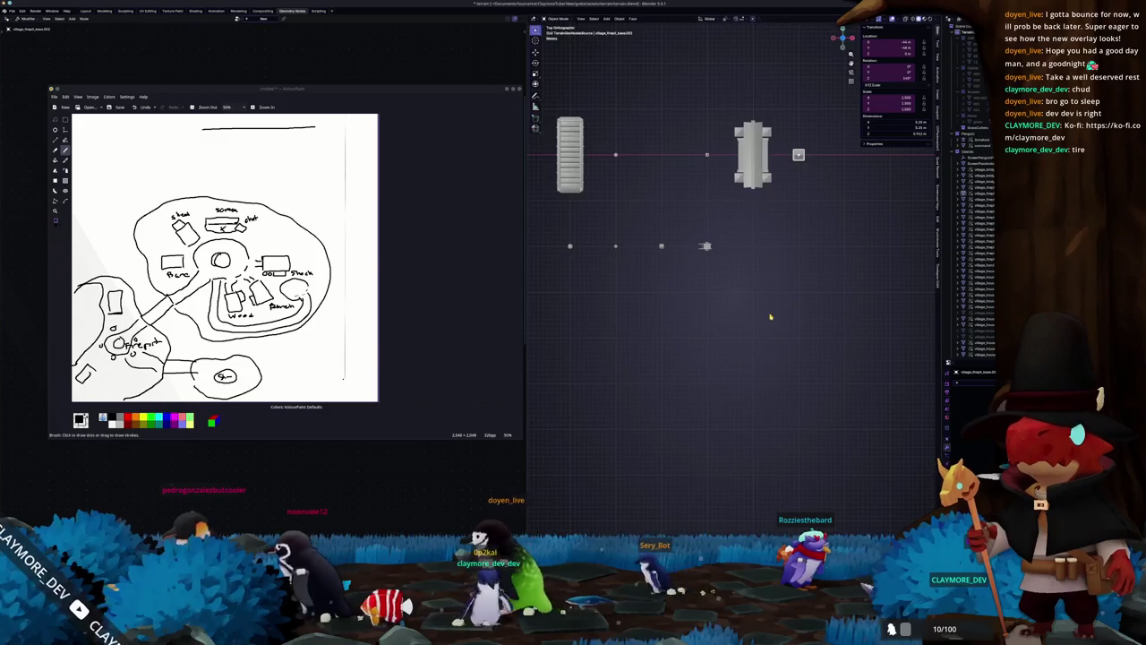
scroll(771, 320, down, 5)
scroll(798, 293, up, 1)
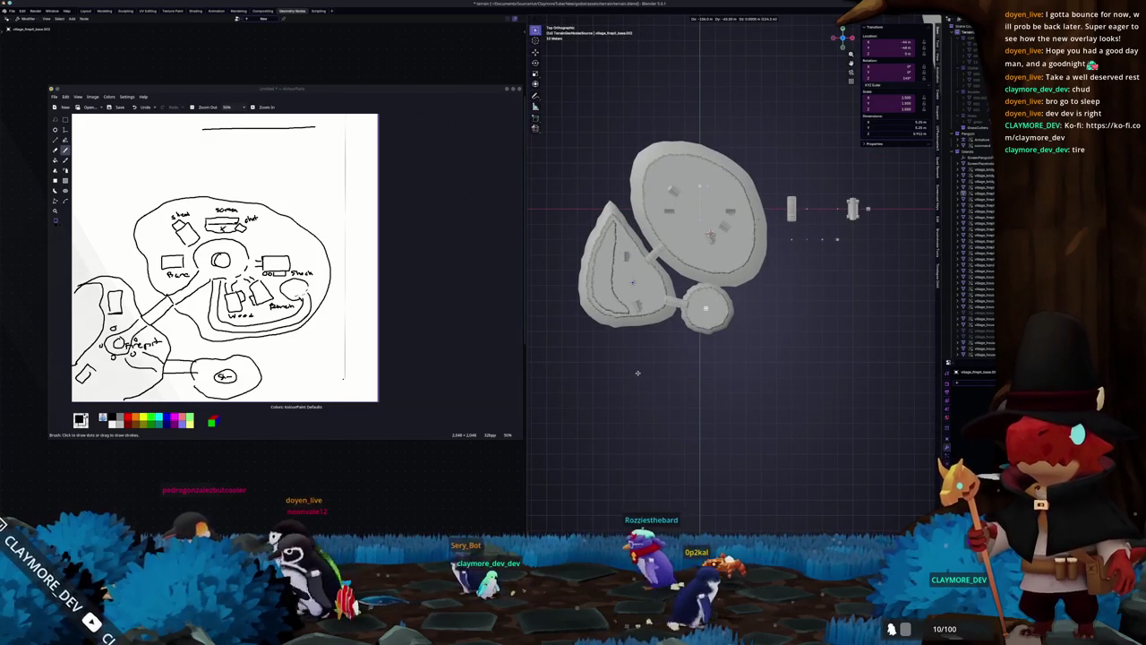
scroll(638, 373, up, 4)
scroll(637, 373, up, 2)
middle_drag(637, 372, 637, 332)
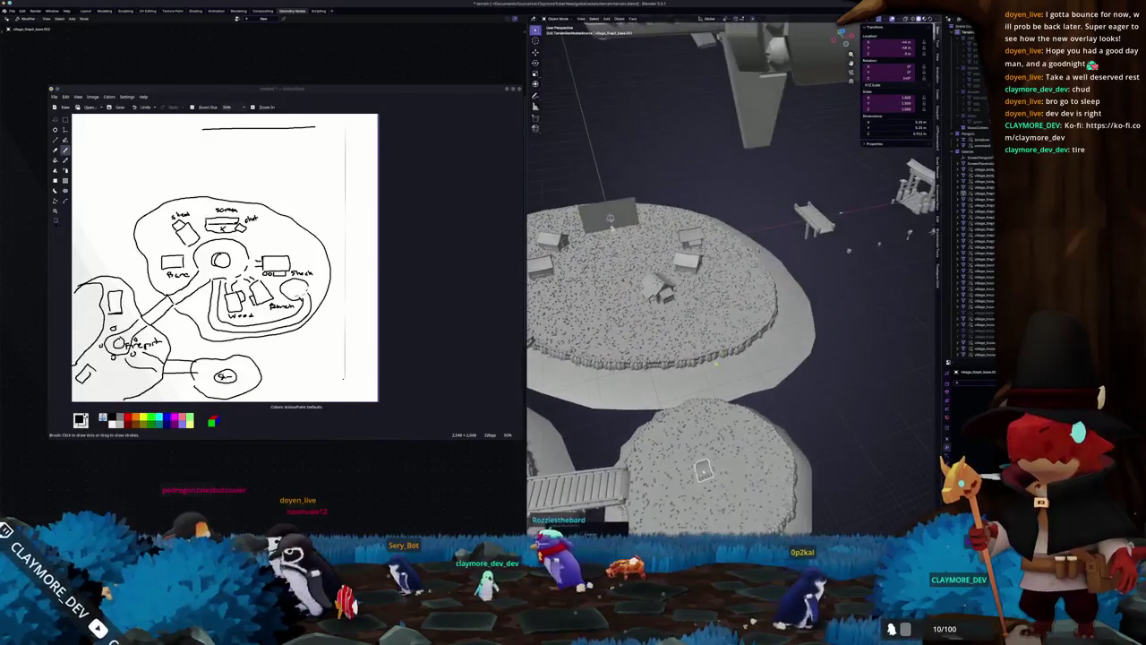
key(KP_Decimal)
scroll(733, 380, down, 5)
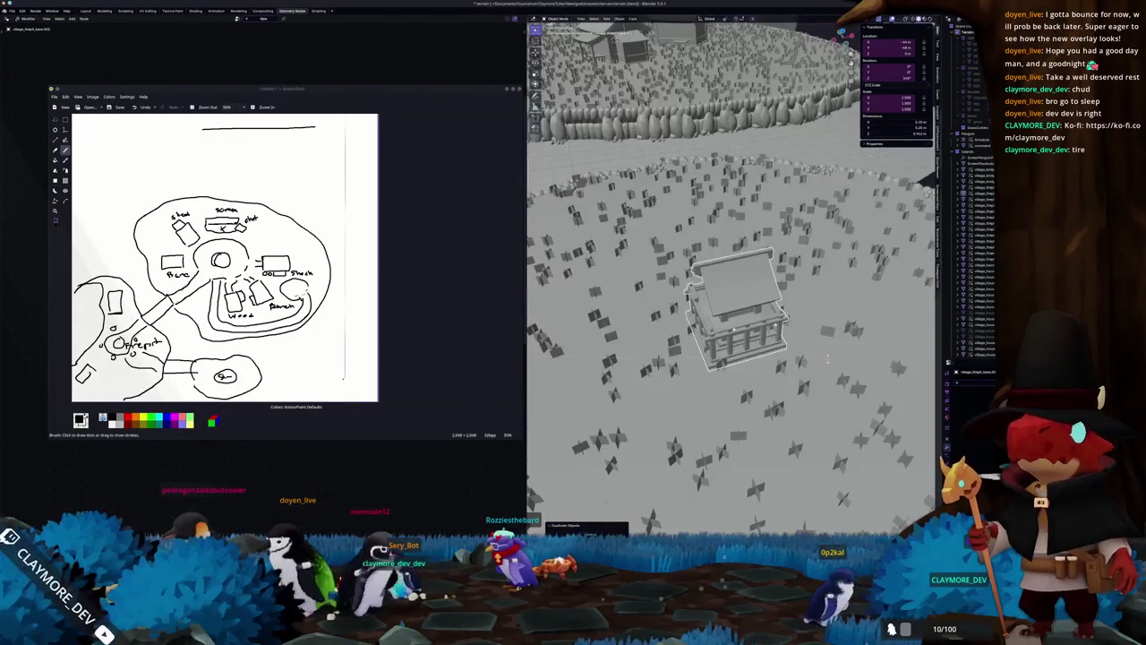
middle_drag(734, 380, 577, 61)
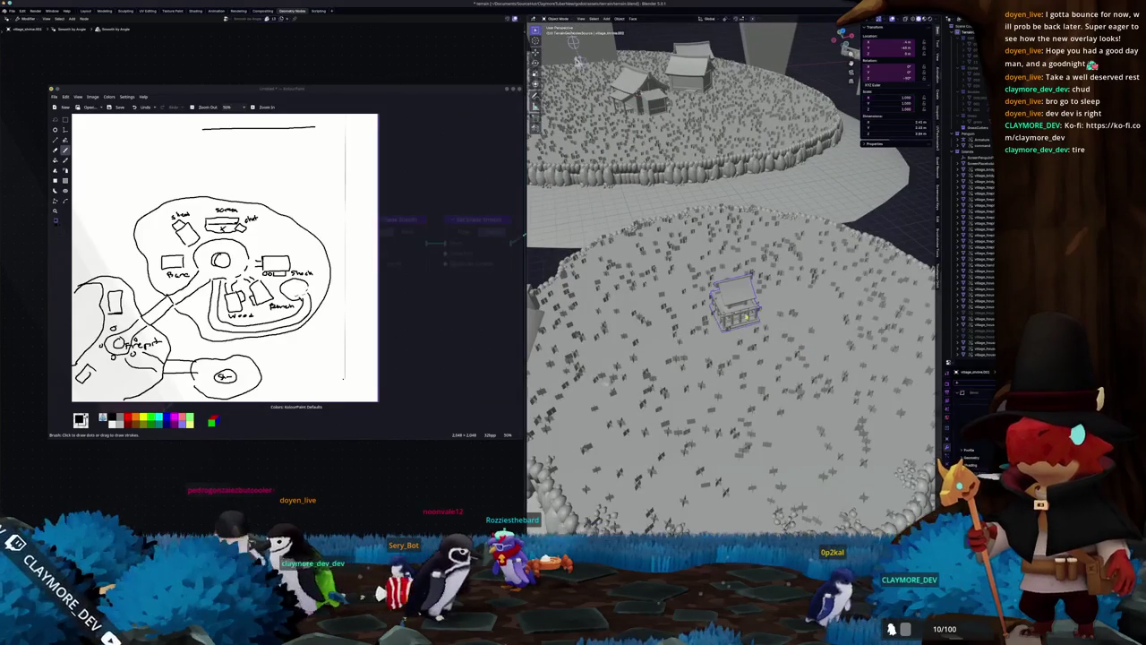
scroll(577, 61, up, 2)
key(r)
key(z)
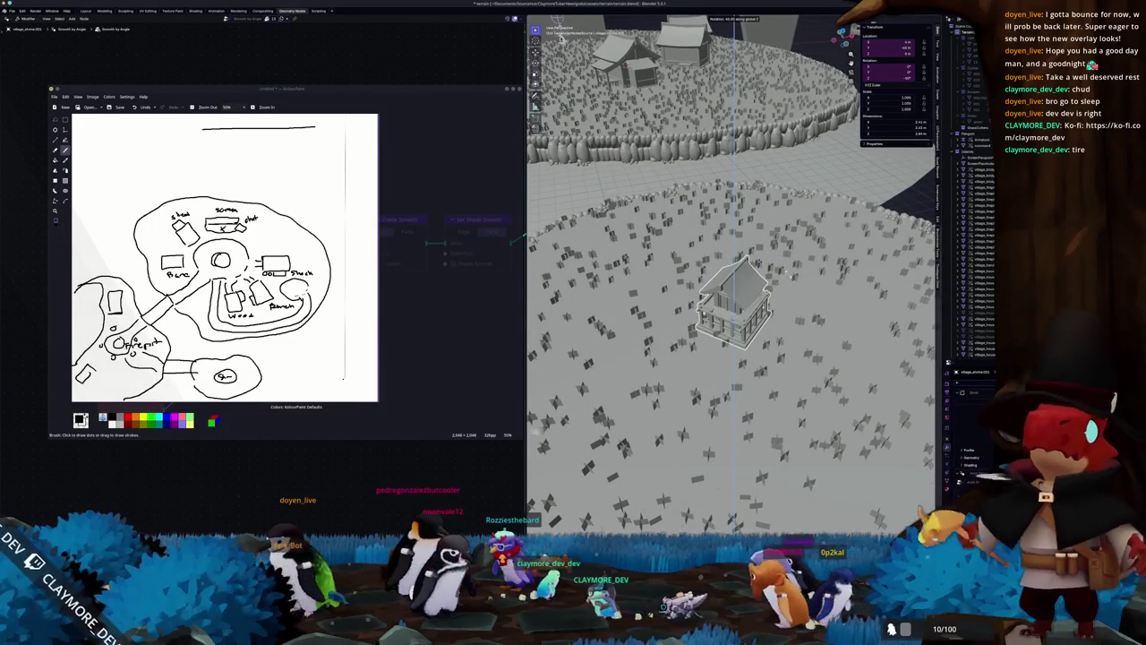
click(785, 271)
Step: Start moving the object on the small island, then cancel so it stays in place
scroll(806, 305, down, 4)
scroll(829, 330, up, 2)
middle_drag(829, 329, 925, 159)
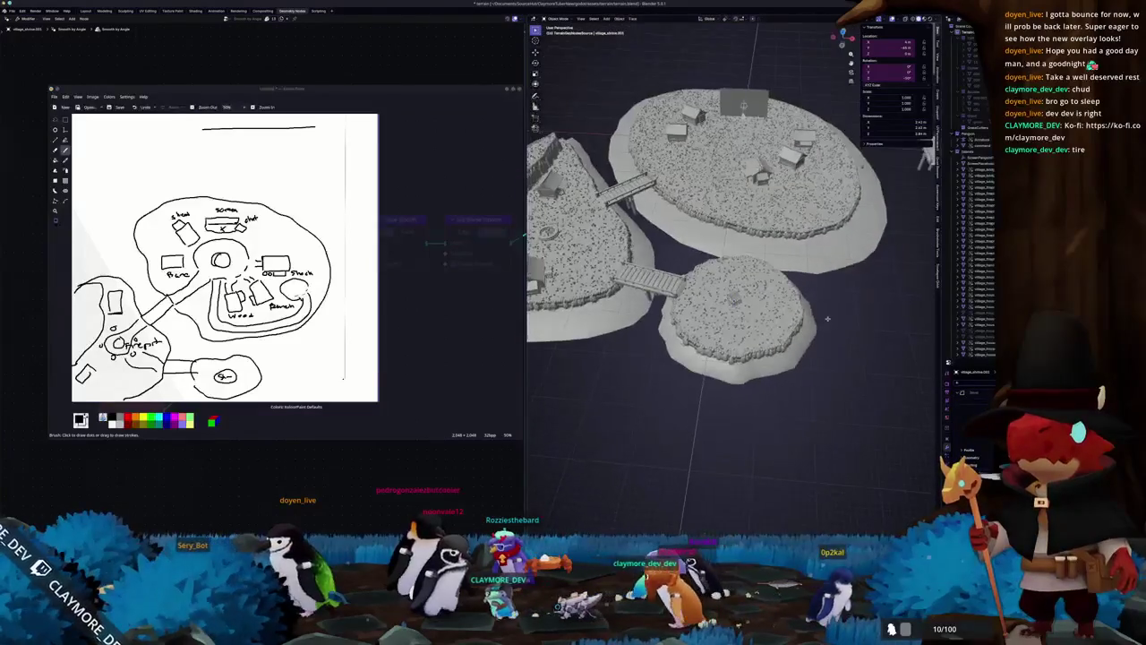
key(KP_7)
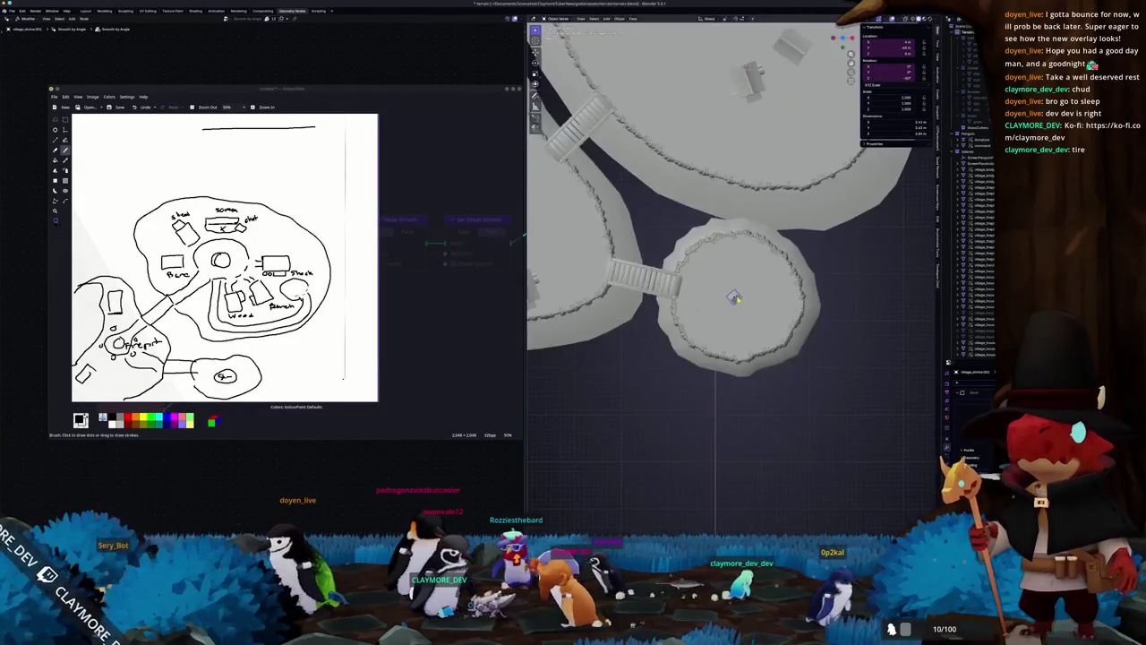
scroll(734, 297, up, 4)
key(g)
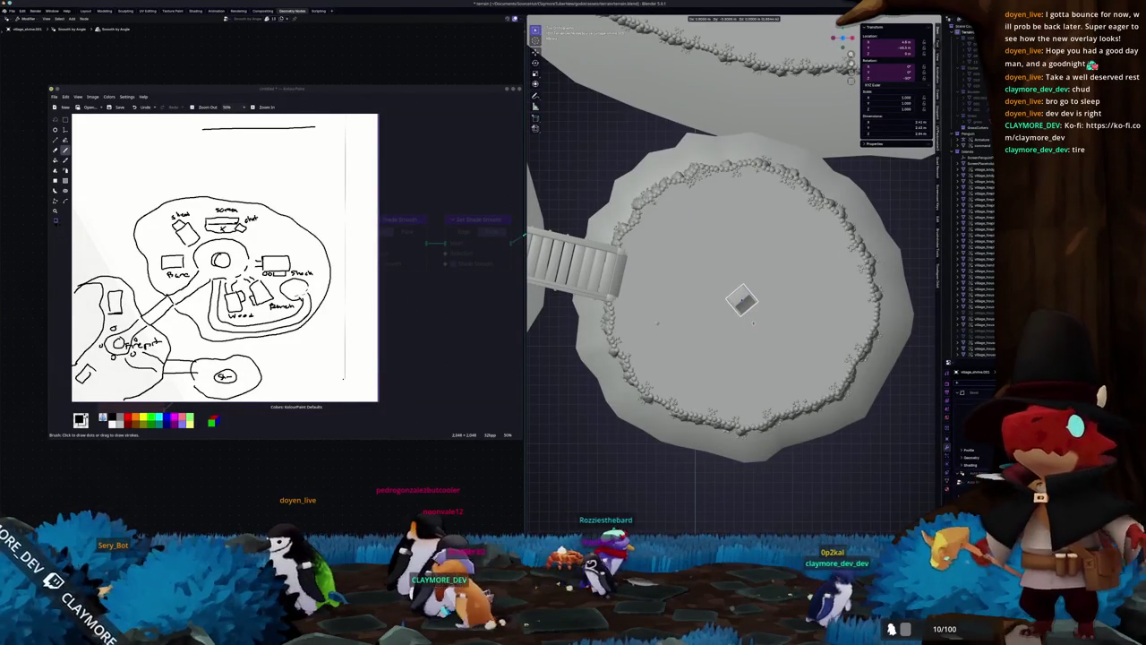
right_click(753, 323)
scroll(753, 322, down, 5)
Step: Orbit around the island village to review it, ending on a low side view with the cannon
mouse_move(827, 261)
middle_down()
mouse_move(852, 314)
mouse_move(665, 352)
mouse_move(709, 355)
middle_up()
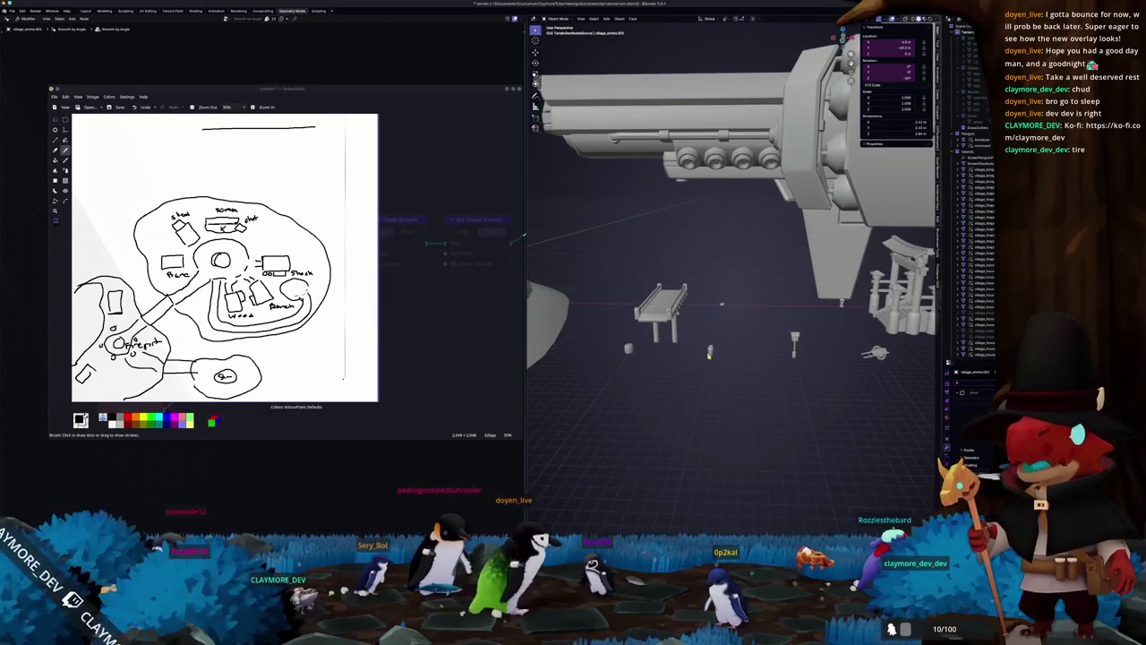
middle_drag(720, 352, 727, 349)
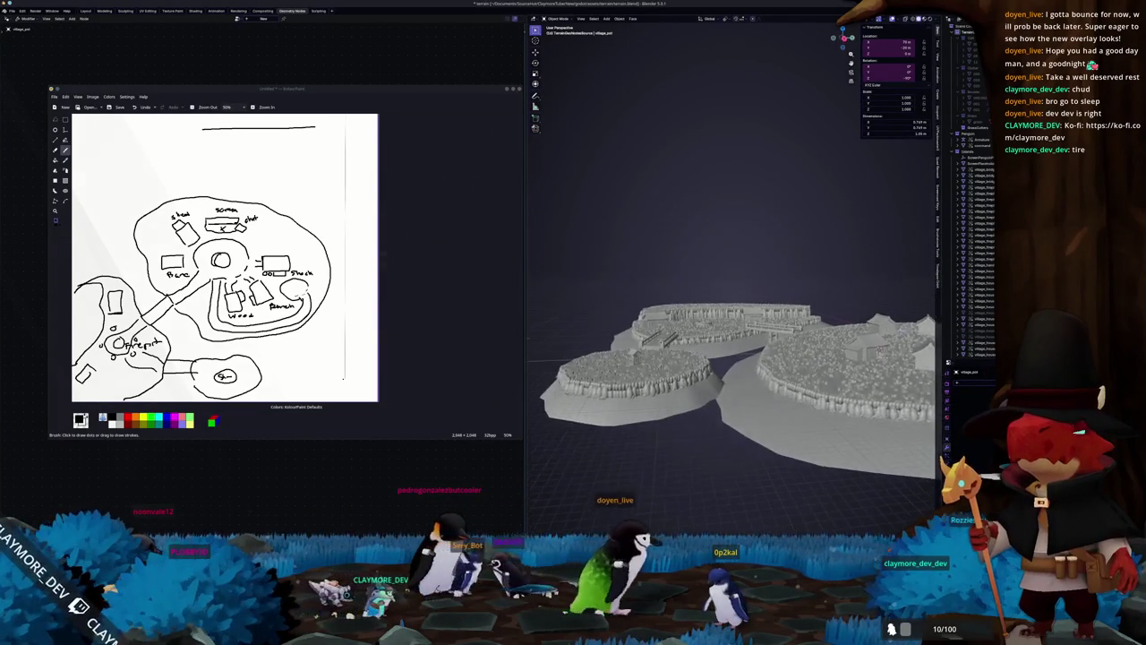
scroll(727, 349, up, 8)
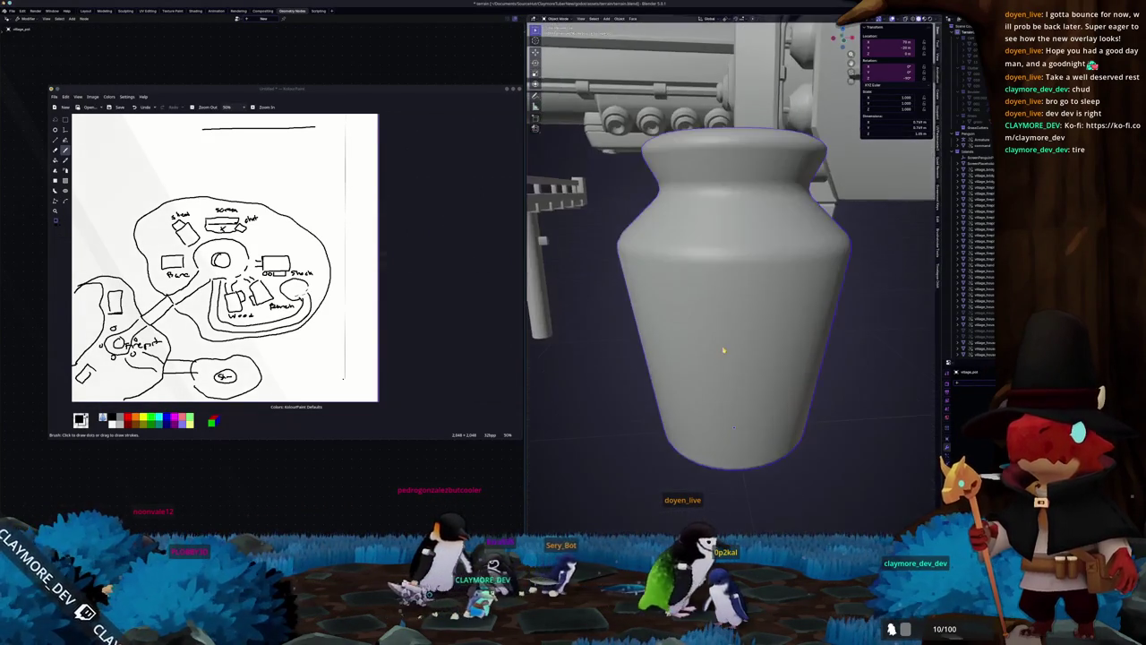
scroll(735, 343, down, 4)
scroll(736, 343, down, 5)
mouse_move(733, 295)
middle_down()
mouse_move(674, 286)
mouse_move(681, 360)
middle_up()
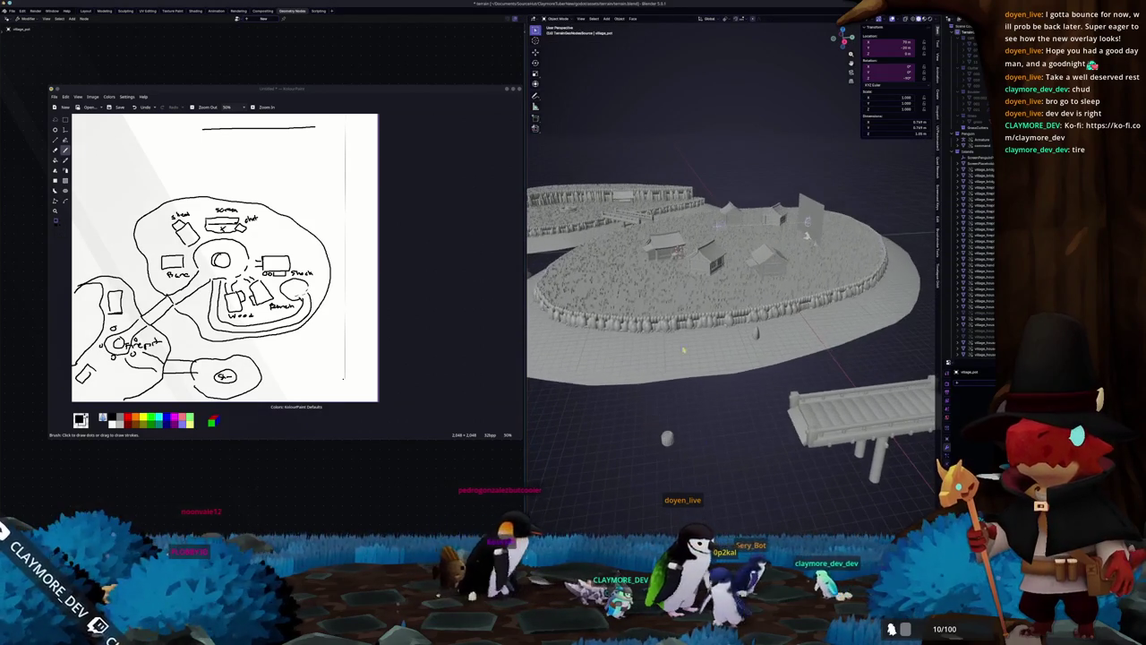
scroll(707, 270, up, 6)
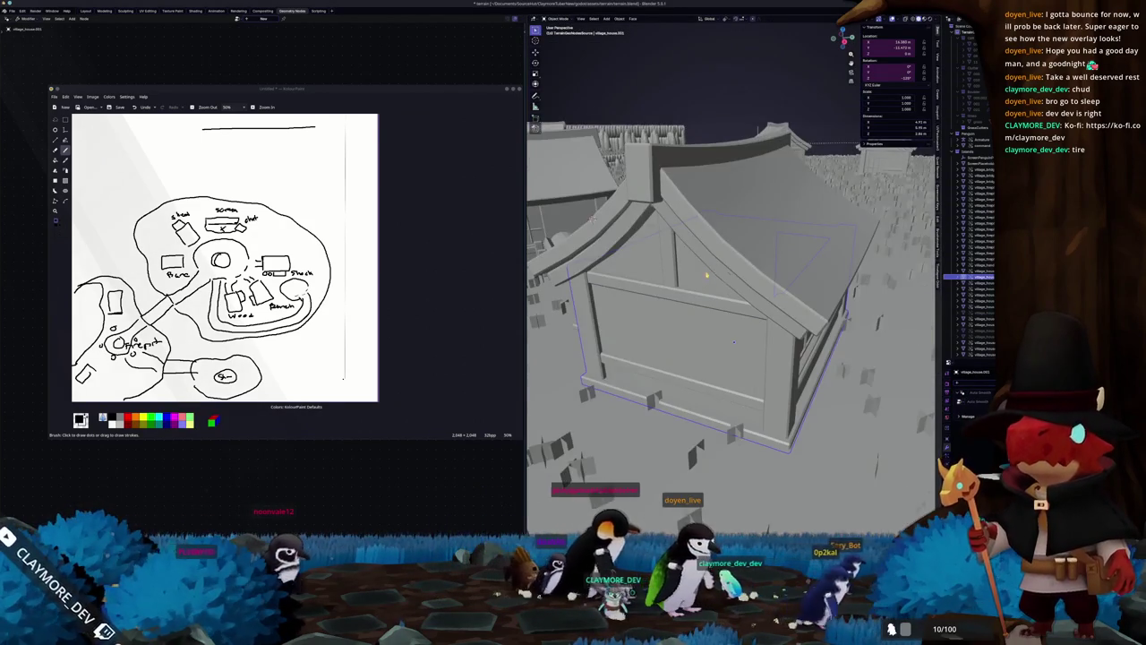
scroll(707, 273, down, 5)
mouse_move(707, 273)
middle_down()
mouse_move(701, 476)
mouse_move(747, 237)
mouse_move(810, 424)
mouse_move(711, 338)
mouse_move(751, 343)
mouse_move(715, 327)
middle_up()
scroll(700, 476, down, 3)
scroll(747, 237, down, 2)
scroll(711, 337, down, 5)
scroll(711, 337, up, 3)
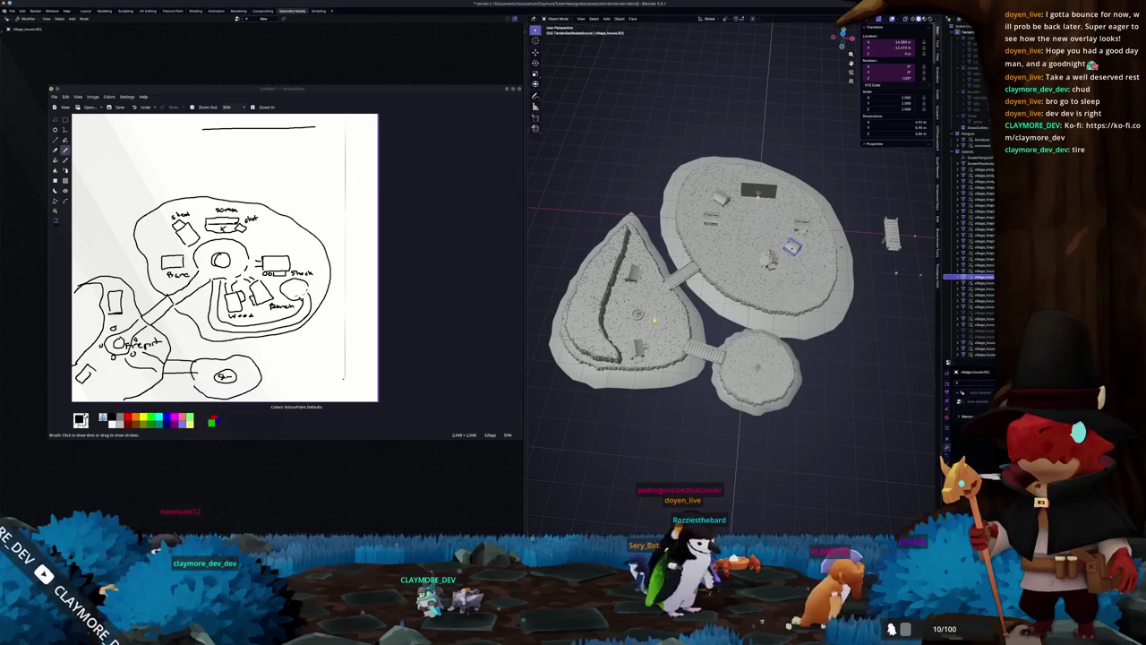
mouse_move(715, 327)
middle_down()
mouse_move(716, 296)
mouse_move(749, 265)
middle_up()
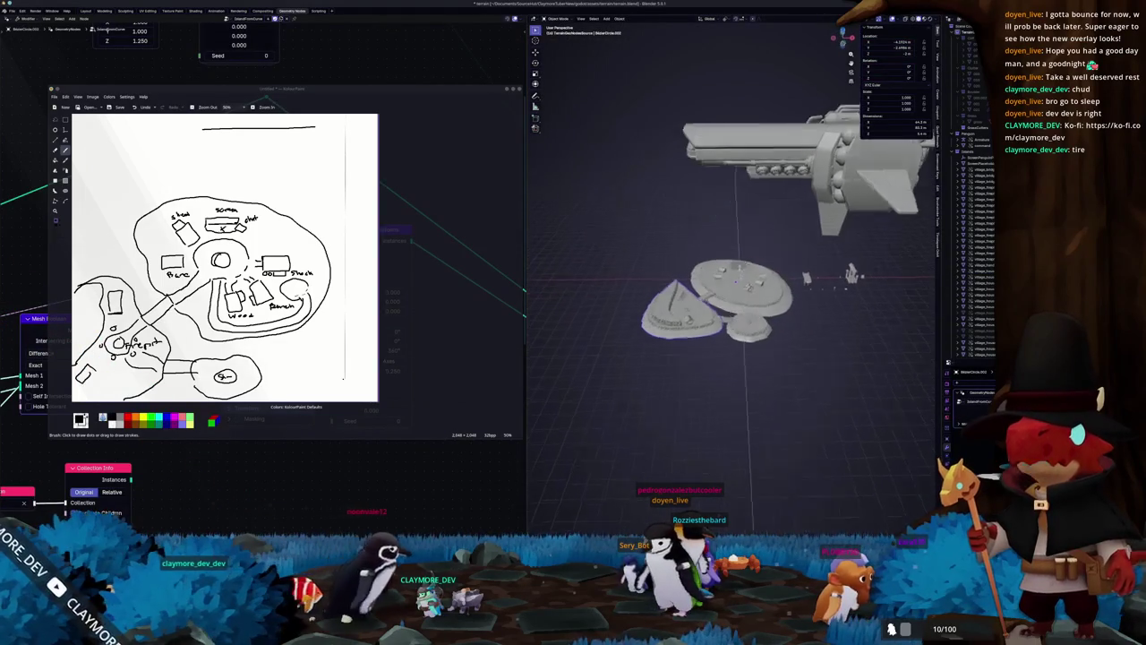
scroll(749, 262, up, 2)
scroll(748, 262, up, 3)
scroll(717, 250, up, 3)
scroll(680, 242, up, 3)
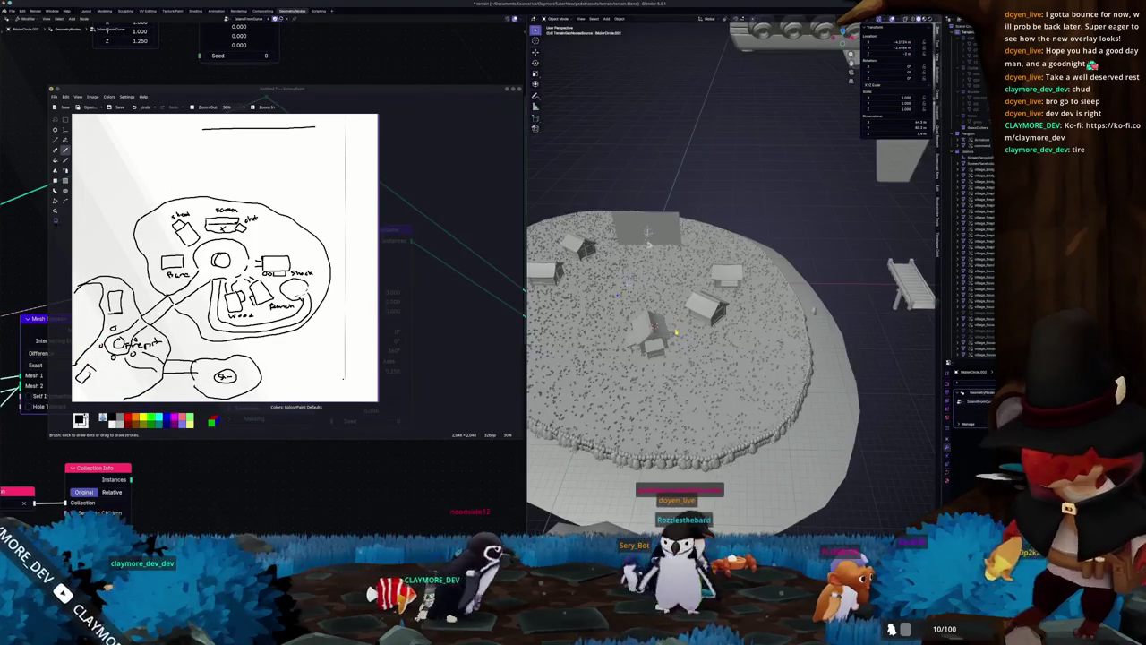
scroll(681, 268, down, 3)
mouse_move(681, 269)
middle_down()
mouse_move(716, 305)
mouse_move(743, 302)
middle_up()
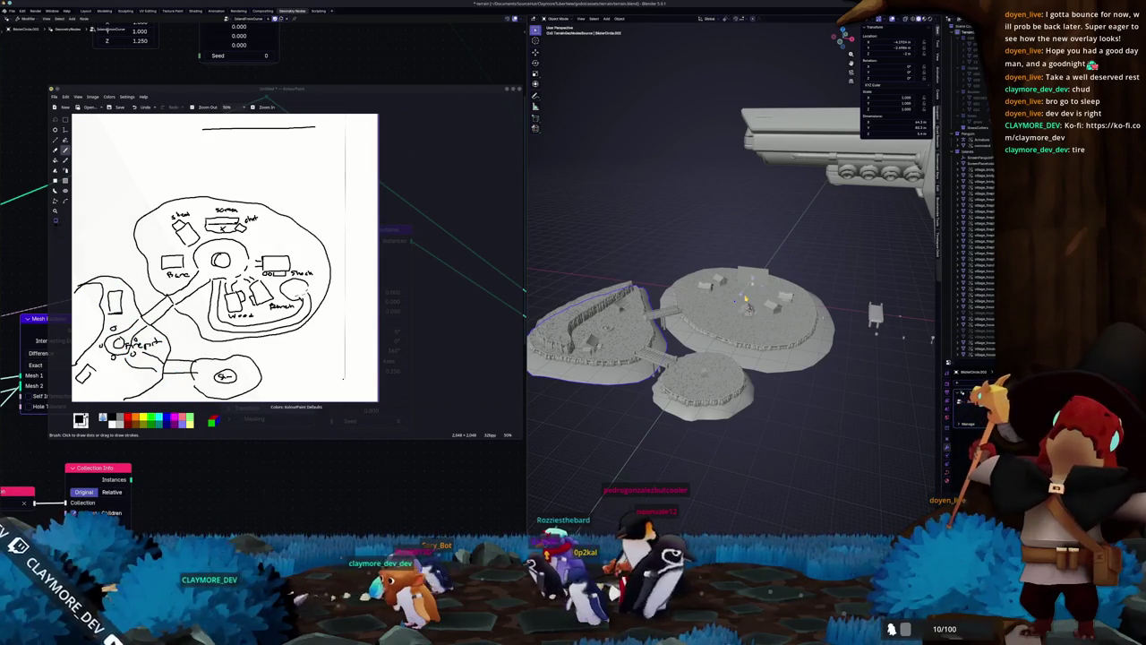
mouse_move(734, 340)
middle_down()
mouse_move(694, 291)
mouse_move(739, 269)
middle_up()
mouse_move(666, 289)
middle_down()
mouse_move(759, 343)
mouse_move(694, 366)
mouse_move(766, 312)
middle_up()
scroll(768, 313, up, 2)
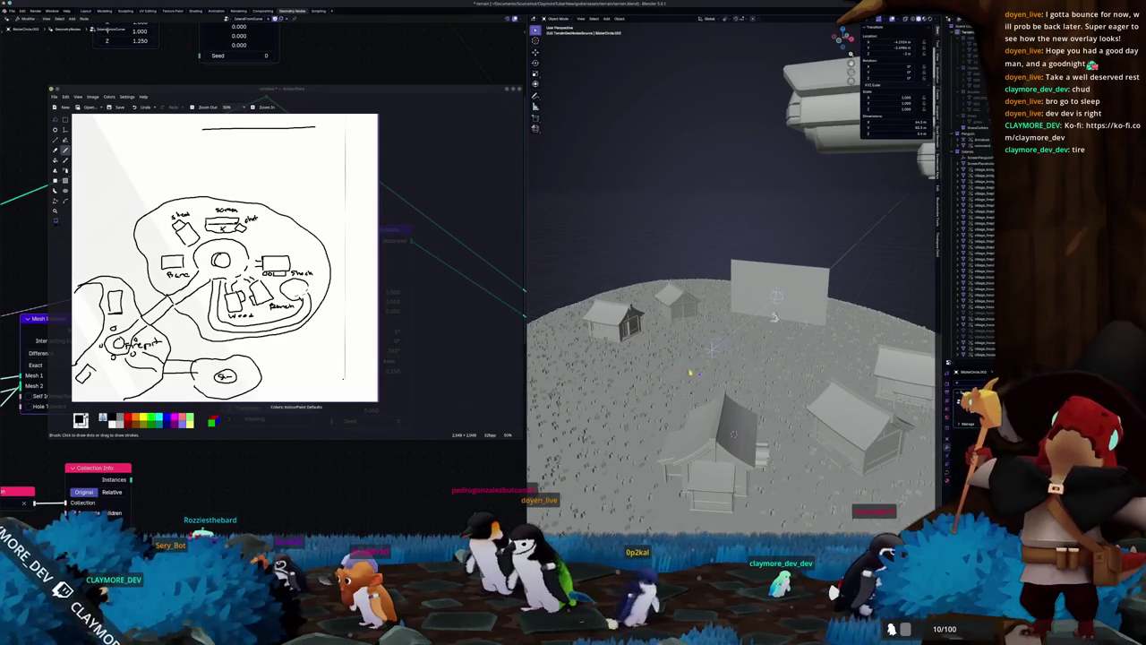
scroll(689, 372, up, 2)
scroll(690, 368, up, 2)
click(867, 363)
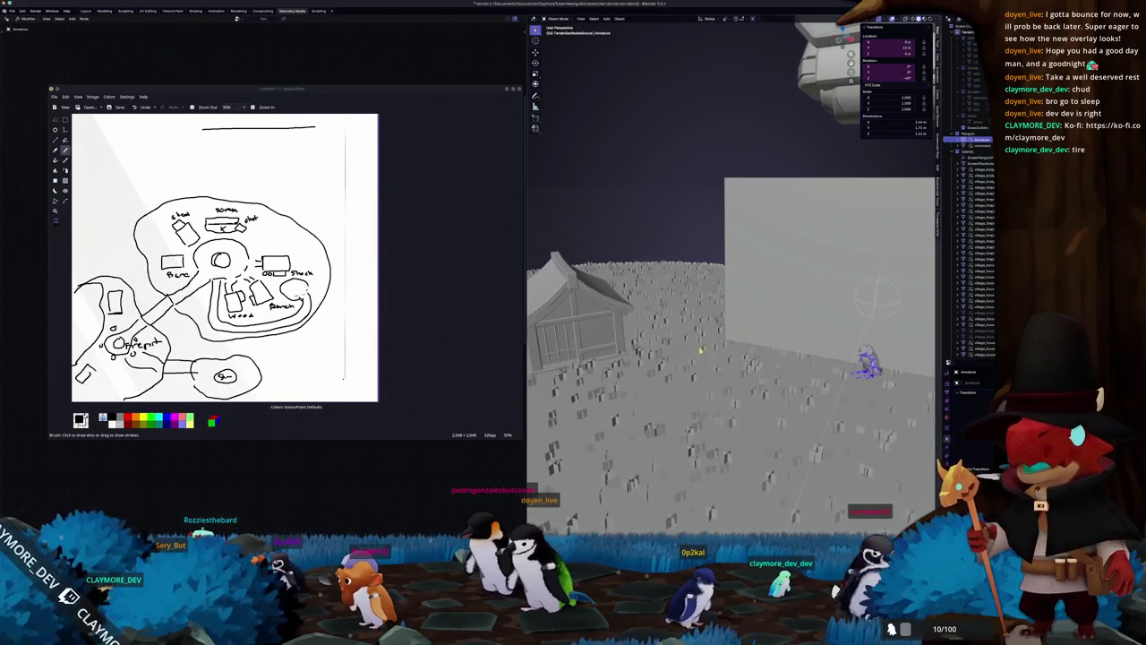
click(696, 349)
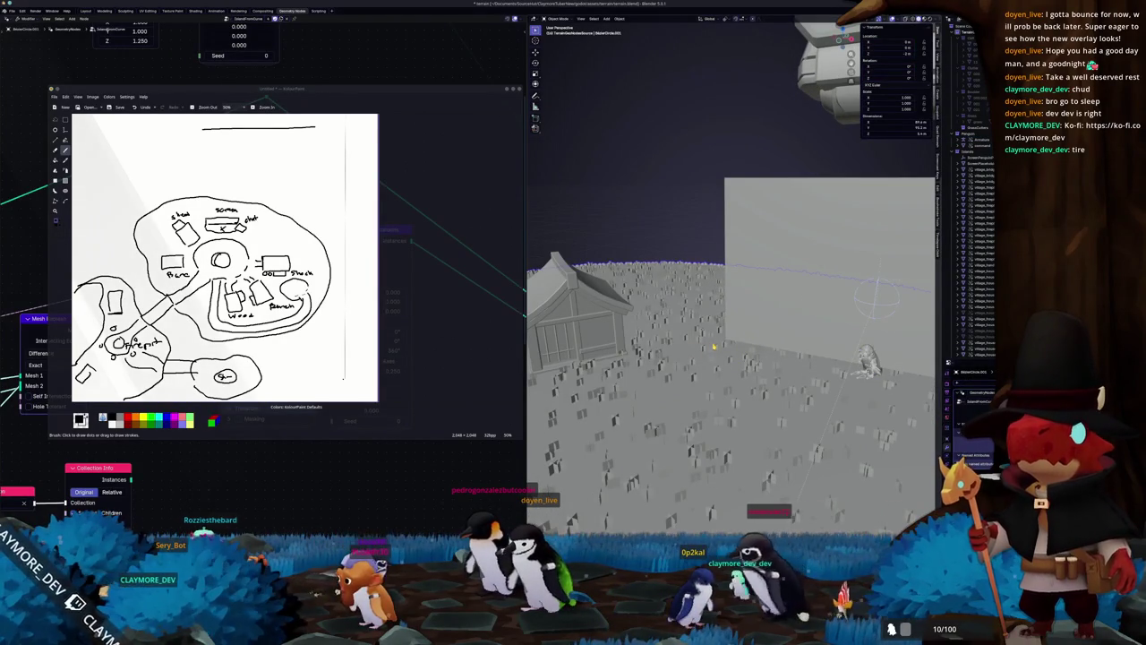
middle_drag(713, 347, 713, 346)
key(KP_0)
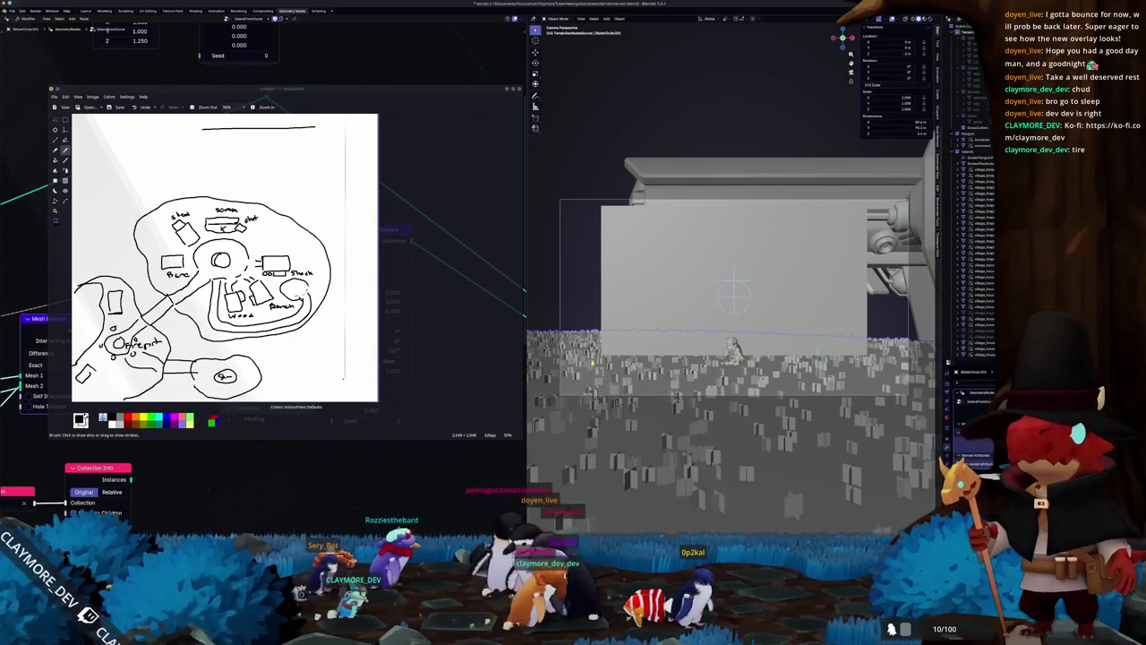
scroll(733, 295, down, 2)
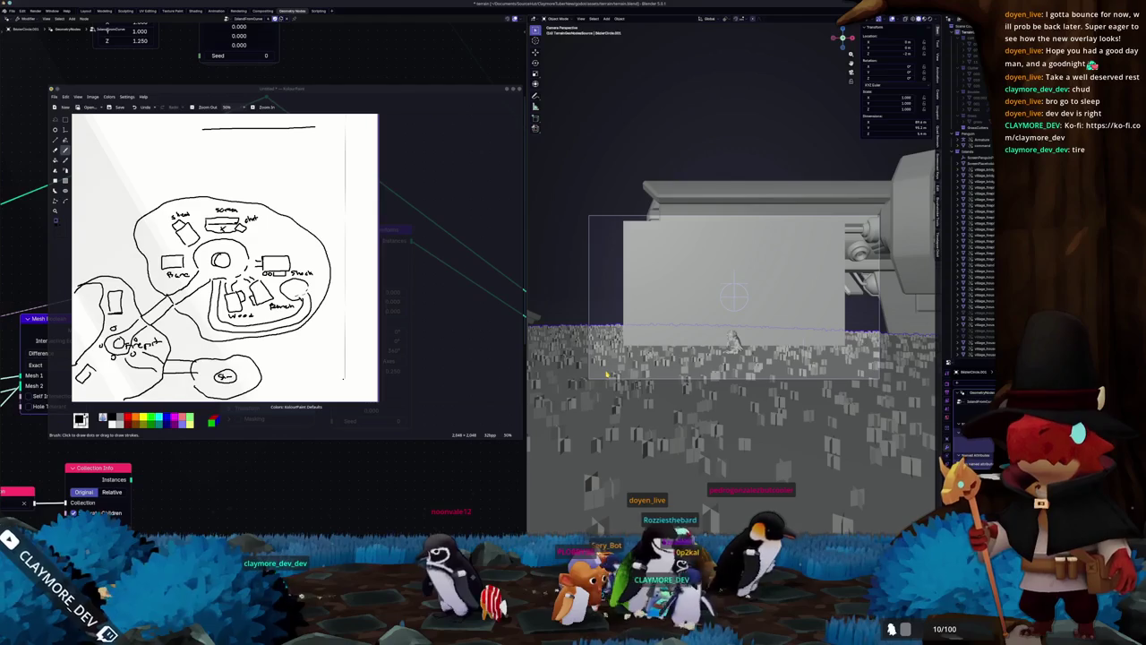
scroll(605, 374, up, 2)
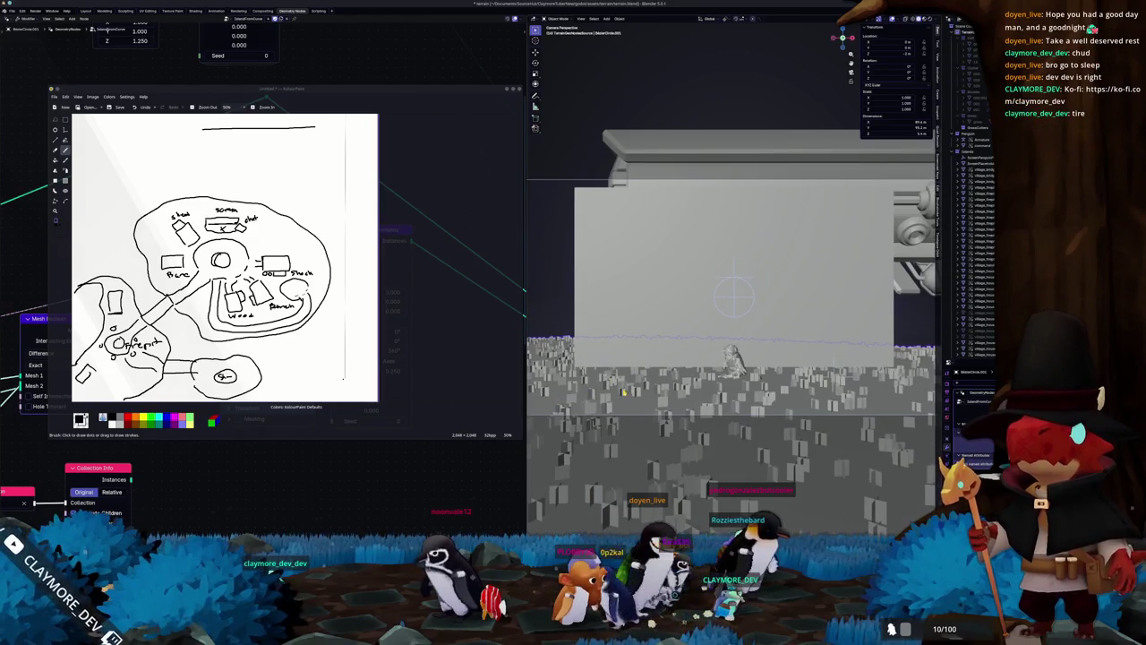
click(690, 333)
scroll(753, 358, down, 1)
scroll(796, 387, down, 2)
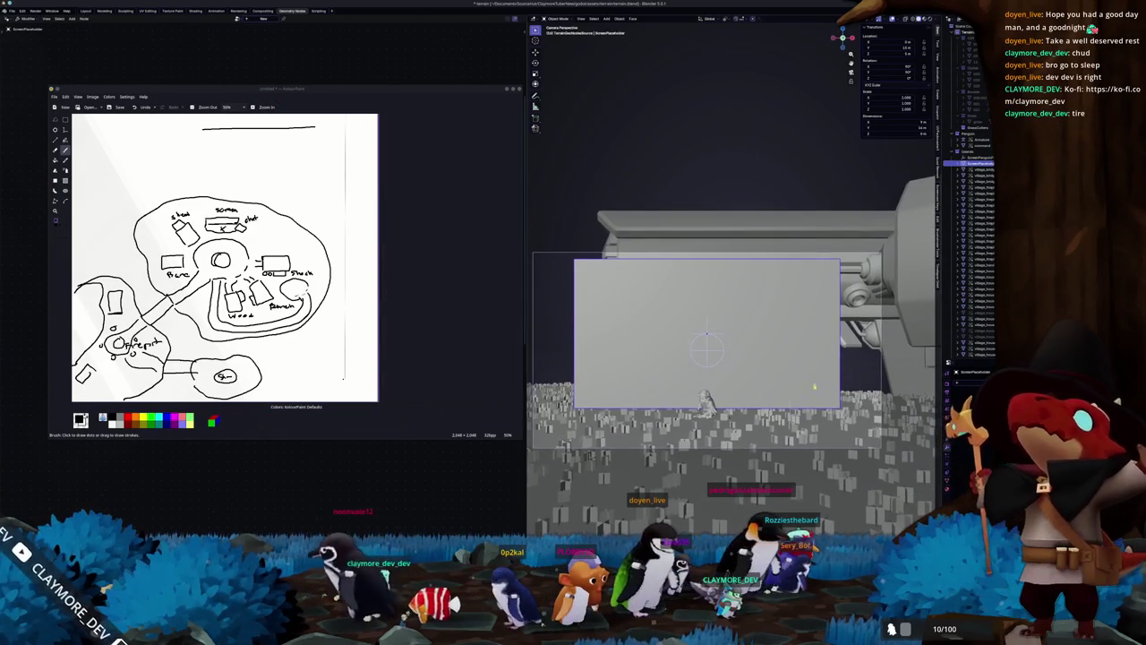
mouse_move(796, 387)
middle_down()
mouse_move(823, 377)
mouse_move(788, 358)
middle_up()
mouse_move(777, 317)
middle_down()
mouse_move(731, 308)
mouse_move(744, 358)
middle_up()
scroll(752, 386, up, 5)
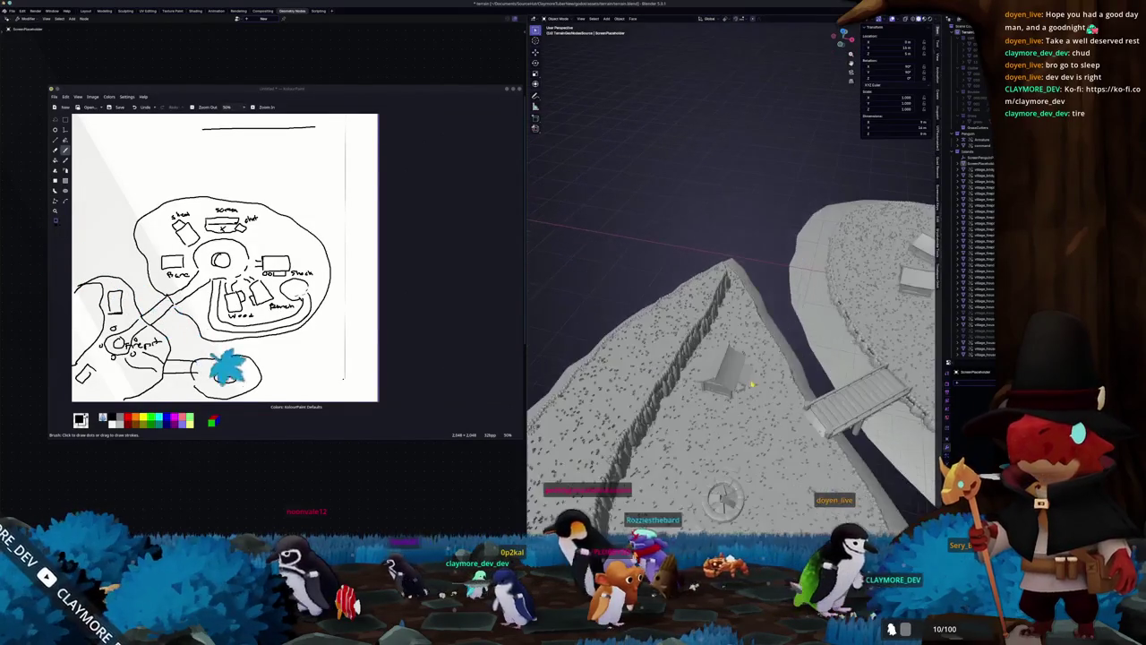
Step: Edit the triangular island's terrain curve in top view with X-ray enabled
click(716, 359)
key(KP_7)
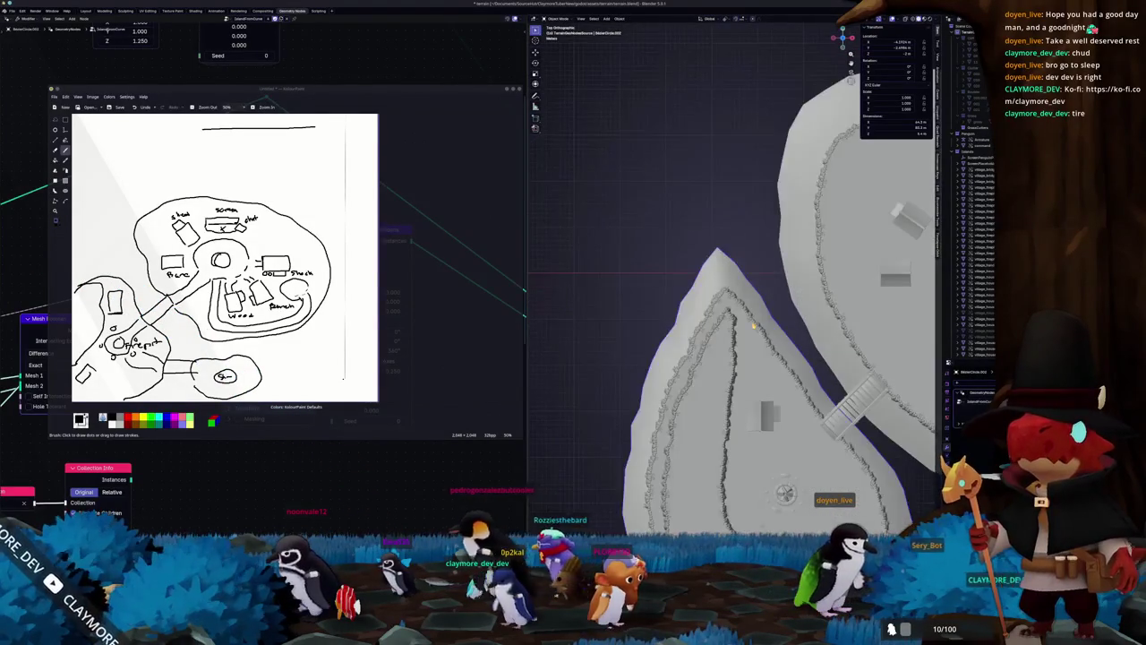
key(Tab)
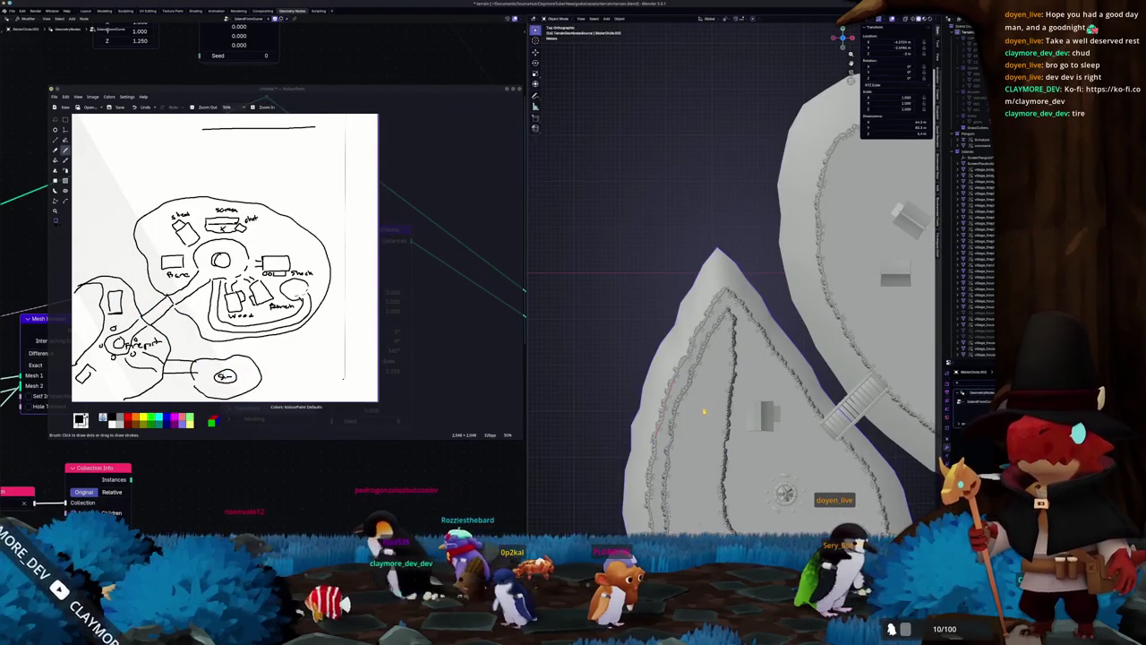
key(alt+z)
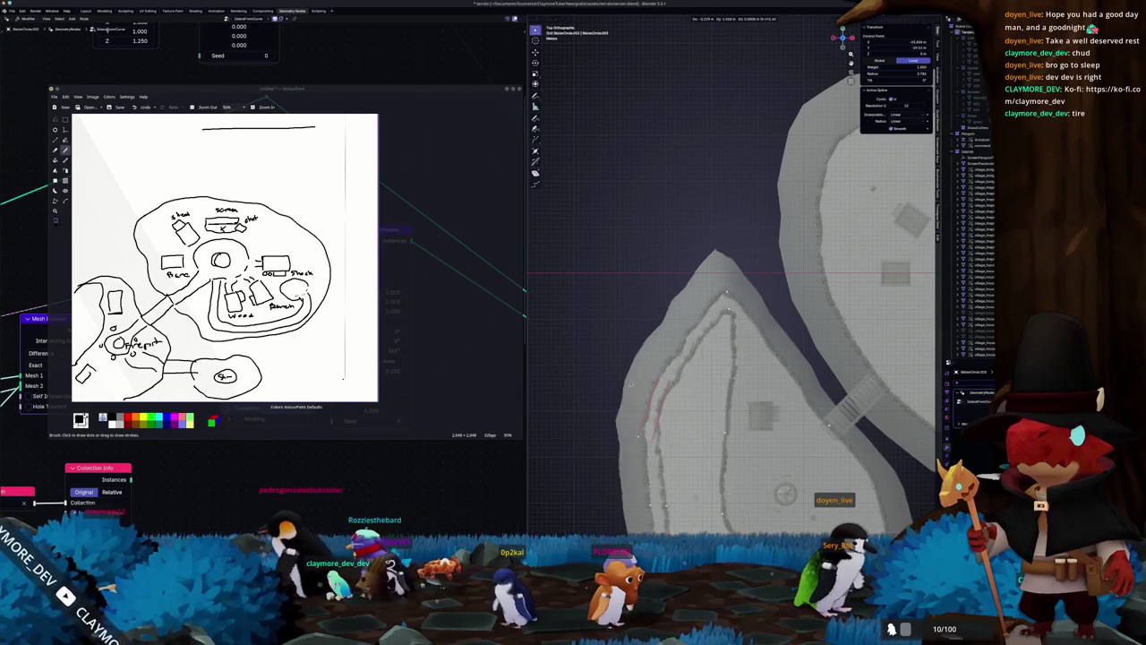
click(629, 410)
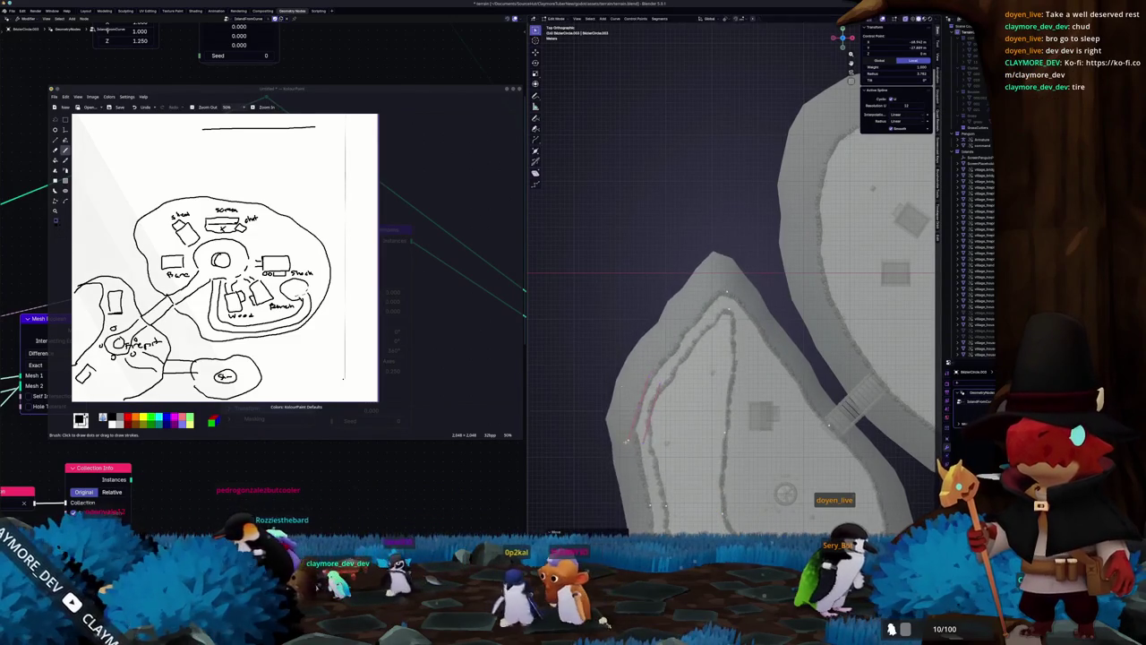
shift+middle_drag(628, 410, 669, 318)
Step: Push the left edge points further outward and return to Object Mode
key(g)
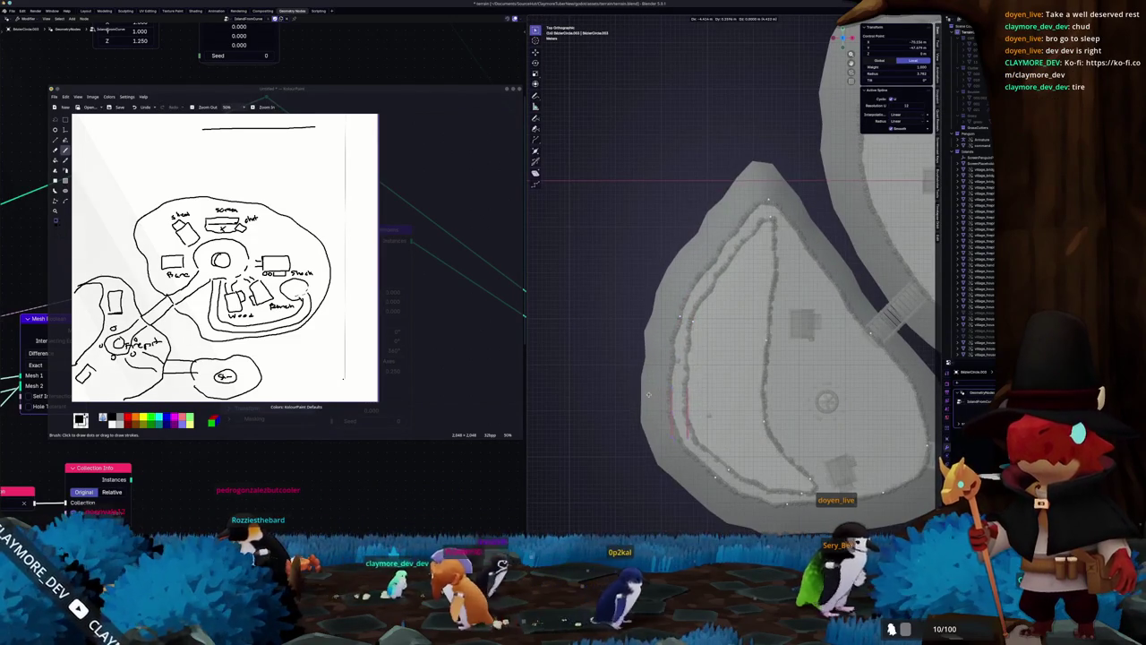
click(660, 351)
key(g)
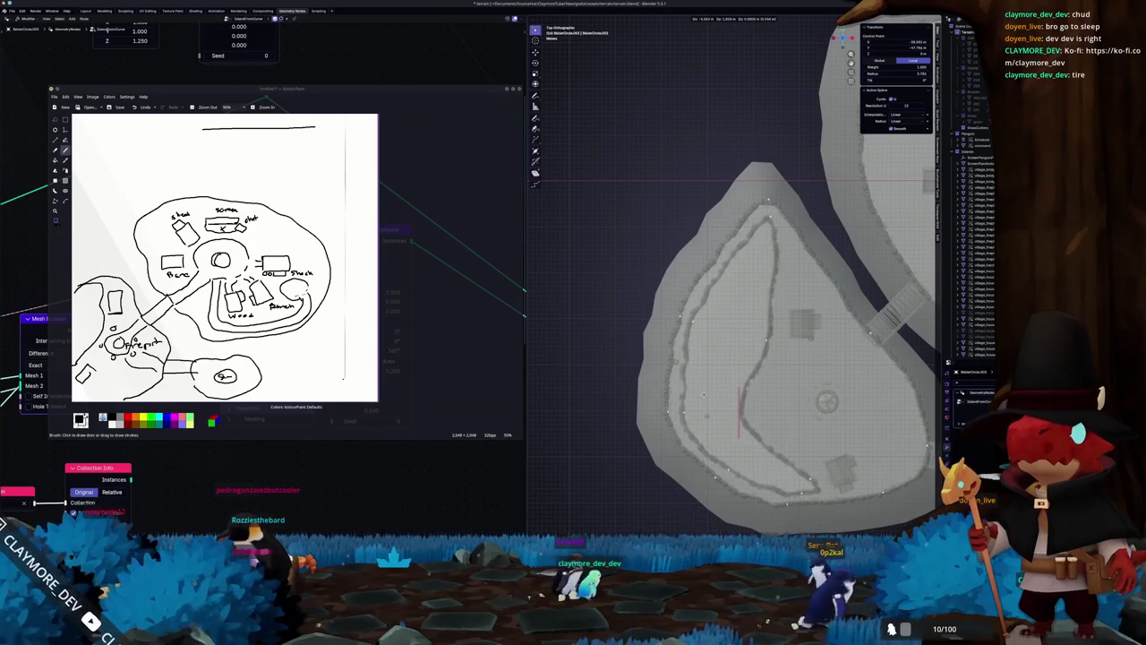
click(707, 394)
scroll(707, 394, down, 1)
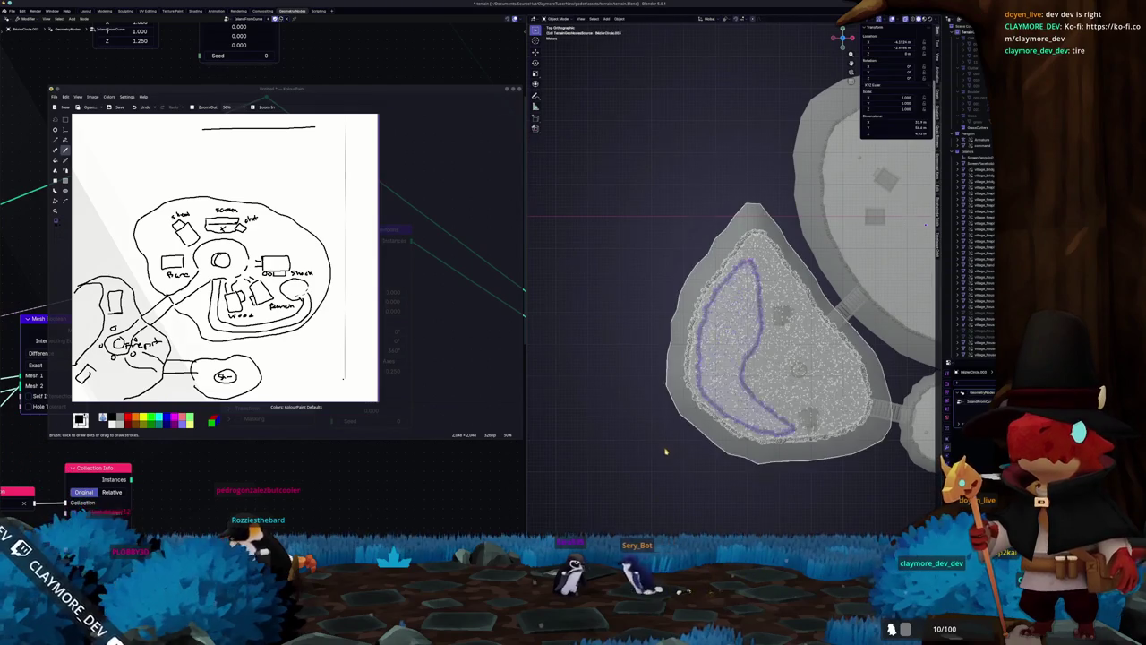
scroll(665, 451, down, 2)
mouse_move(665, 451)
middle_down()
mouse_move(558, 410)
mouse_move(669, 423)
mouse_move(638, 428)
mouse_move(769, 210)
mouse_move(768, 233)
middle_up()
key(Tab)
scroll(669, 422, up, 3)
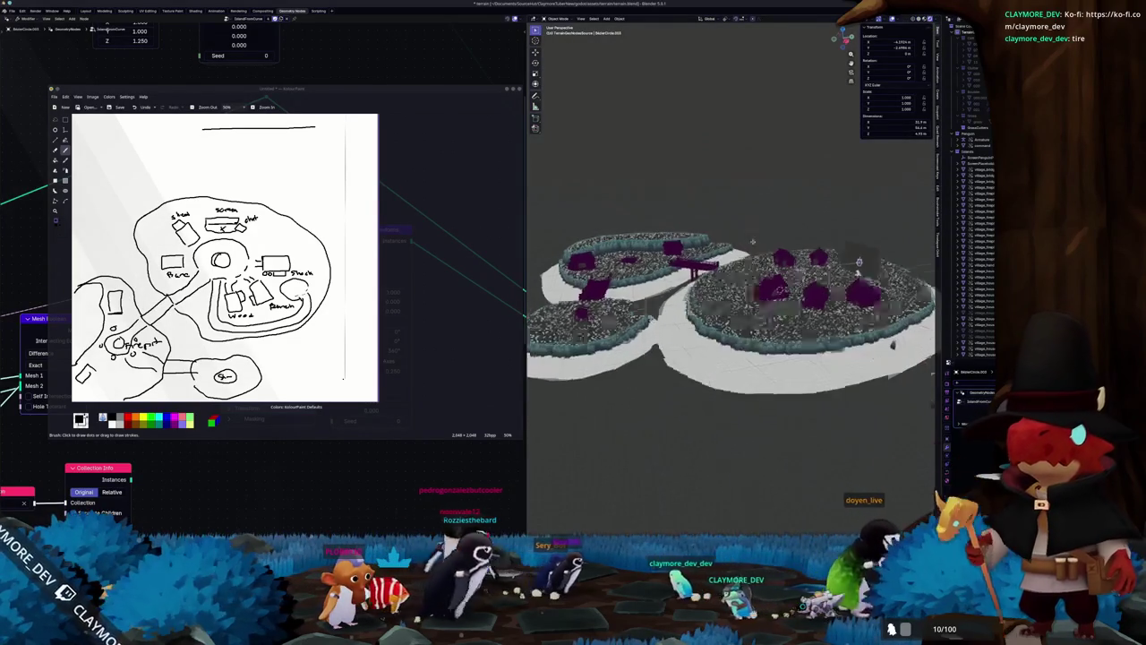
Step: Select one of the village houses and pull back to see the cannon beside the islands
middle_drag(753, 222, 792, 278)
click(792, 278)
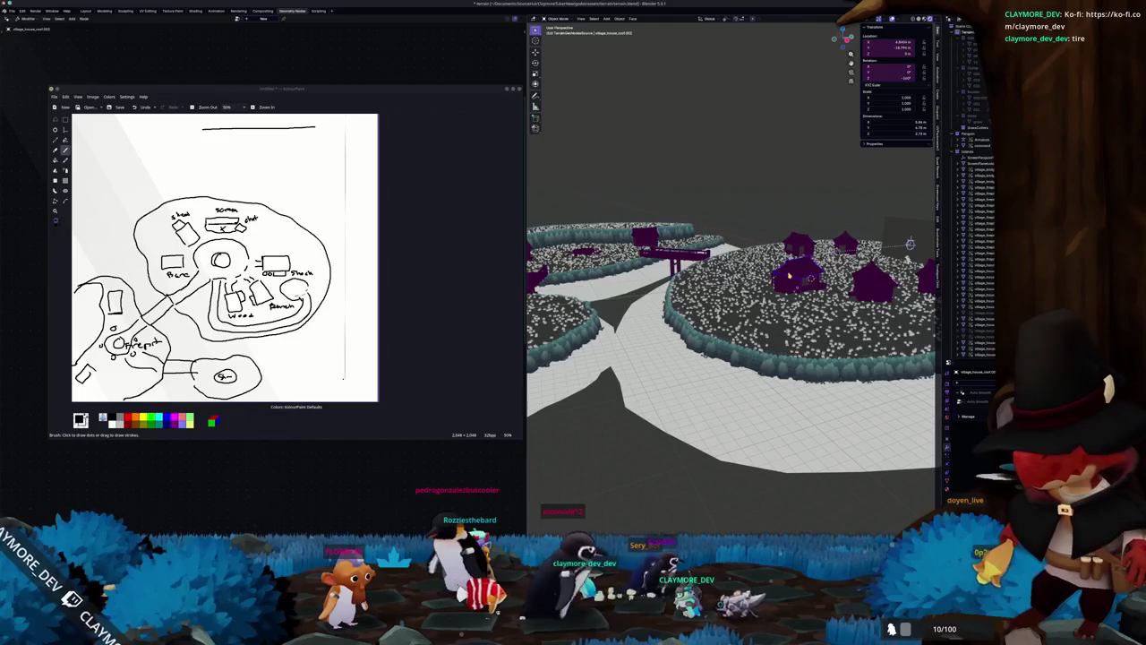
middle_drag(686, 215, 726, 184)
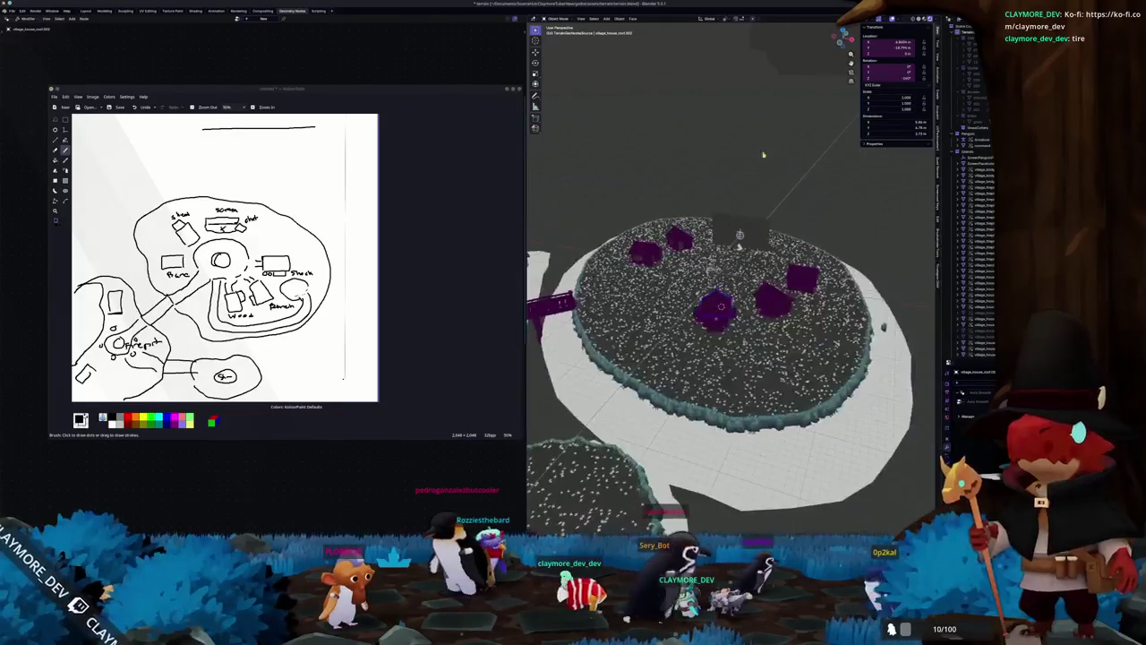
middle_drag(740, 247, 627, 233)
scroll(550, 221, down, 3)
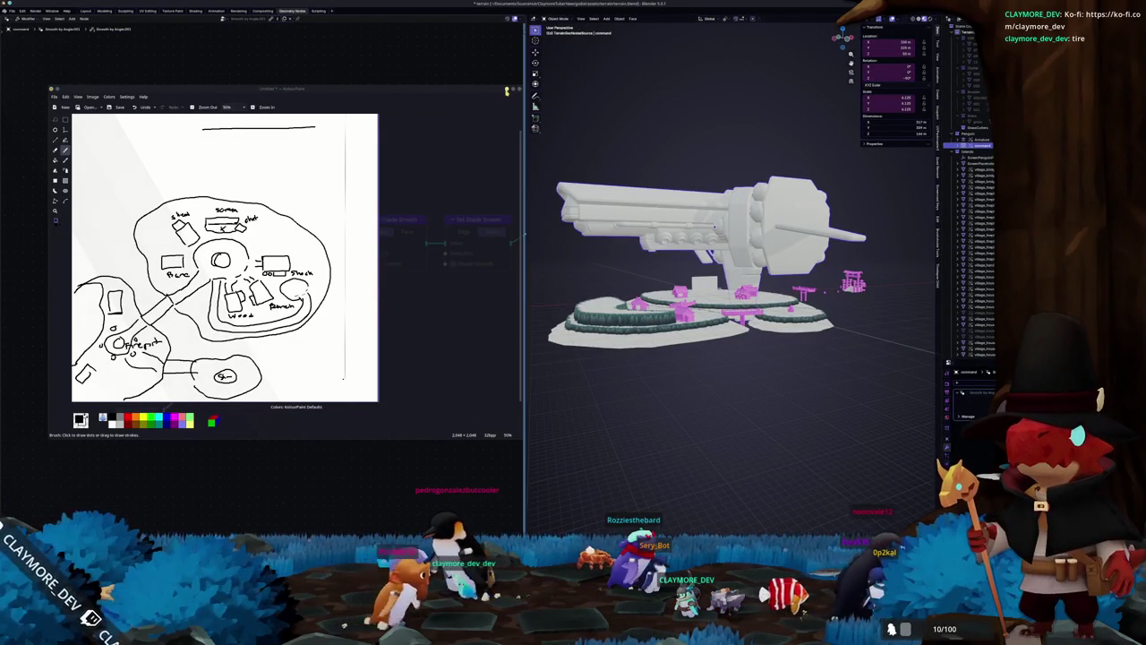
Step: Hide the paint sketch window, switch to the Shading workspace, and reposition the Material Output node
click(506, 90)
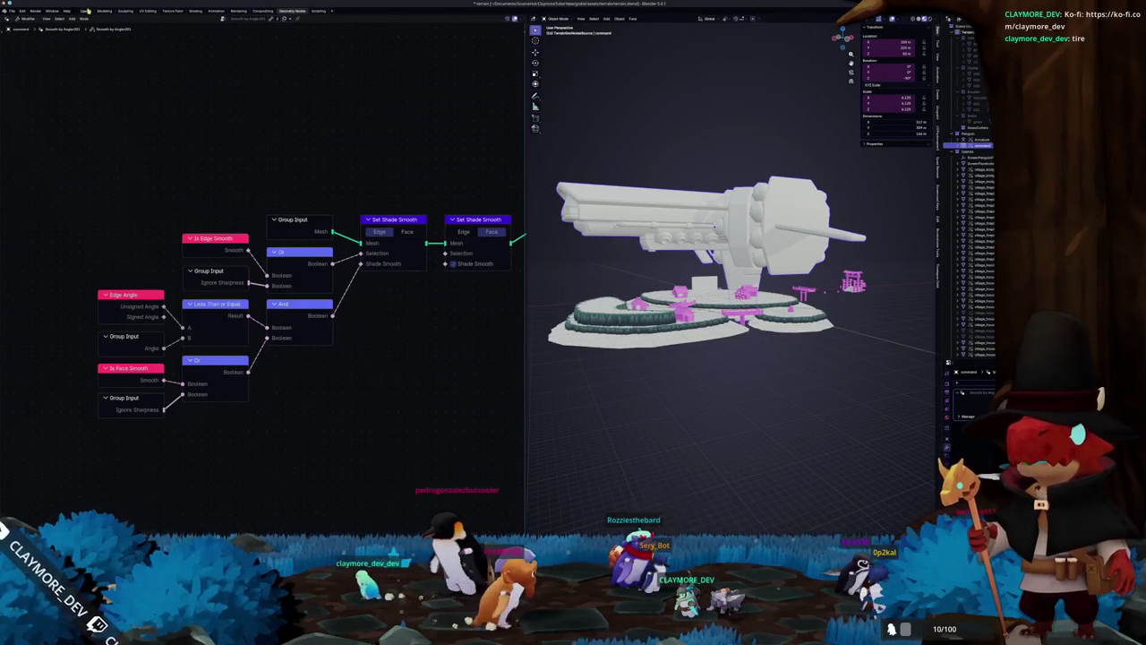
click(87, 11)
click(194, 11)
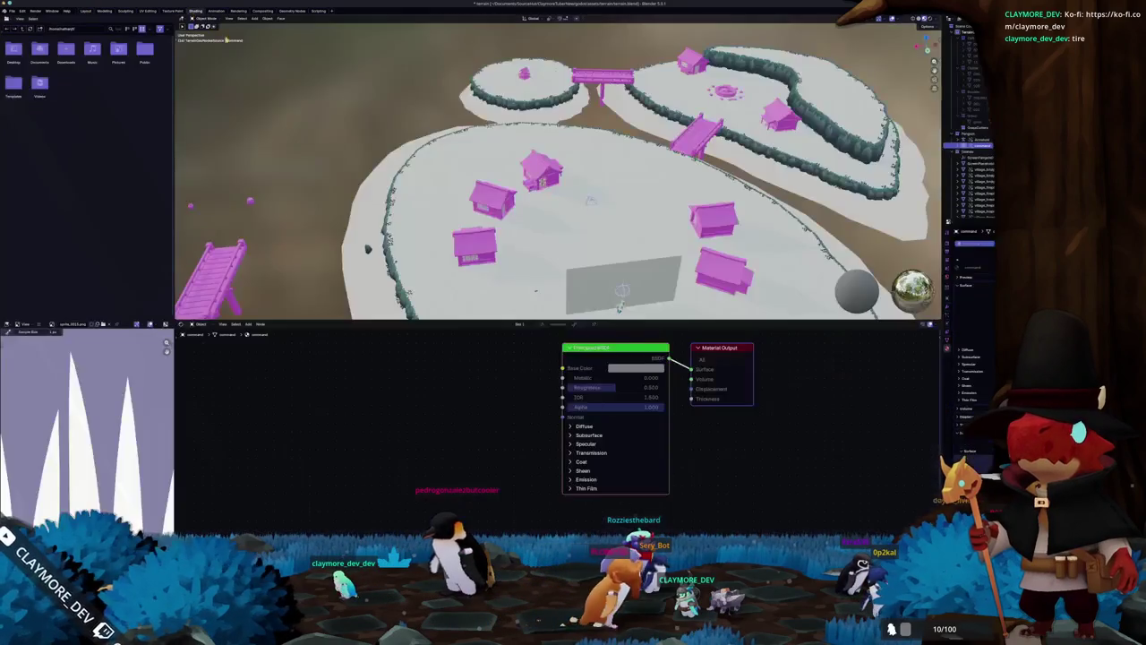
middle_drag(620, 307, 620, 346)
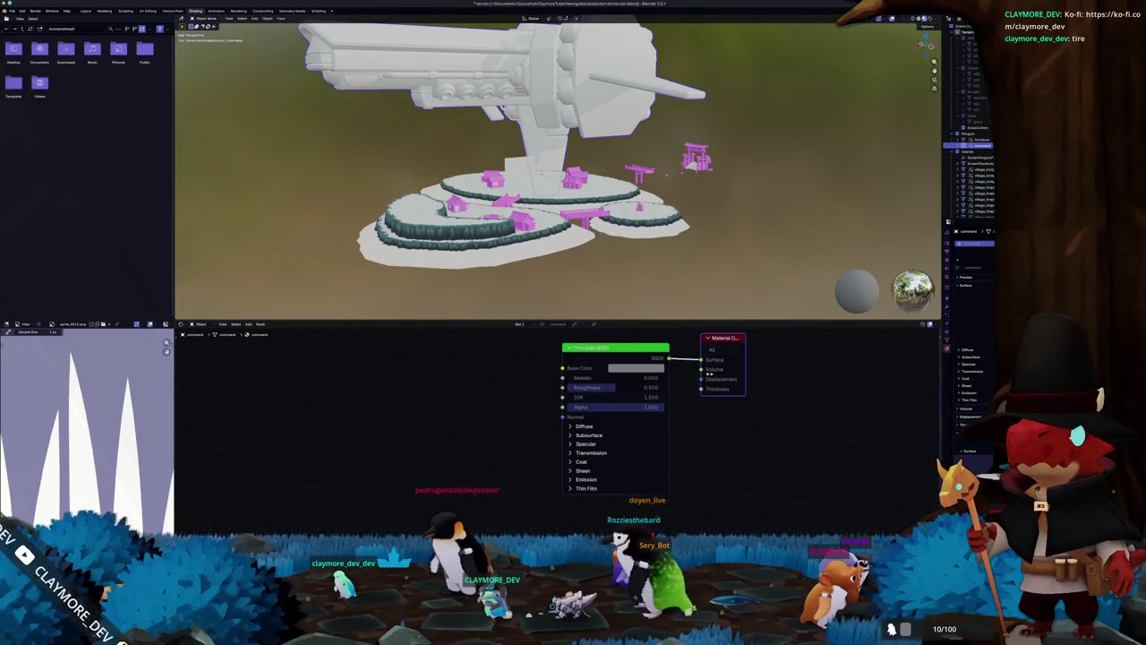
drag(720, 346, 789, 377)
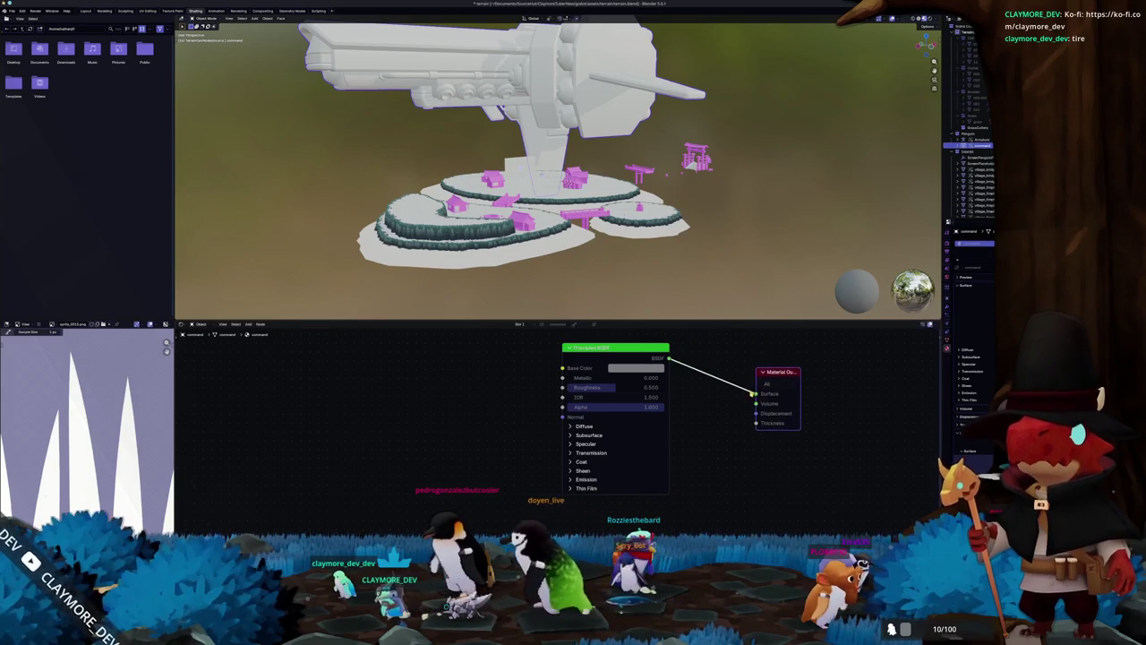
mouse_move(720, 382)
mouse_down()
mouse_move(741, 391)
mouse_move(726, 390)
mouse_up()
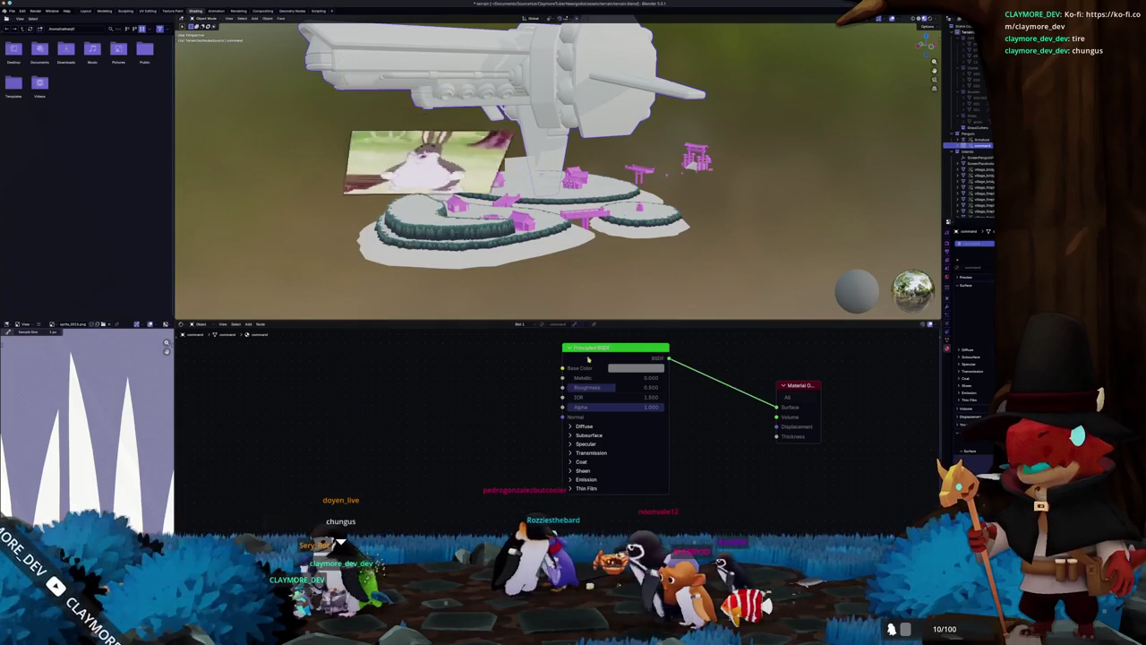
Step: Orbit to a low side view of the islands, then bring up the Haxalith game and pause it
mouse_move(537, 224)
middle_down()
mouse_move(599, 231)
mouse_move(626, 215)
middle_up()
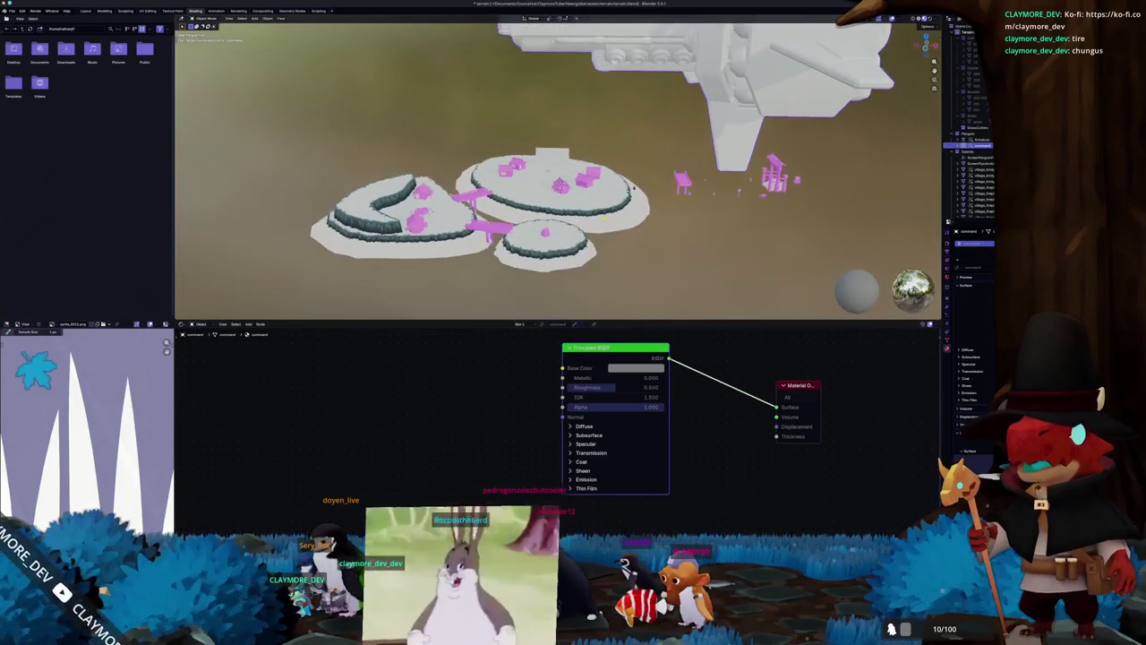
scroll(627, 215, up, 3)
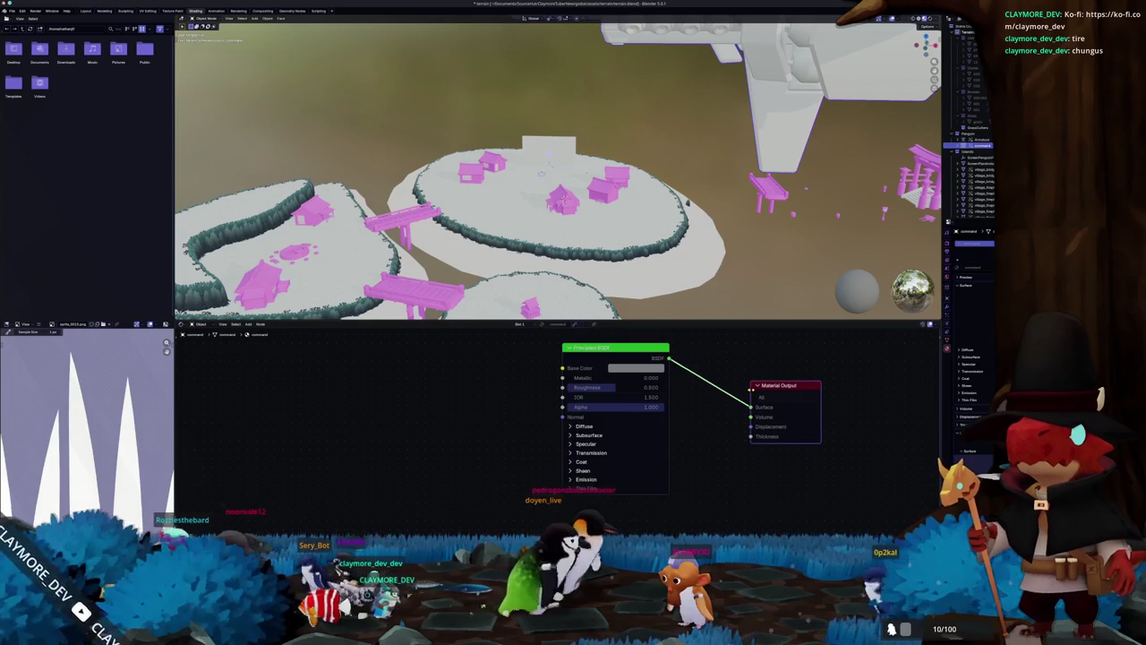
scroll(772, 365, down, 1)
middle_drag(626, 224, 615, 148)
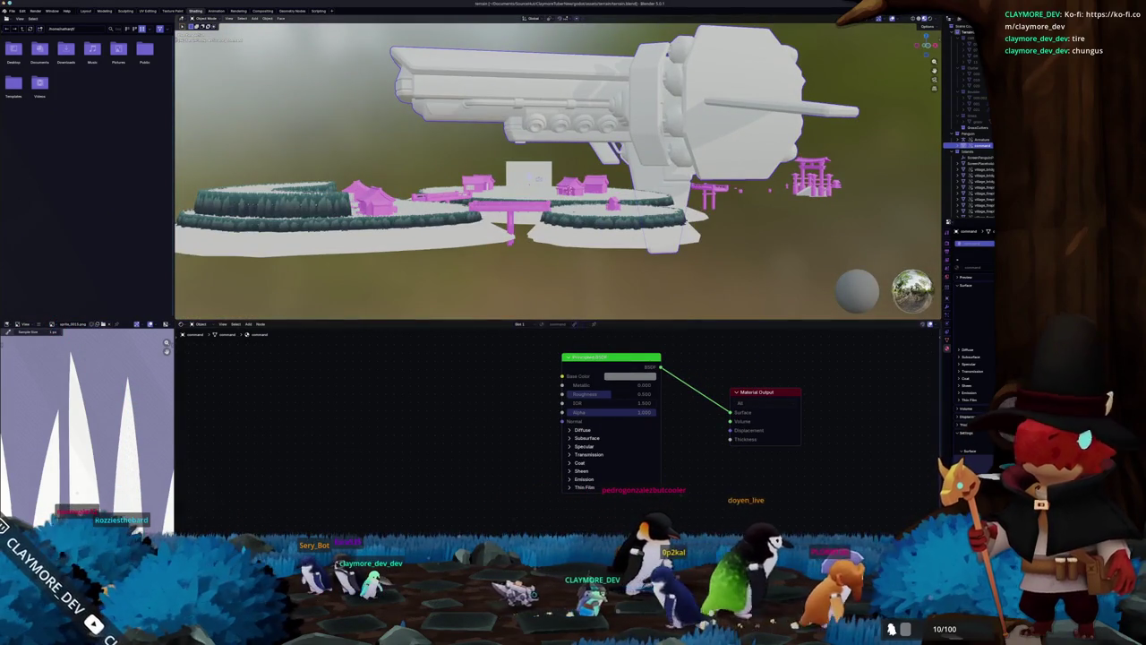
key(alt+Tab)
key(Escape)
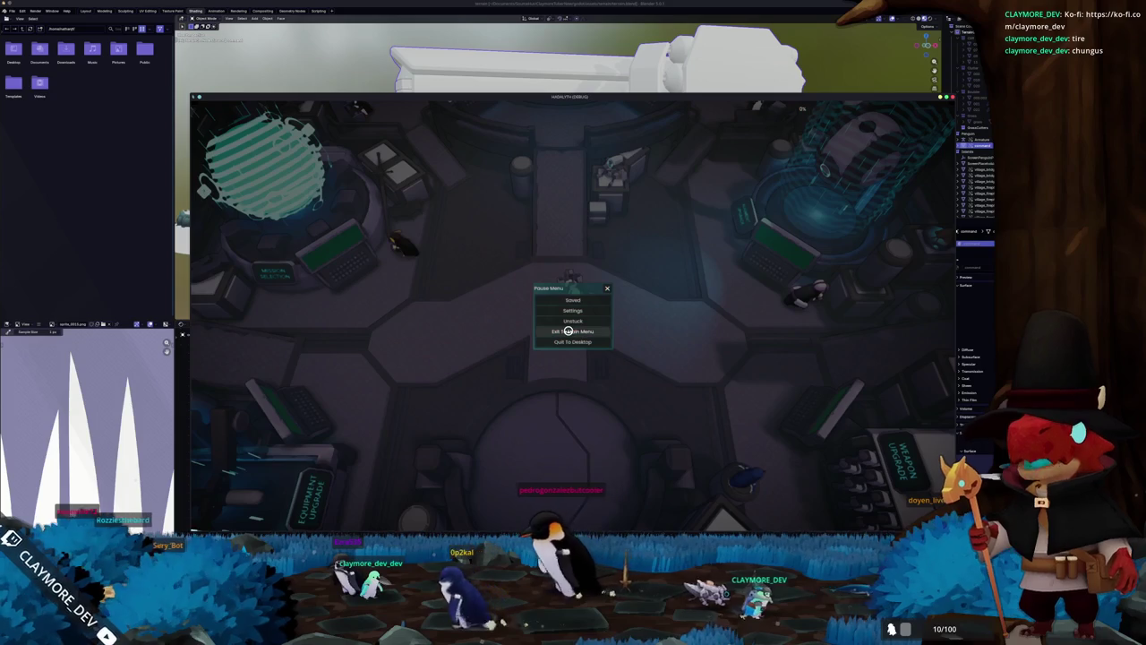
Step: Quit to the title screen and create a new game using a random seed
click(568, 331)
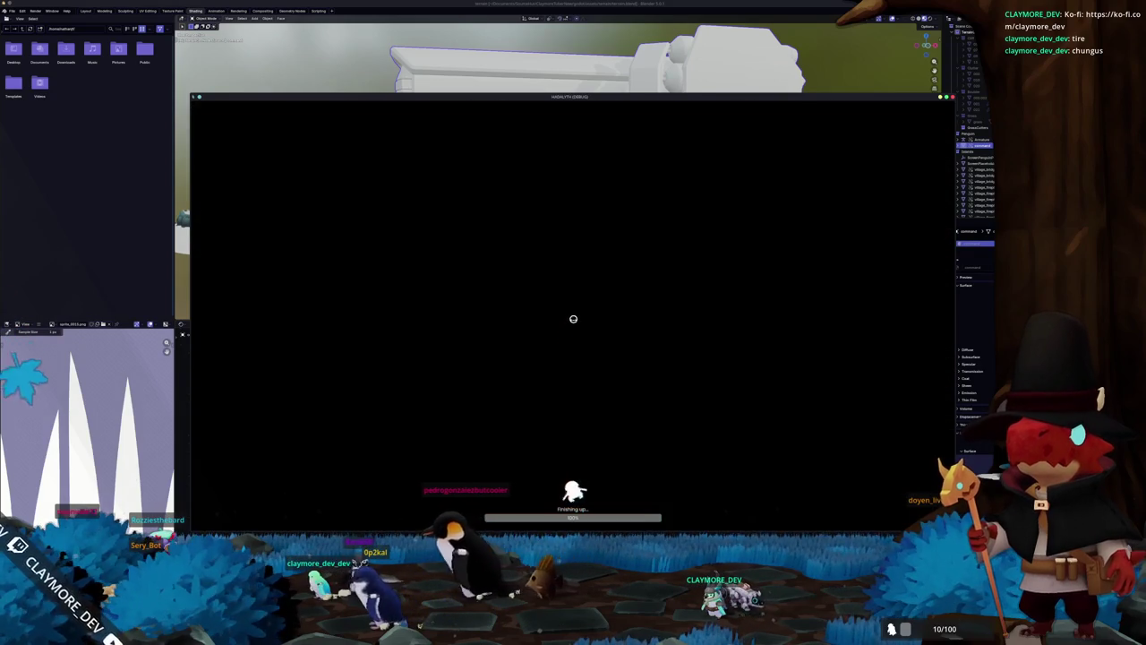
click(569, 359)
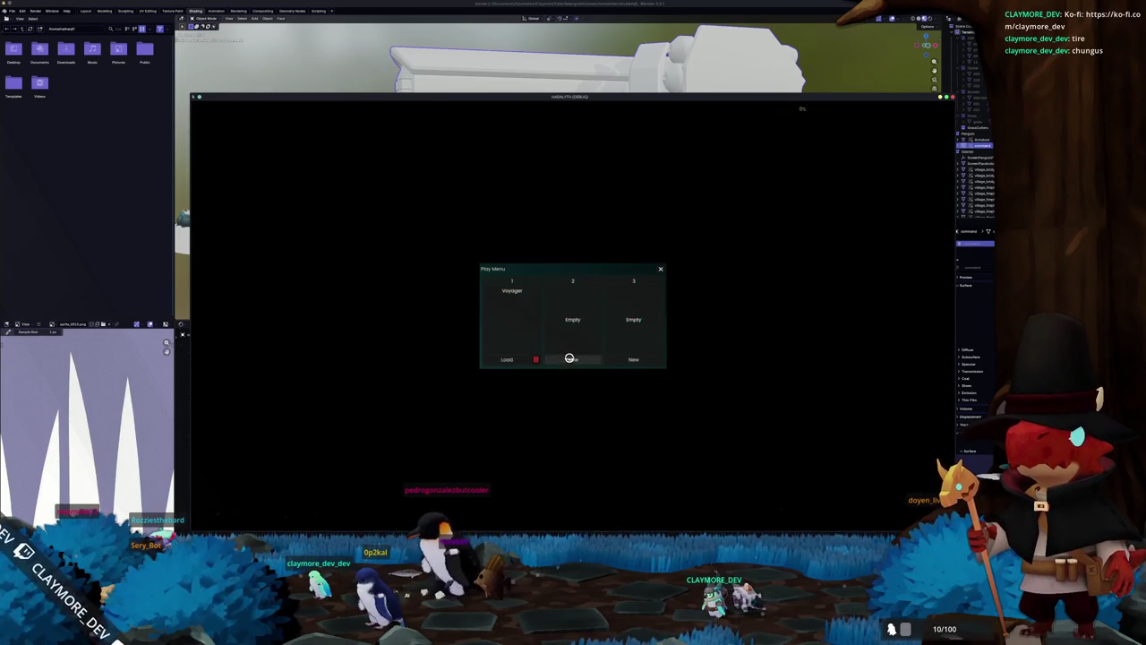
click(570, 359)
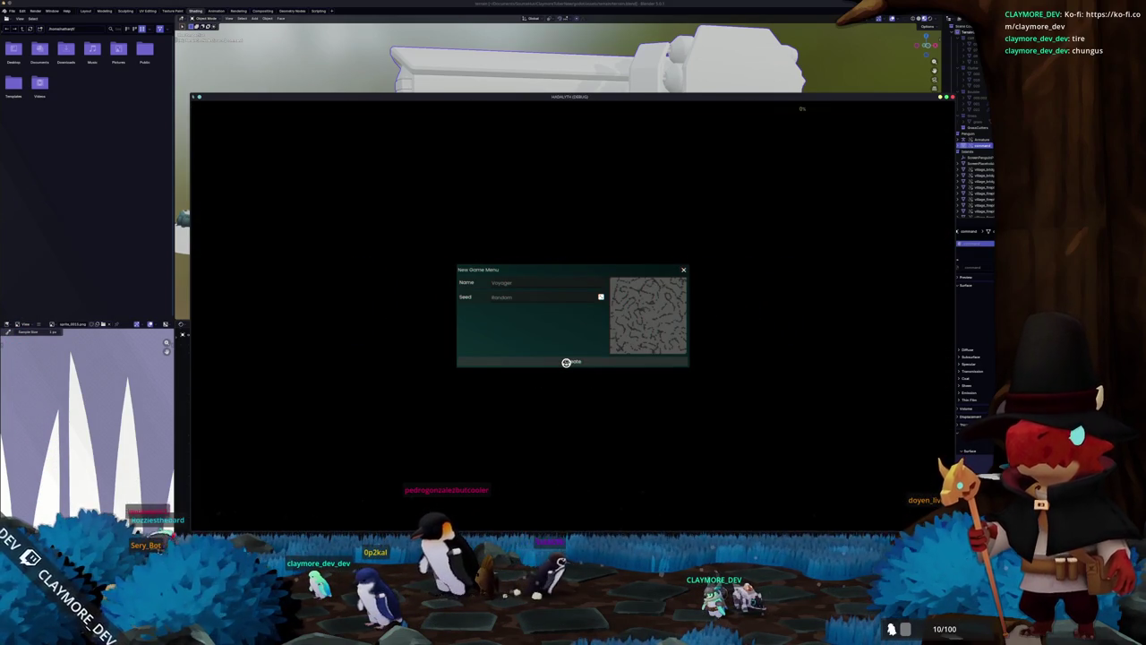
click(566, 361)
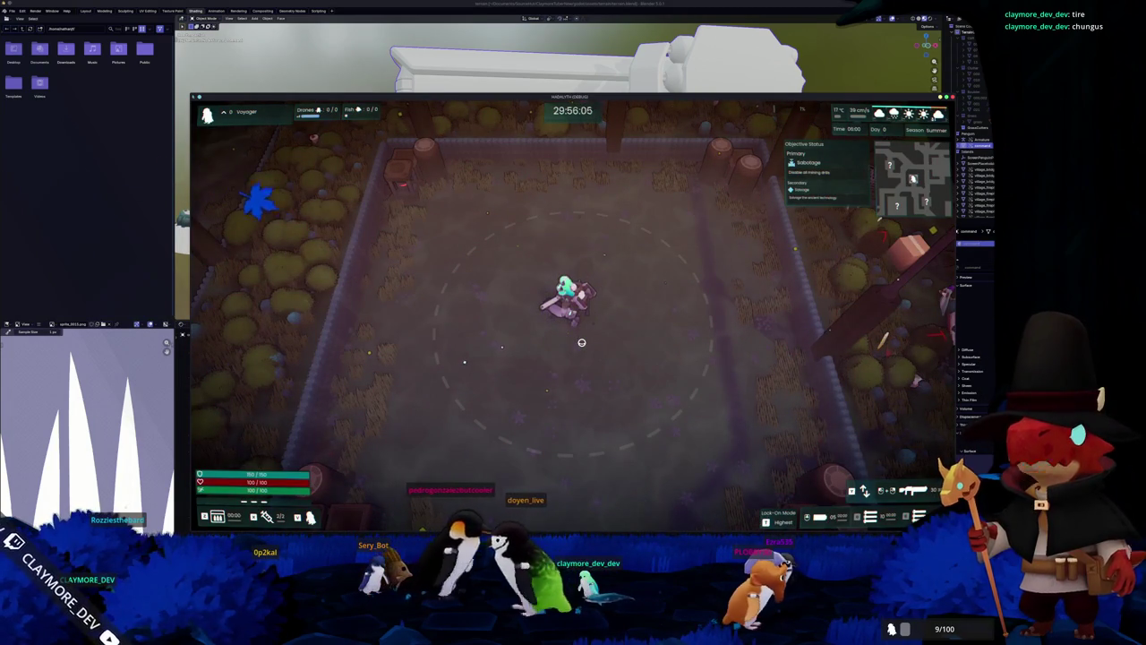
Step: Walk south-east past the parked vehicles to the red cannon and circle around it
key(w)
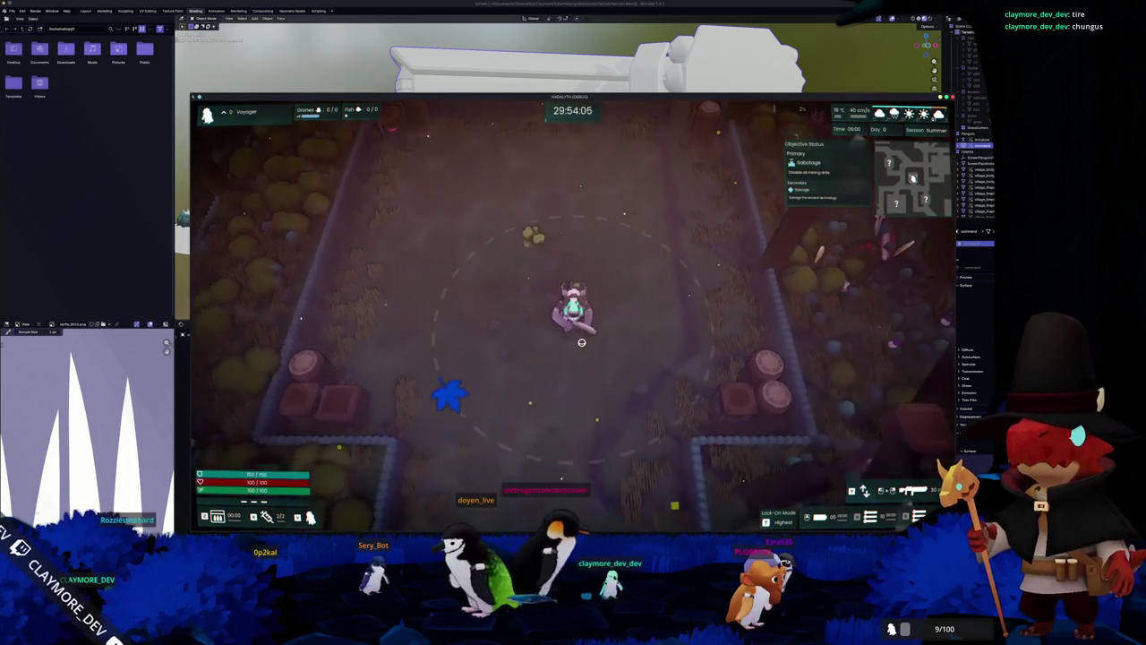
key(s)
key(d)
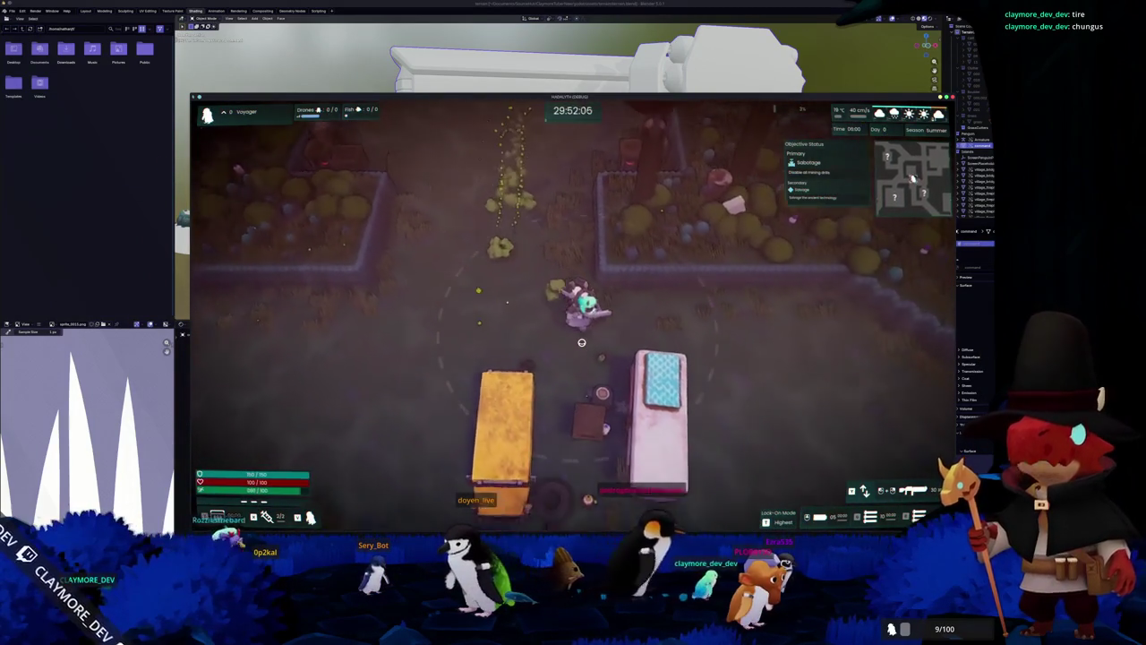
key(s)
key(d)
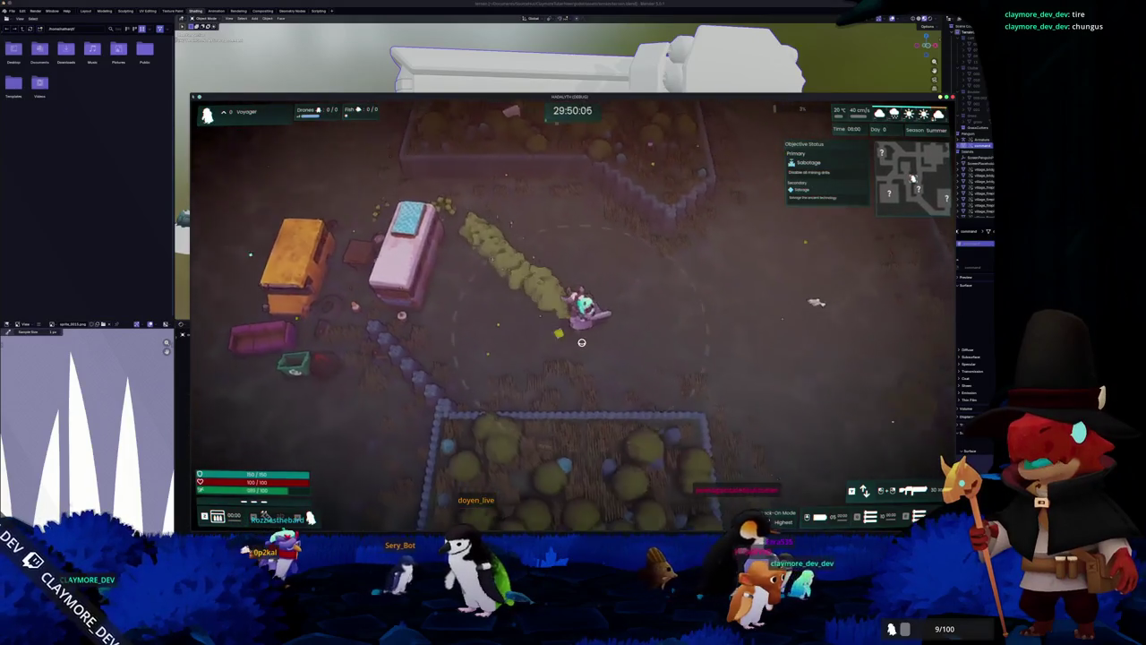
key(s)
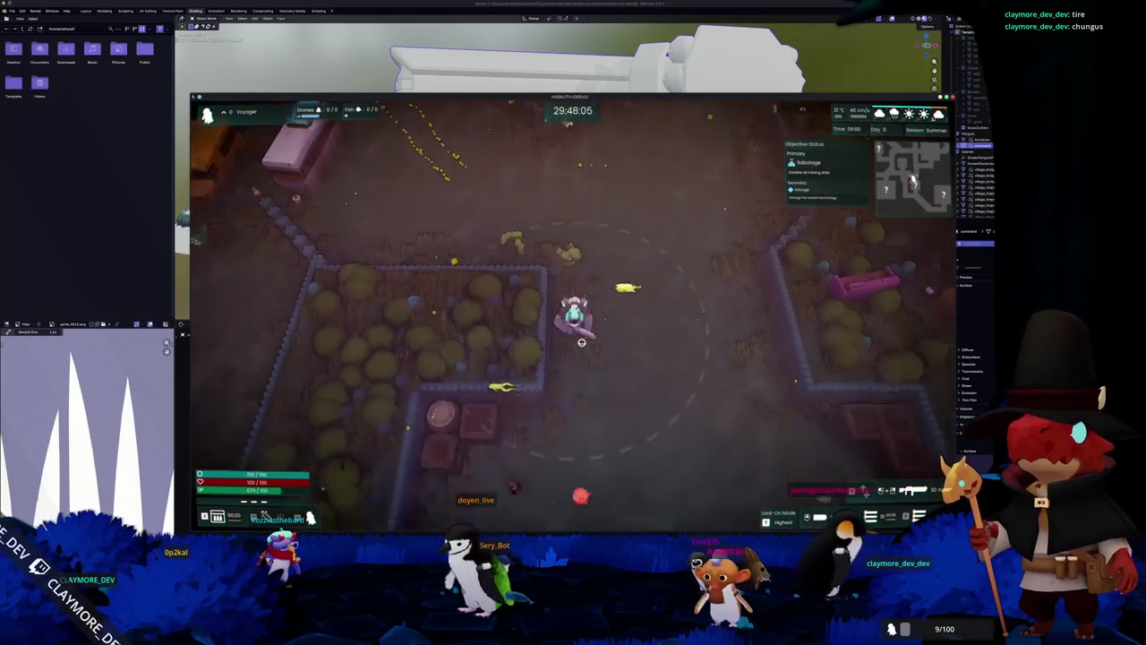
key(s)
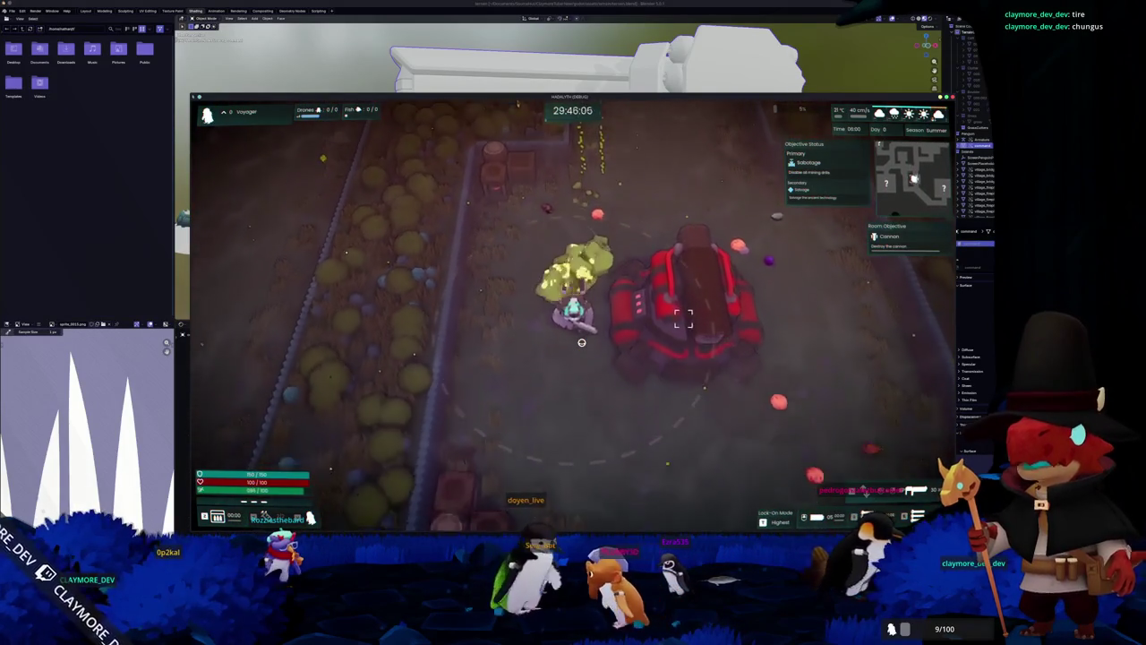
key(d)
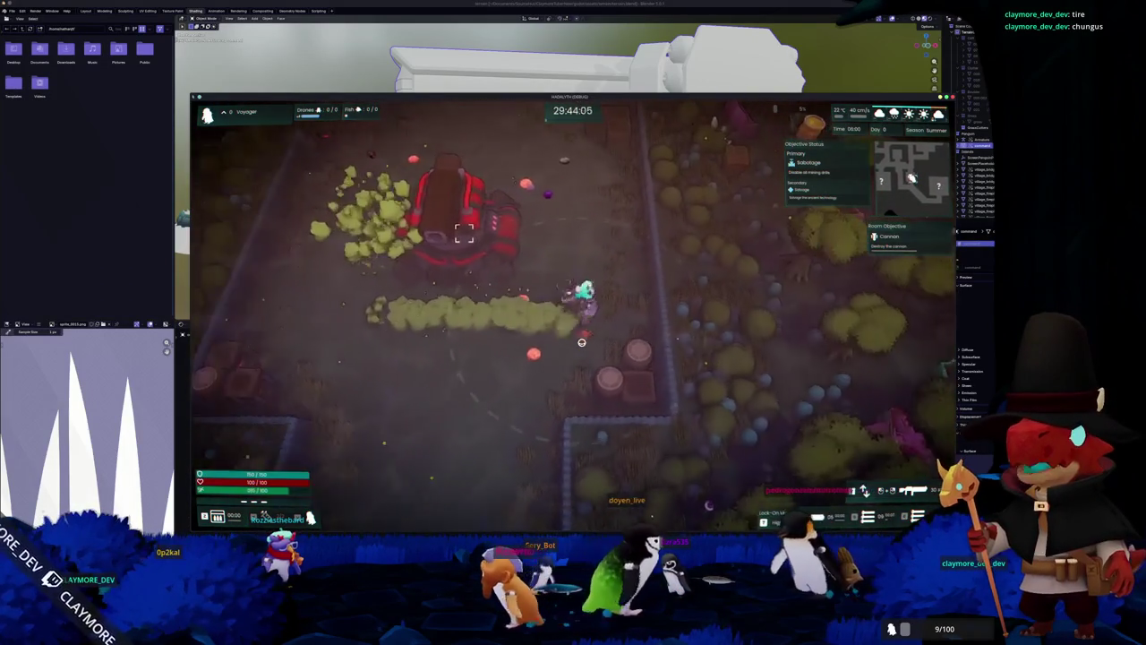
key(w)
key(w)
key(a)
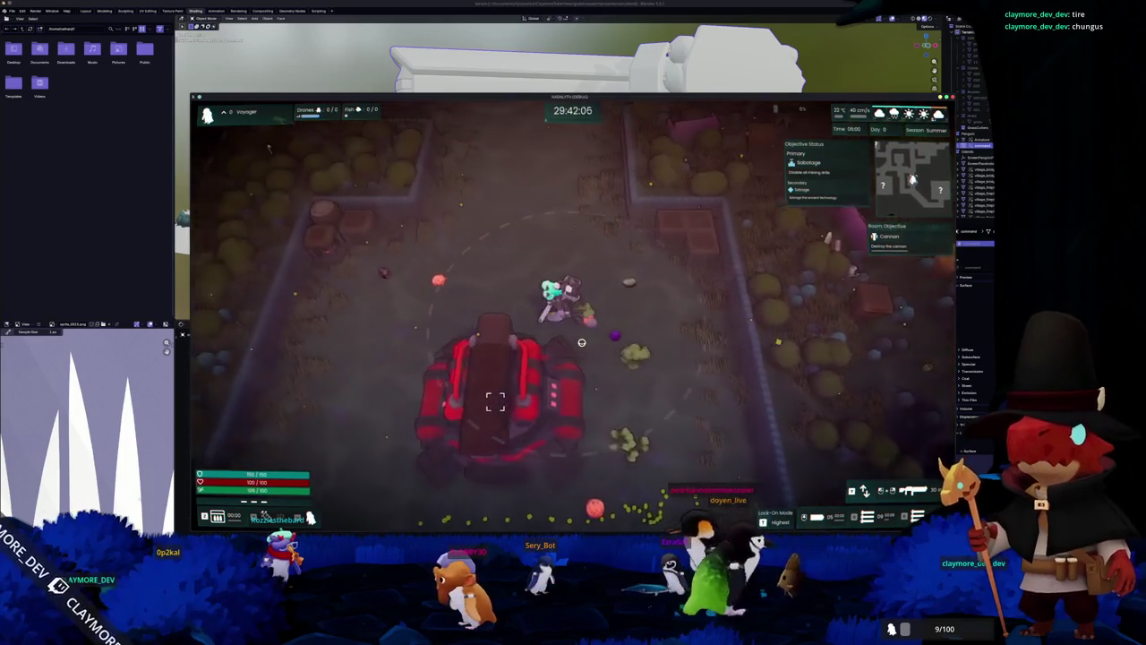
key(s)
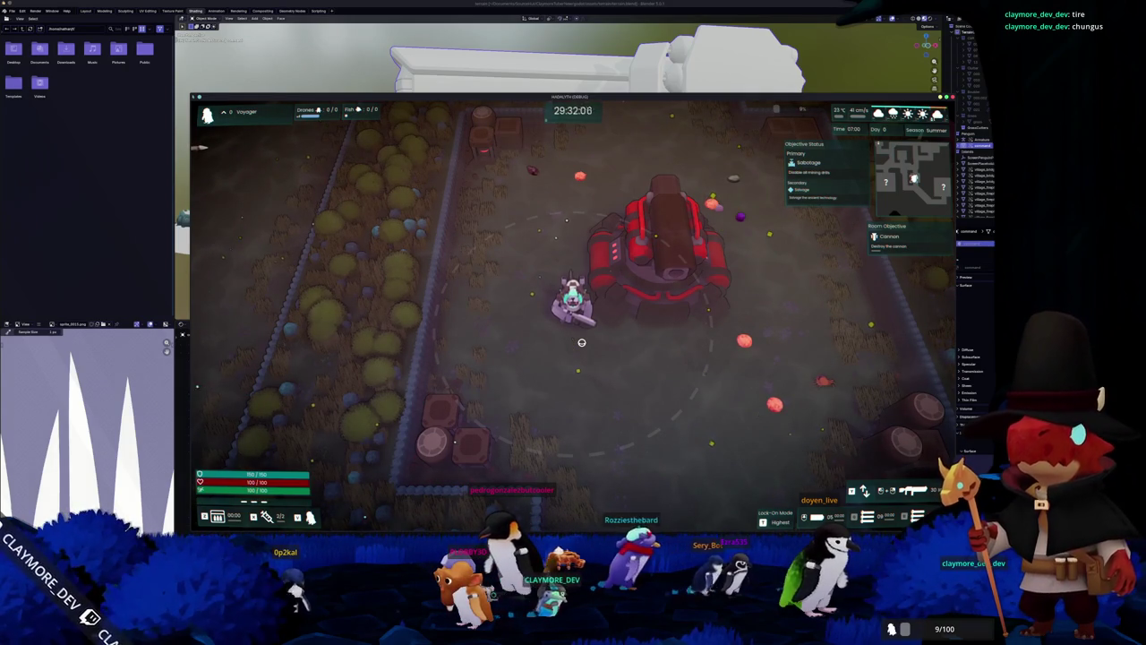
Step: Walk south past the buses, then east along the fenced field
key(s)
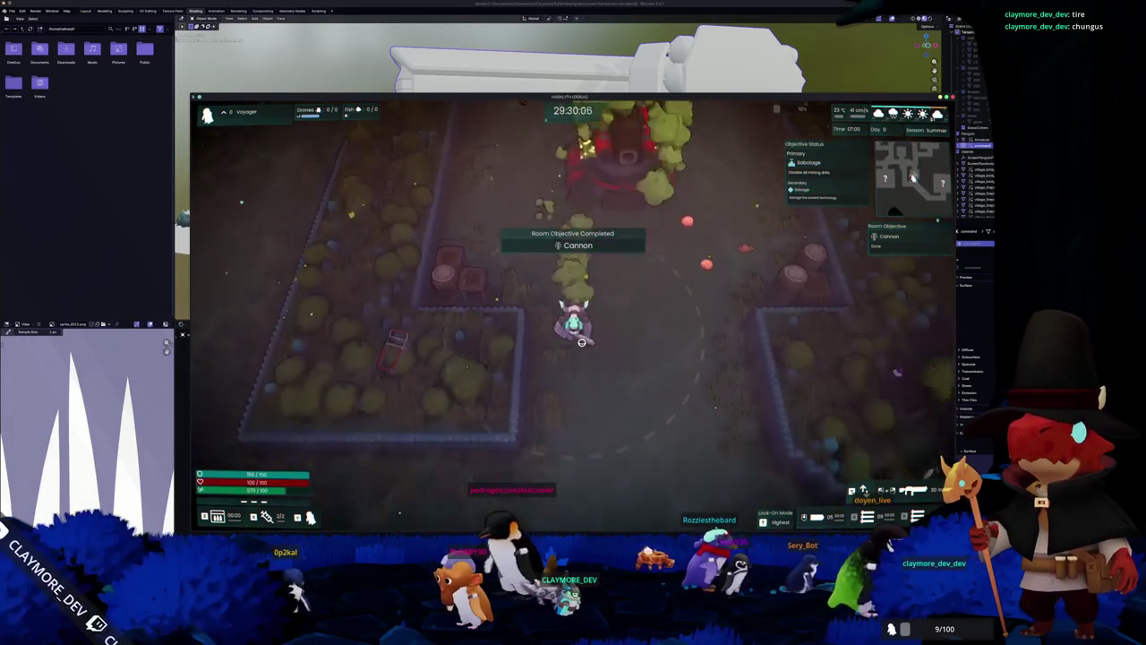
key(s)
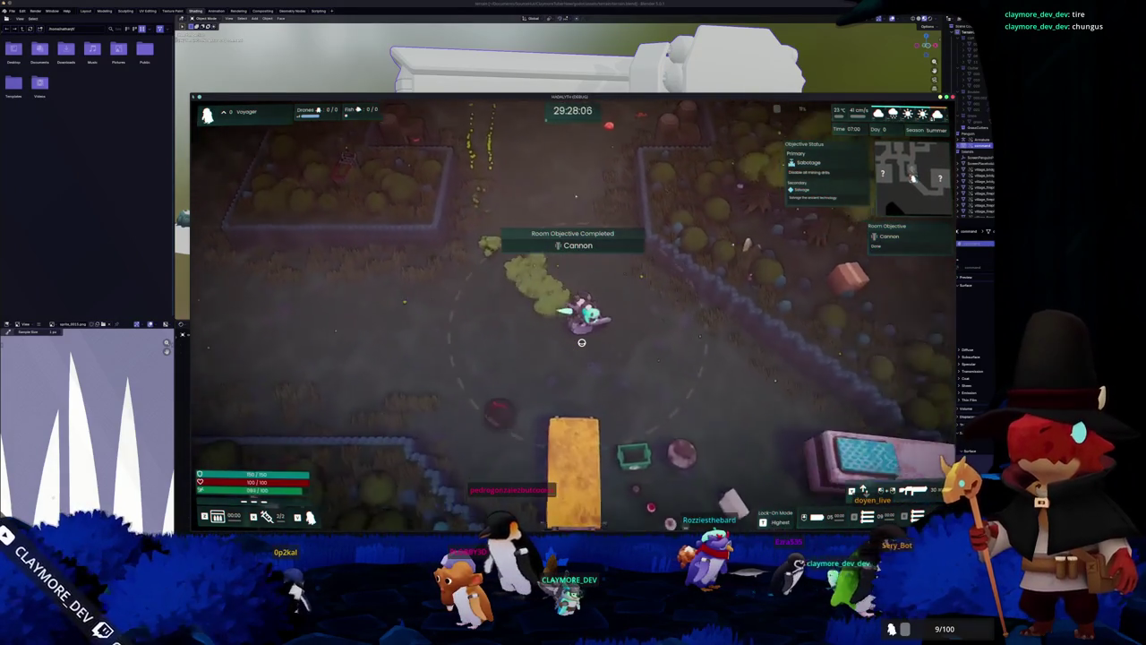
key(s)
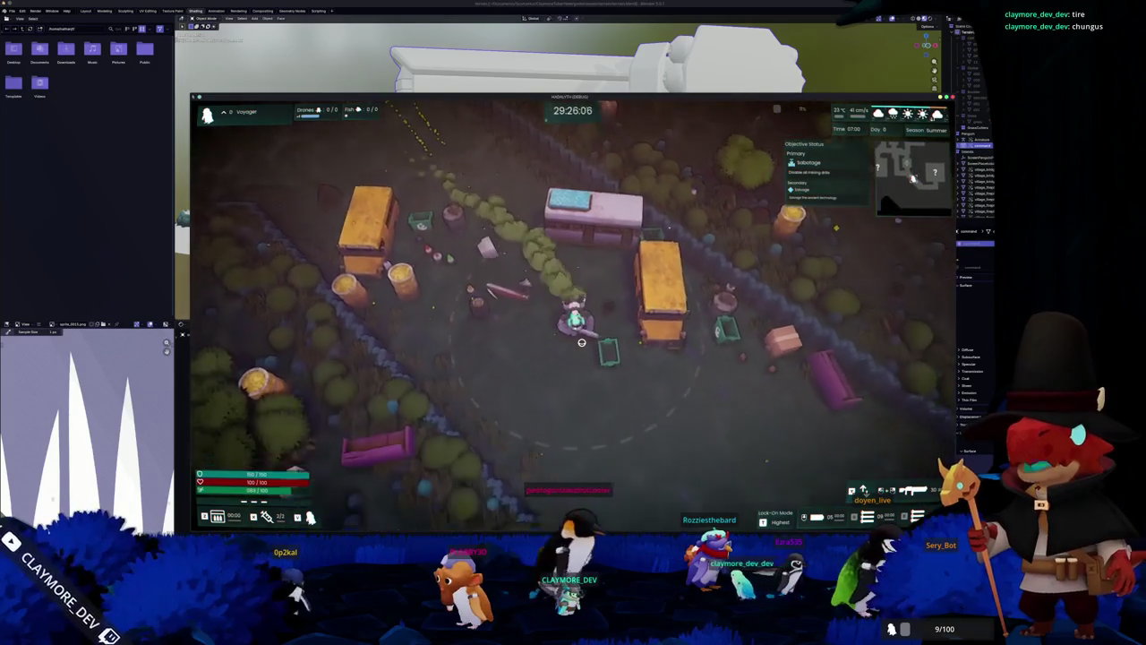
key(d)
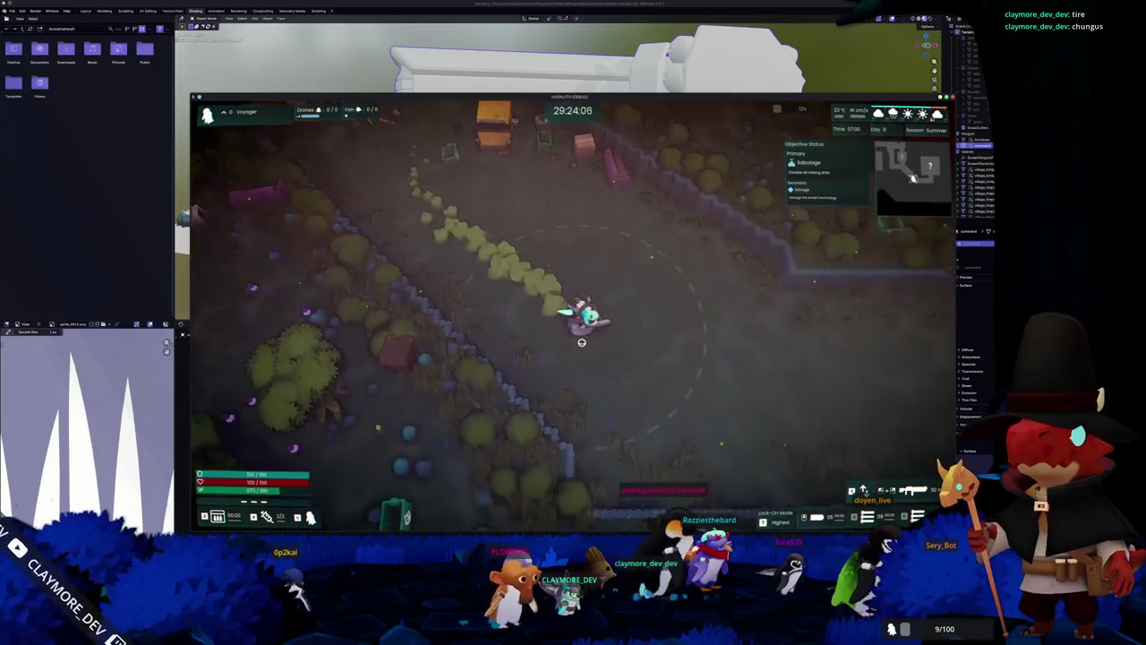
key(w)
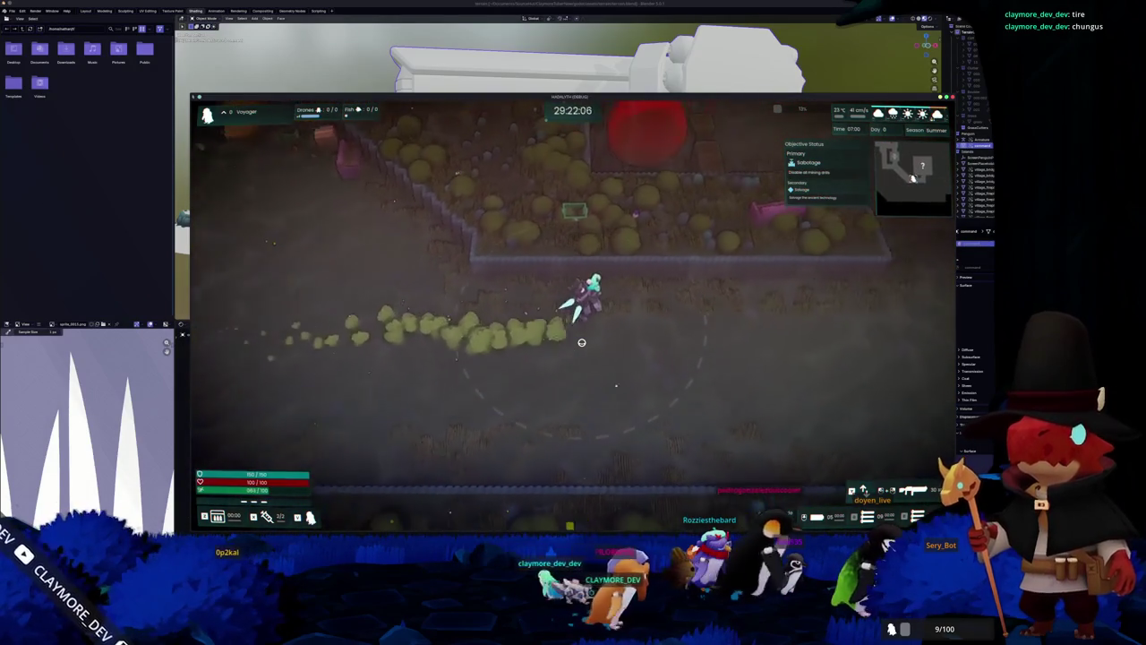
key(w)
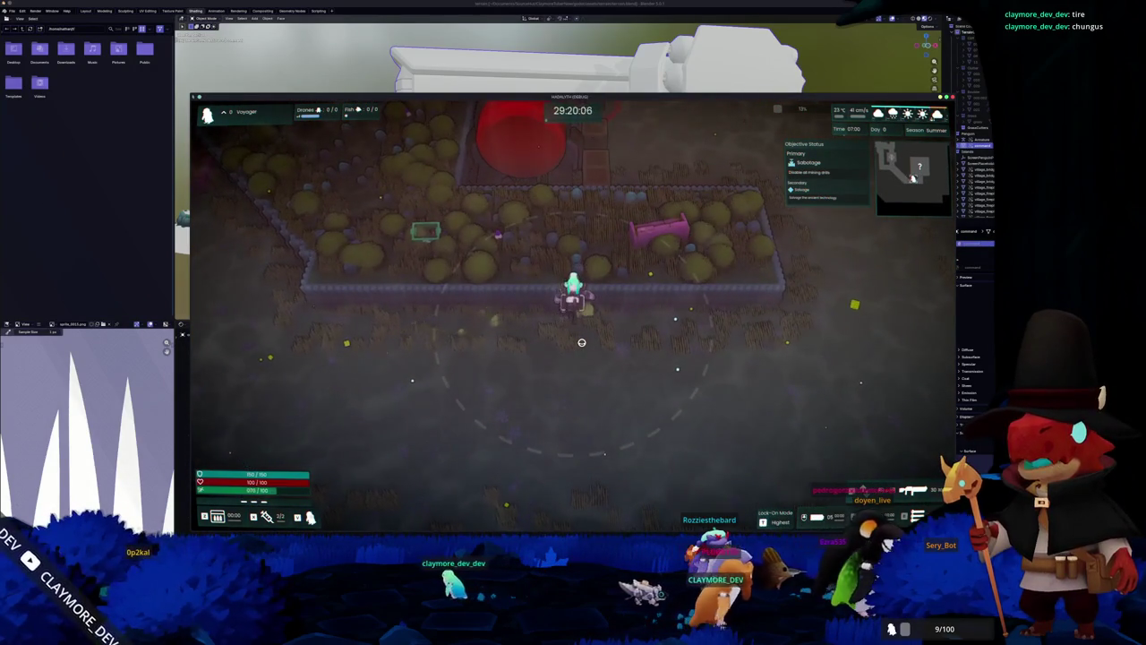
key(d)
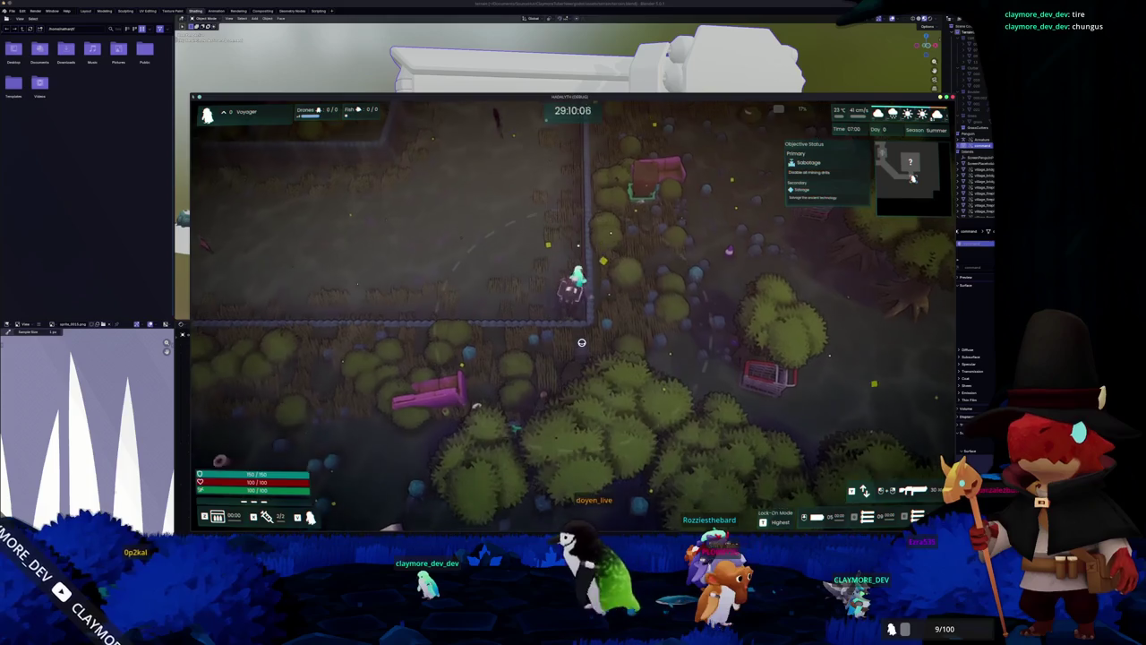
Step: Walk north to the red mining drill and circle it, staying within range of its sequence
key(w)
key(w)
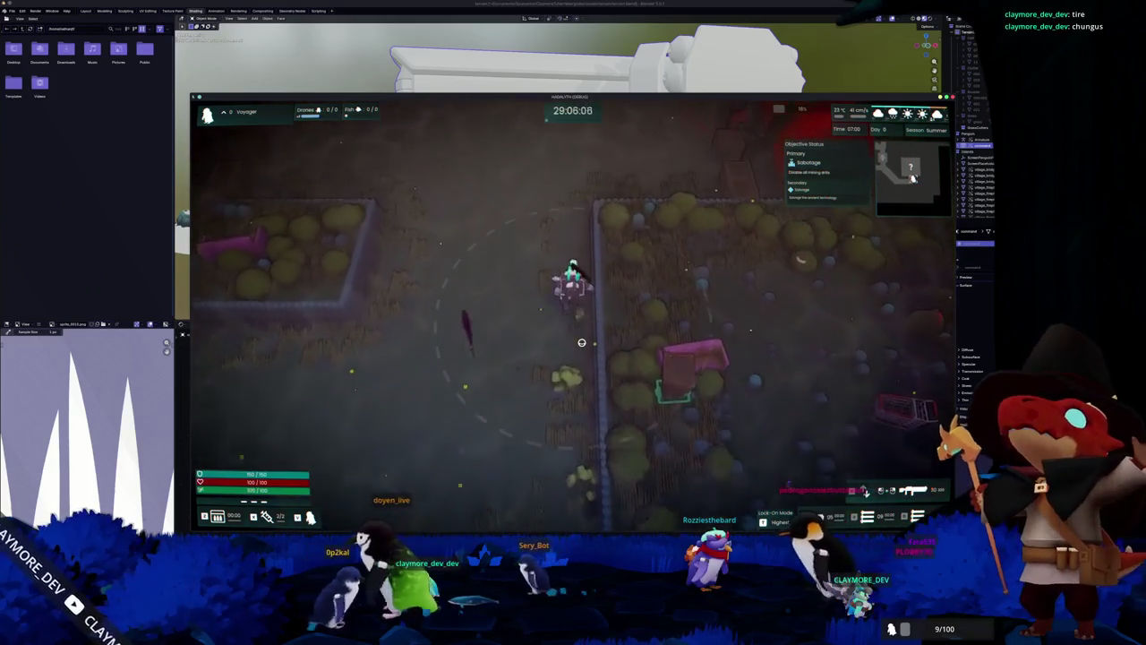
key(w)
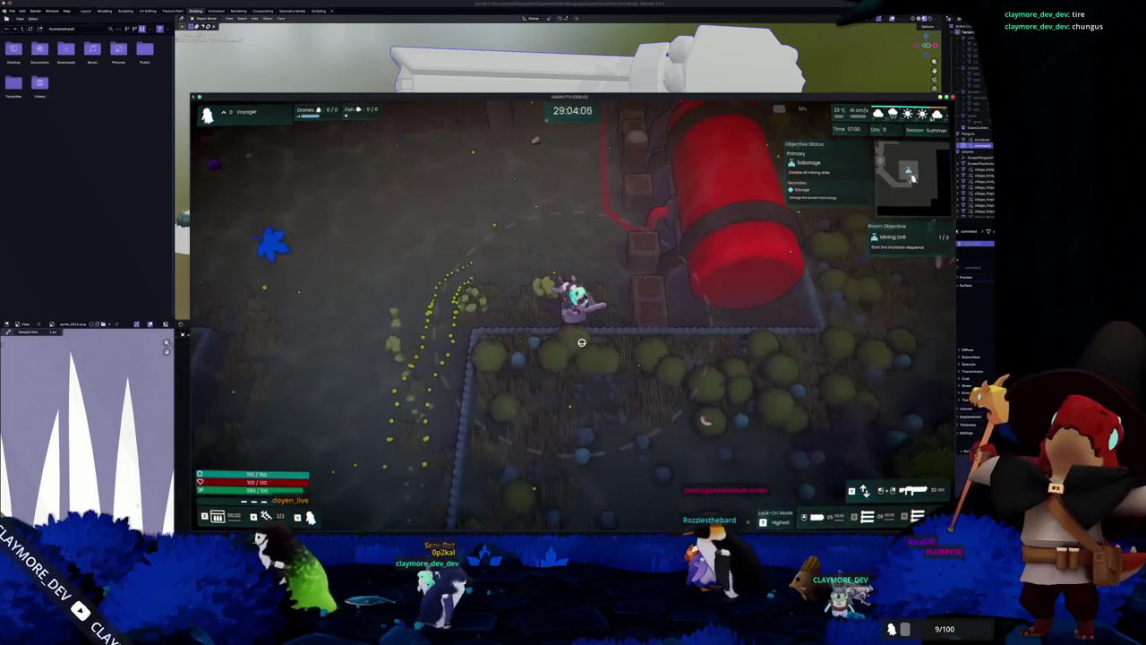
key(w)
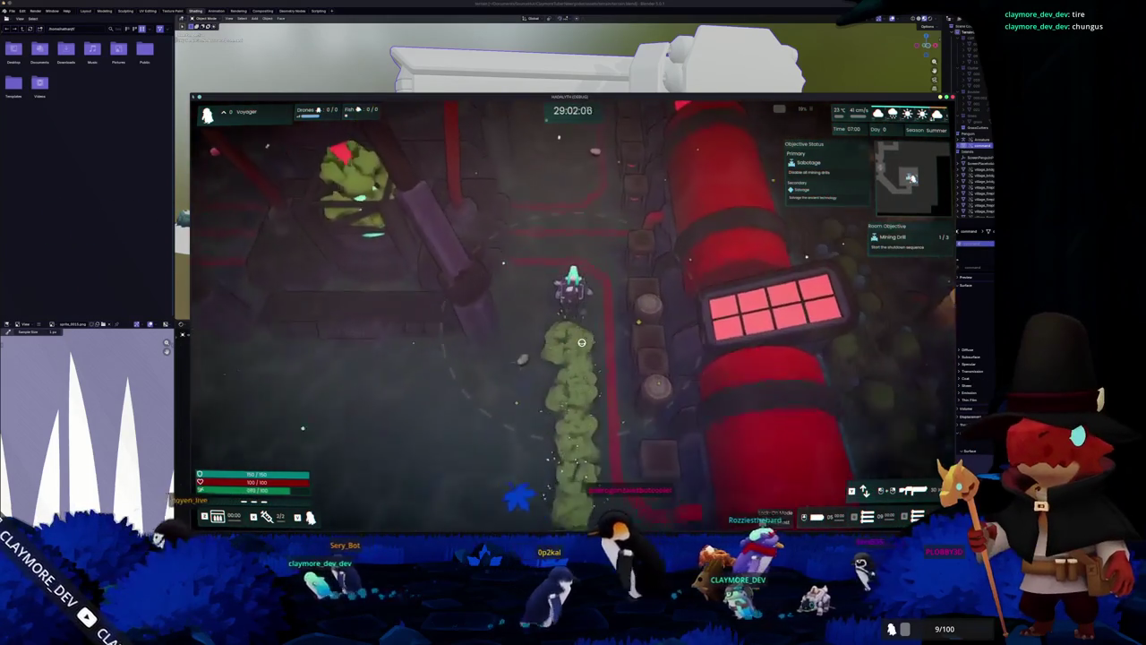
key(w)
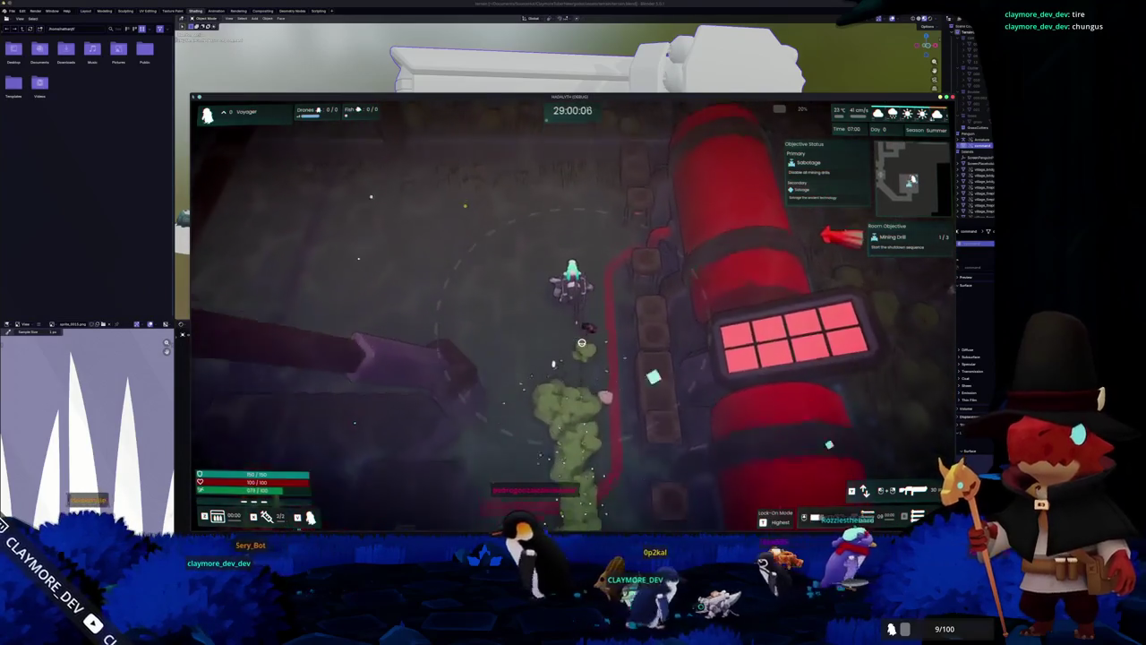
key(w)
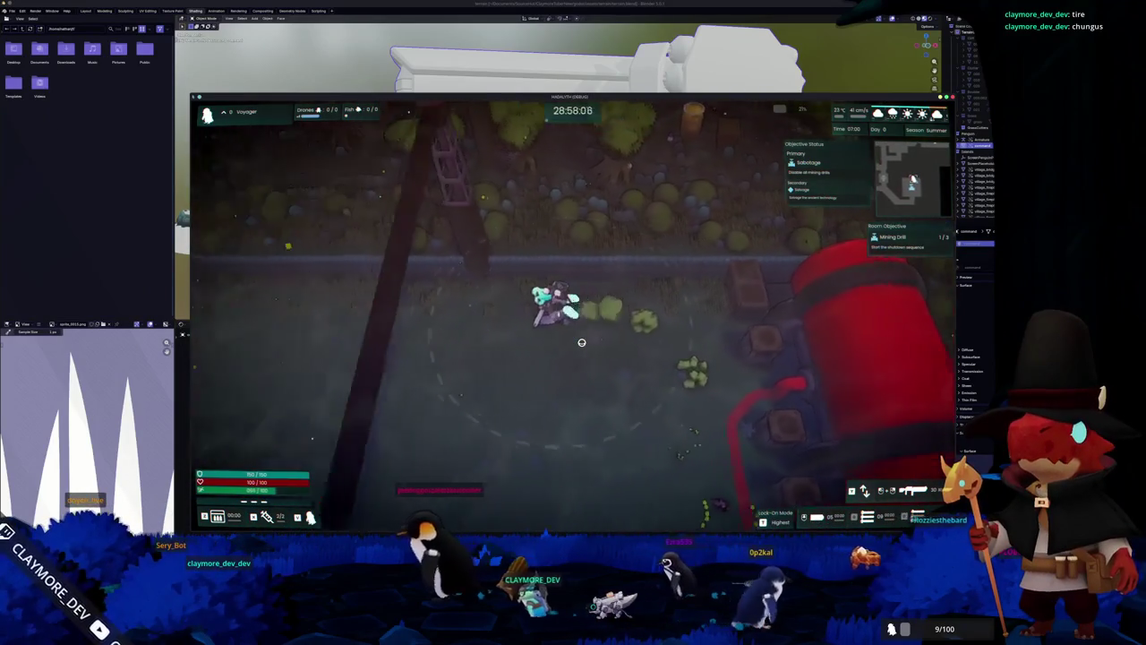
key(d)
key(w)
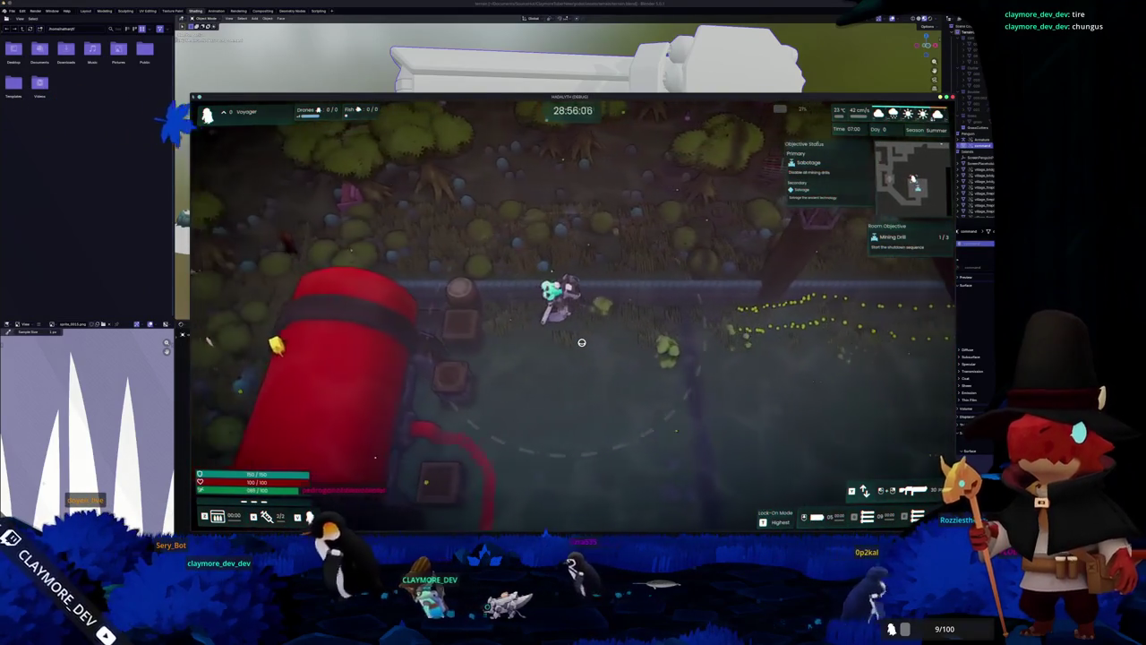
key(a)
key(s)
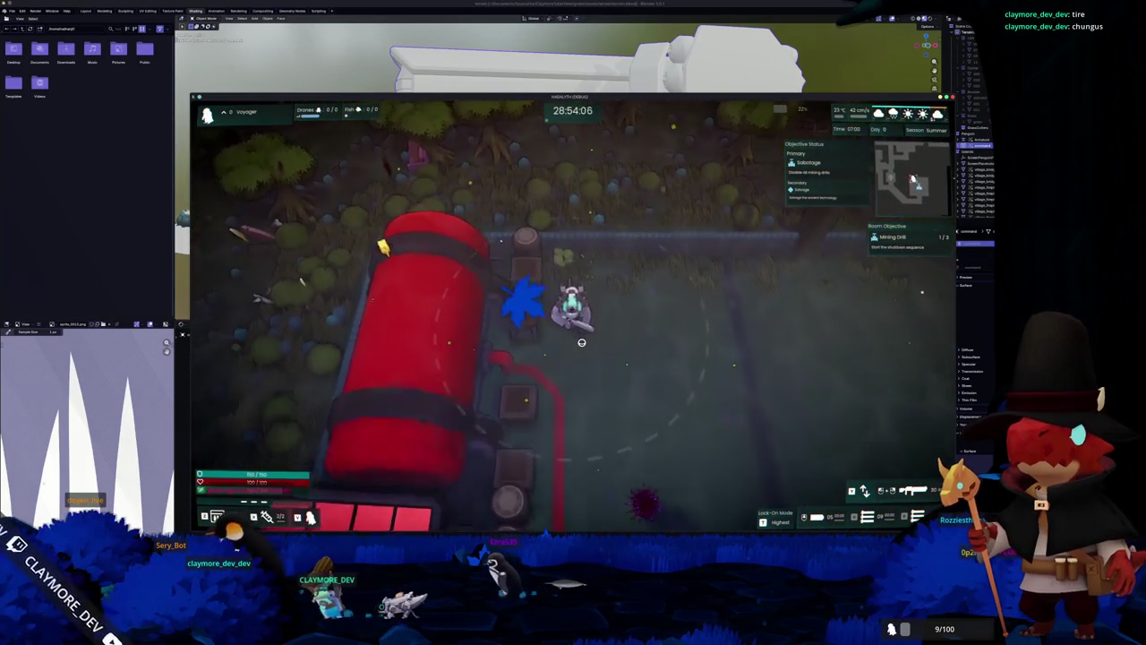
key(s)
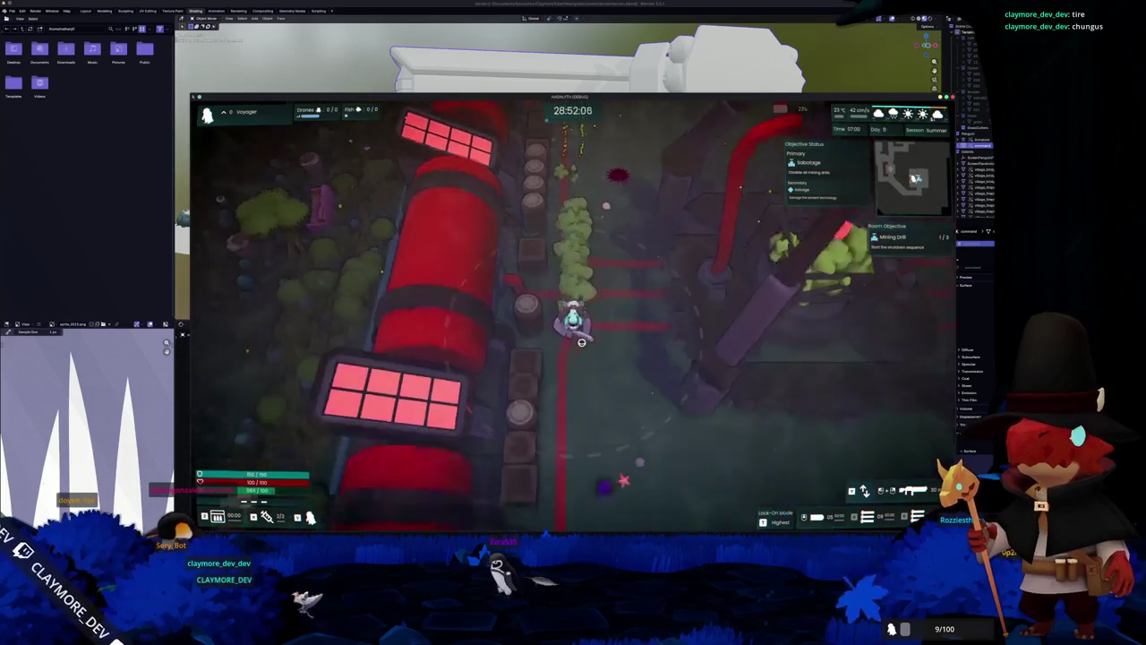
key(d)
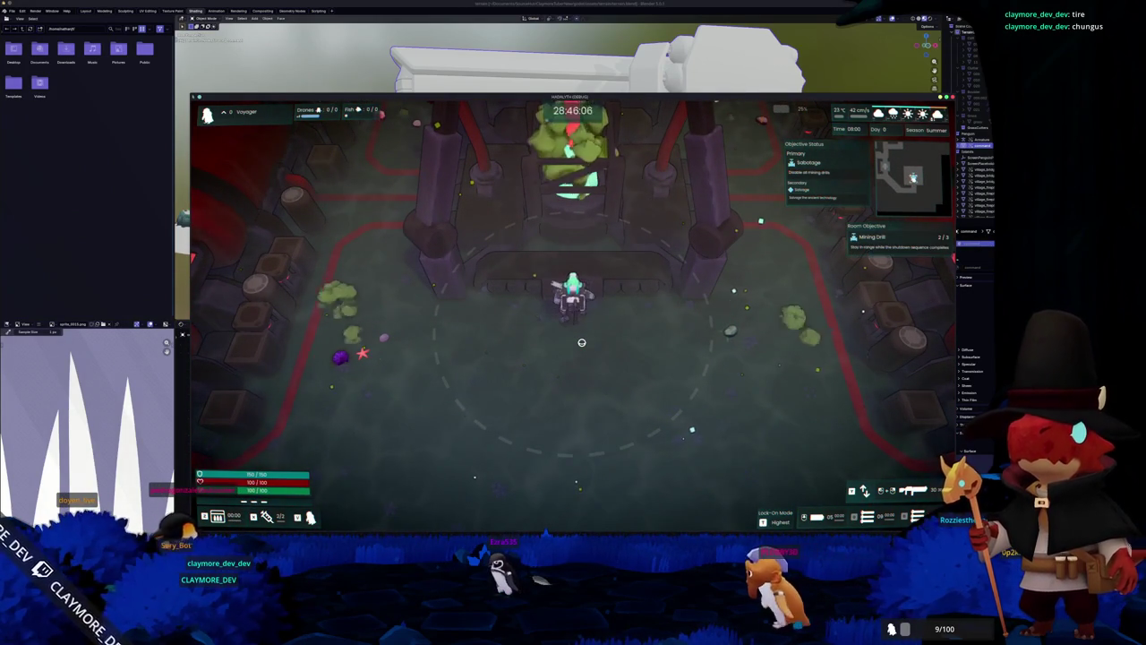
key(s)
key(d)
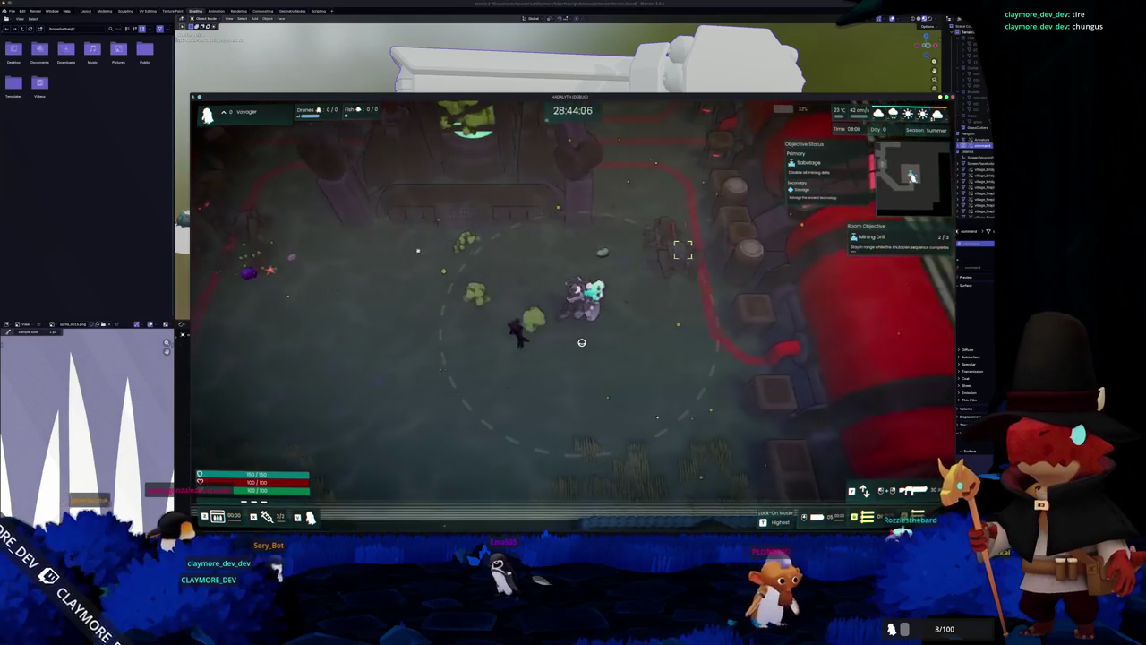